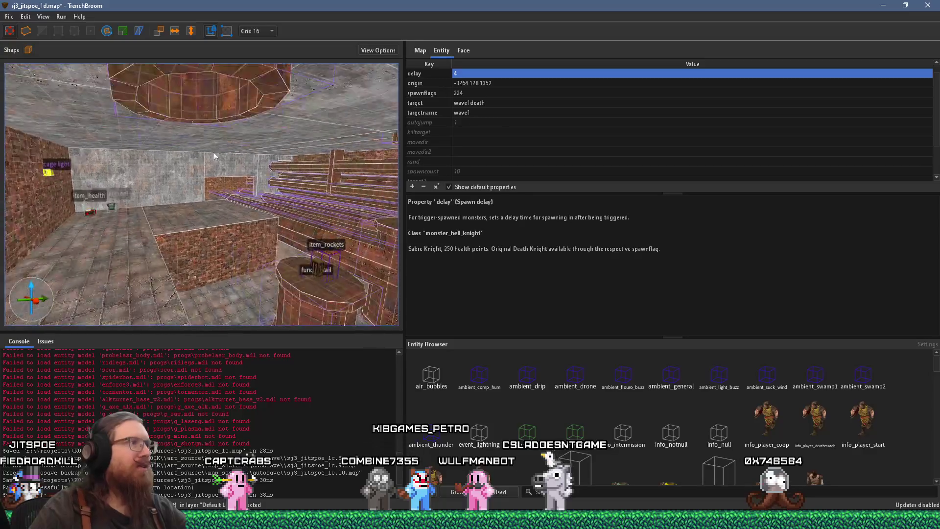
Shift-click the trigger_counter and trigger_relay entities up the tube into one selection
{"action": "left_click", "coordinate": [207, 113], "text": "ctrl"}
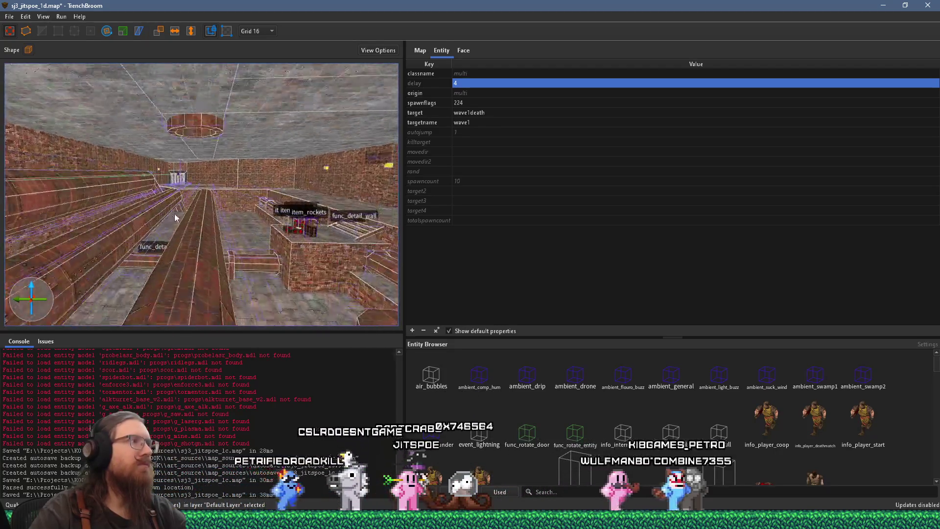
{"action": "key", "text": "w"}
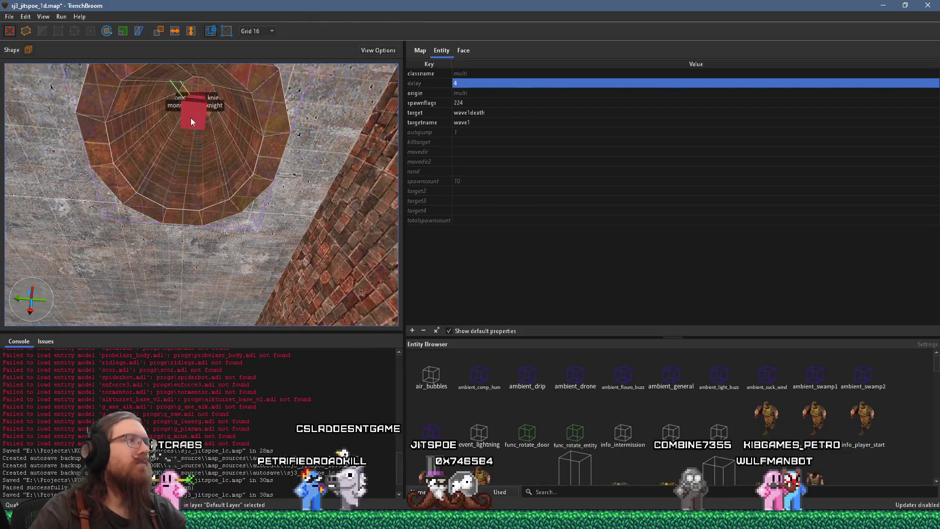
{"action": "left_click", "coordinate": [195, 101], "text": "ctrl"}
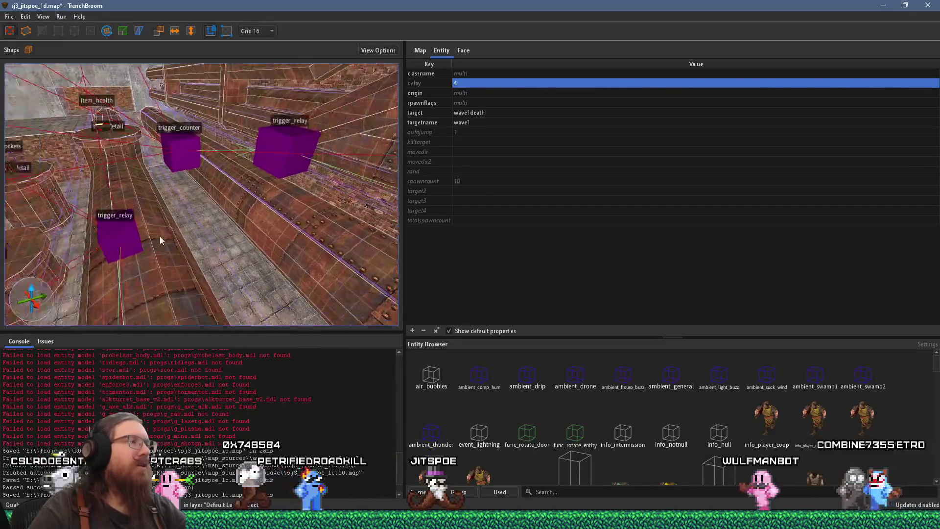
{"action": "left_click", "coordinate": [214, 215], "text": "ctrl"}
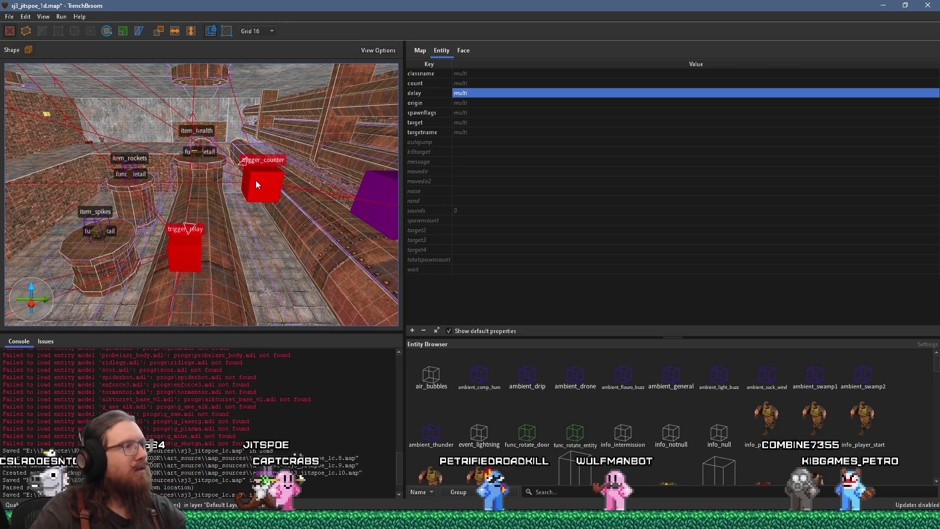
Group the selected trigger entities under the name 'wave' and clear the selection
{"action": "right_click", "coordinate": [256, 184]}
{"action": "left_click", "coordinate": [323, 188]}
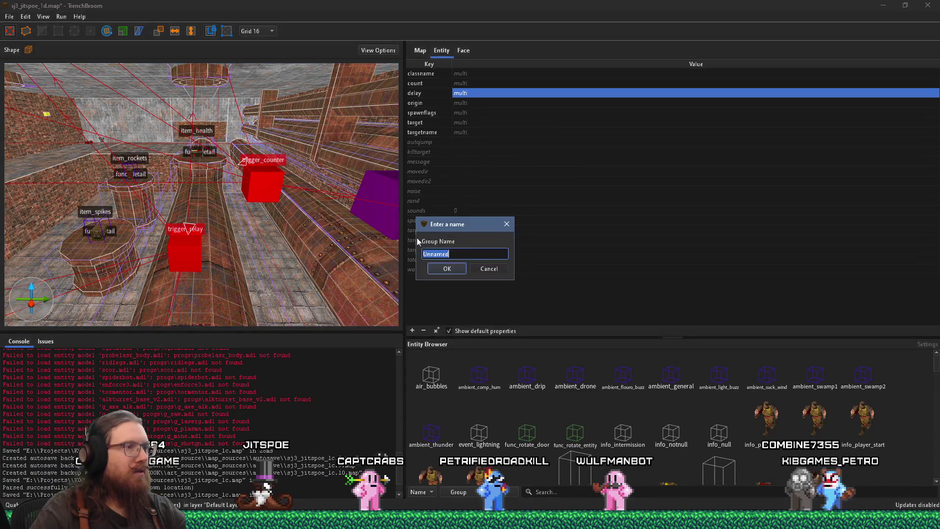
{"action": "key", "text": "Return"}
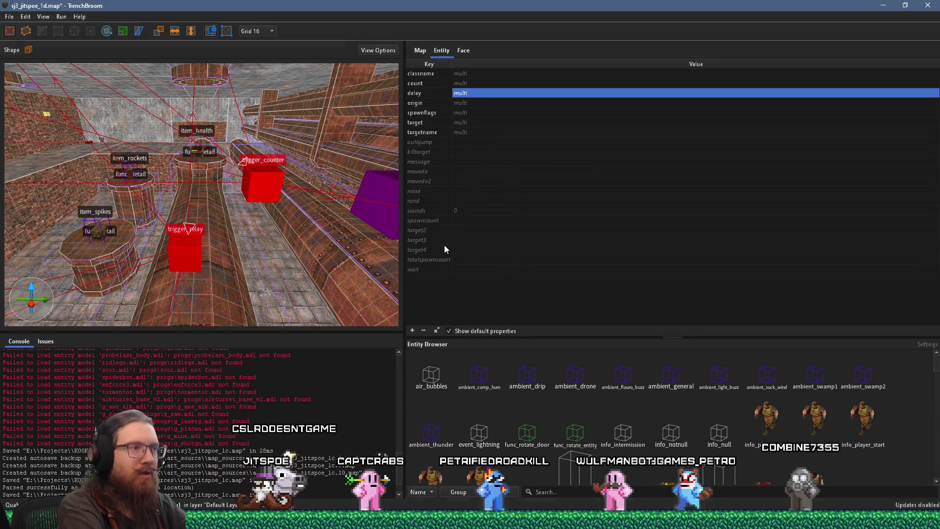
{"action": "key", "text": "Escape"}
Reselect the new wave trigger group and bring up the map's layer list
{"action": "scroll", "coordinate": [269, 232], "scroll_direction": "down", "scroll_amount": 5}
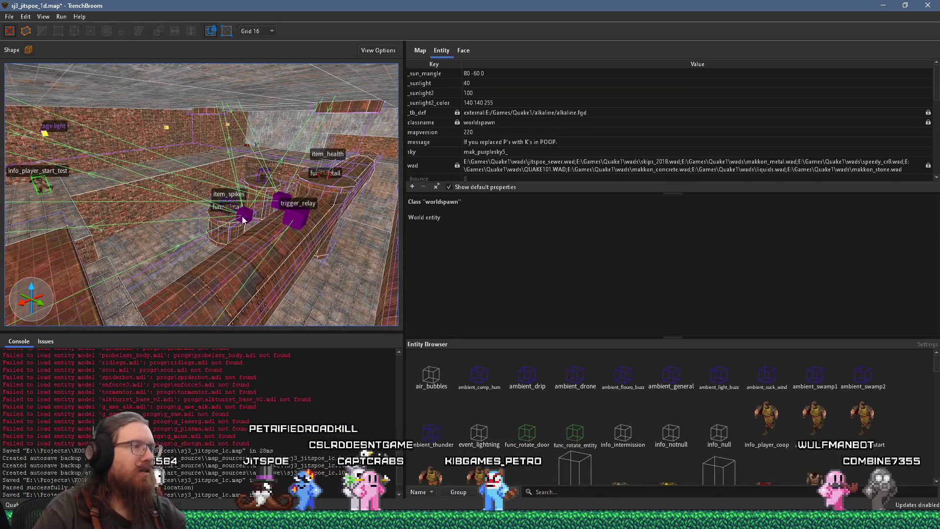
{"action": "left_click", "coordinate": [339, 219]}
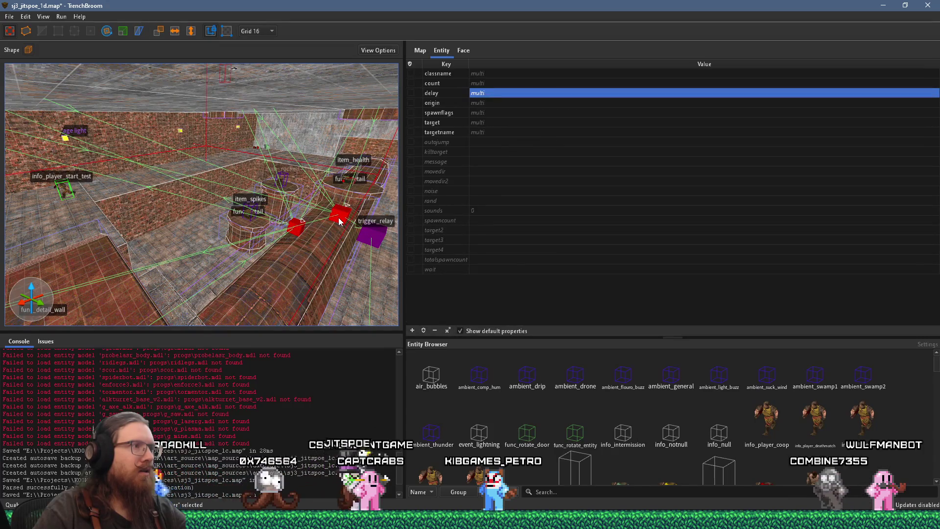
{"action": "scroll", "coordinate": [244, 210], "scroll_direction": "down", "scroll_amount": 5}
{"action": "scroll", "coordinate": [204, 183], "scroll_direction": "up", "scroll_amount": 4}
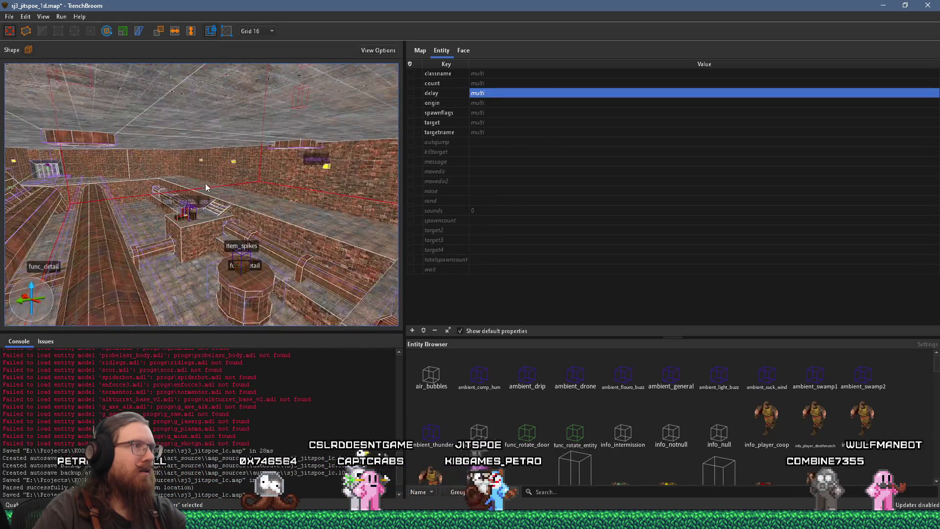
{"action": "scroll", "coordinate": [205, 183], "scroll_direction": "down", "scroll_amount": 10}
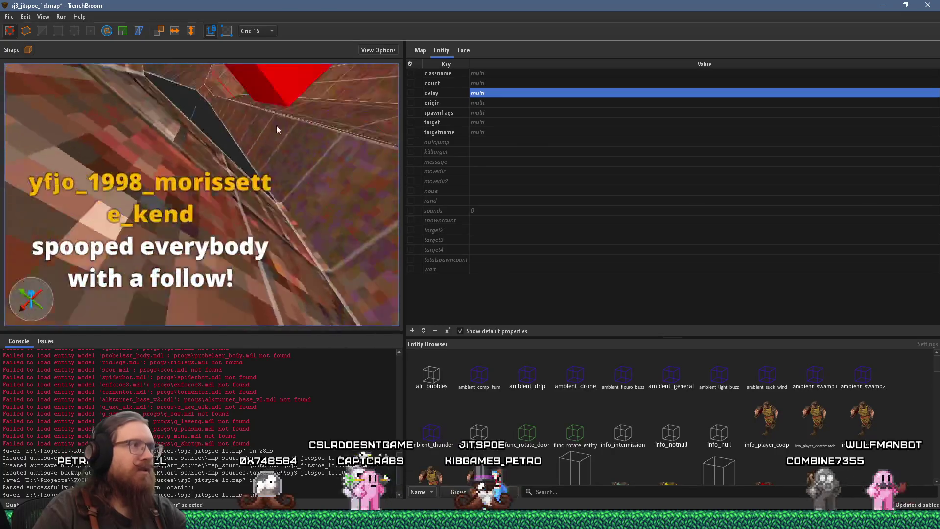
{"action": "scroll", "coordinate": [276, 125], "scroll_direction": "up", "scroll_amount": 6}
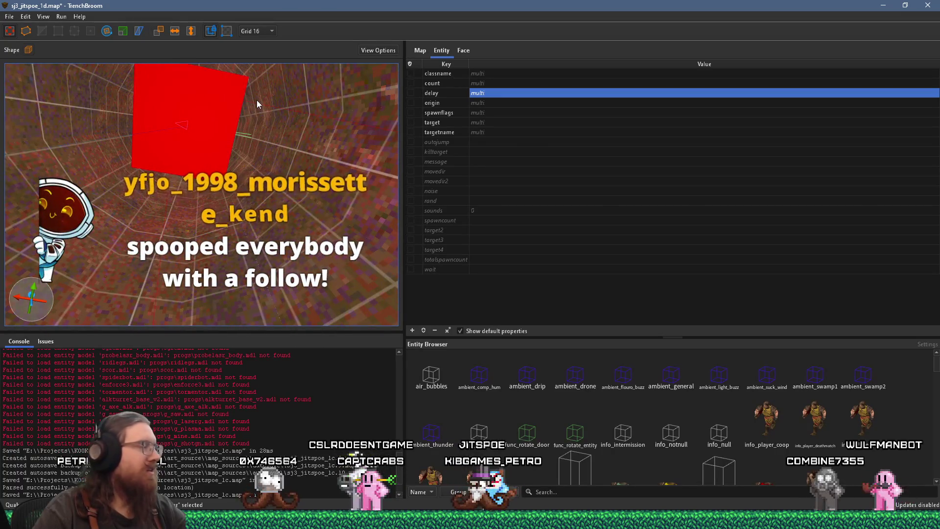
{"action": "key", "text": "ctrl+1"}
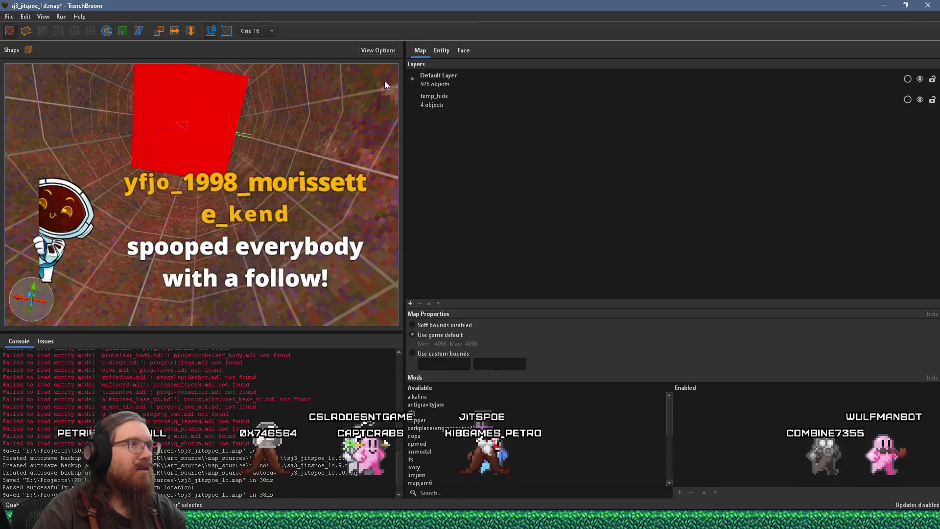
Select the temp_hide layer in the Layers list beside Default Layer
{"action": "scroll", "coordinate": [187, 130], "scroll_direction": "down", "scroll_amount": 5}
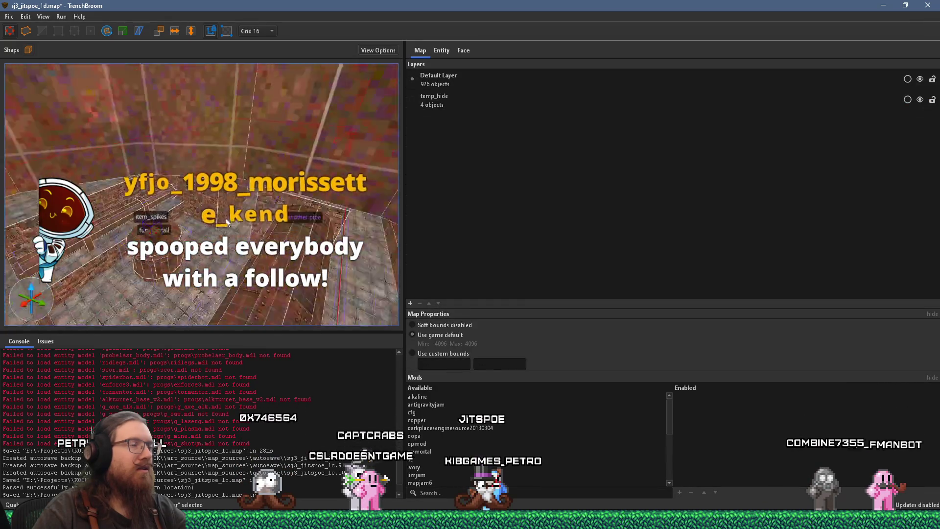
{"action": "scroll", "coordinate": [227, 221], "scroll_direction": "down", "scroll_amount": 5}
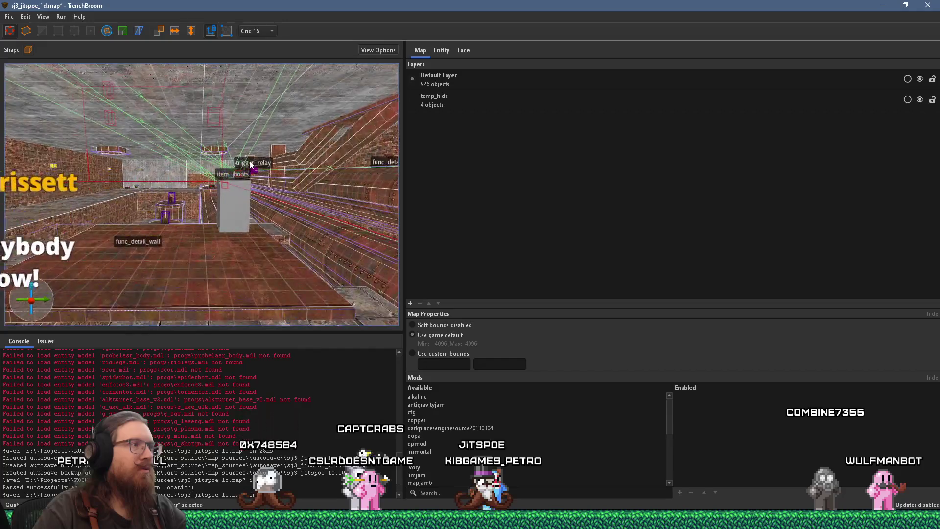
{"action": "scroll", "coordinate": [245, 226], "scroll_direction": "down", "scroll_amount": 5}
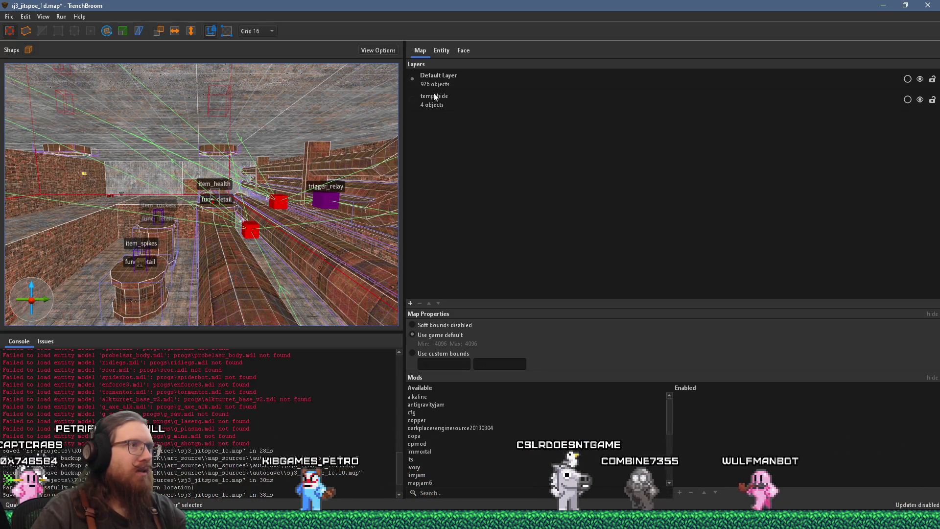
{"action": "left_click", "coordinate": [503, 103]}
Create a new layer named wave1 and move the selected trigger group into it
{"action": "left_click", "coordinate": [410, 303]}
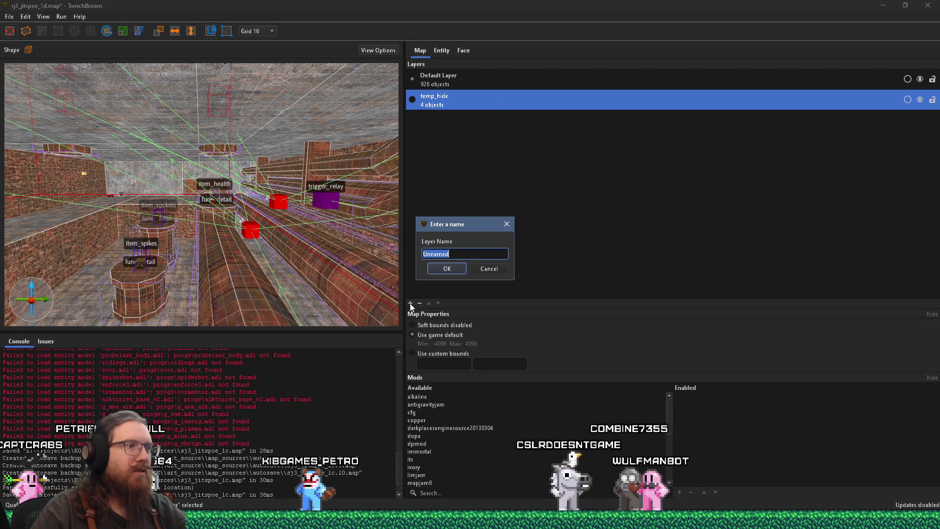
{"action": "type", "text": "wave1"}
{"action": "key", "text": "Return"}
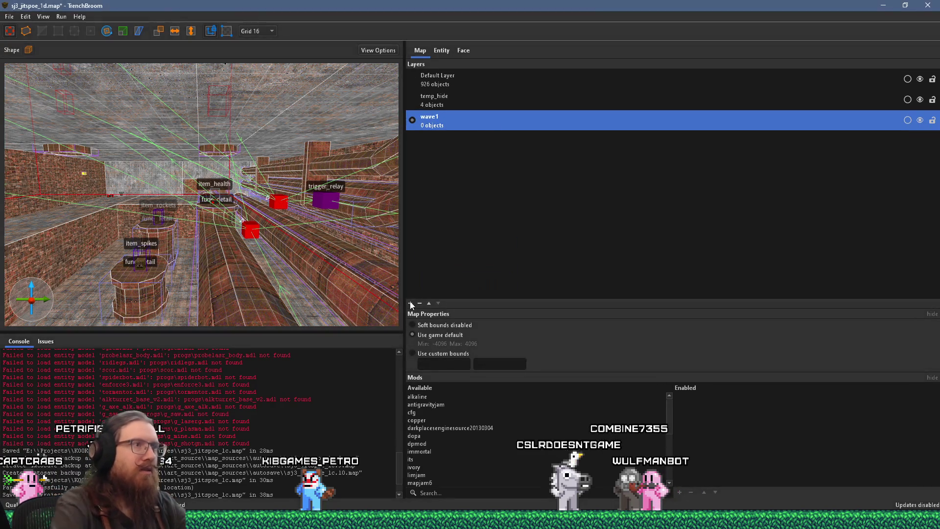
{"action": "right_click", "coordinate": [461, 124]}
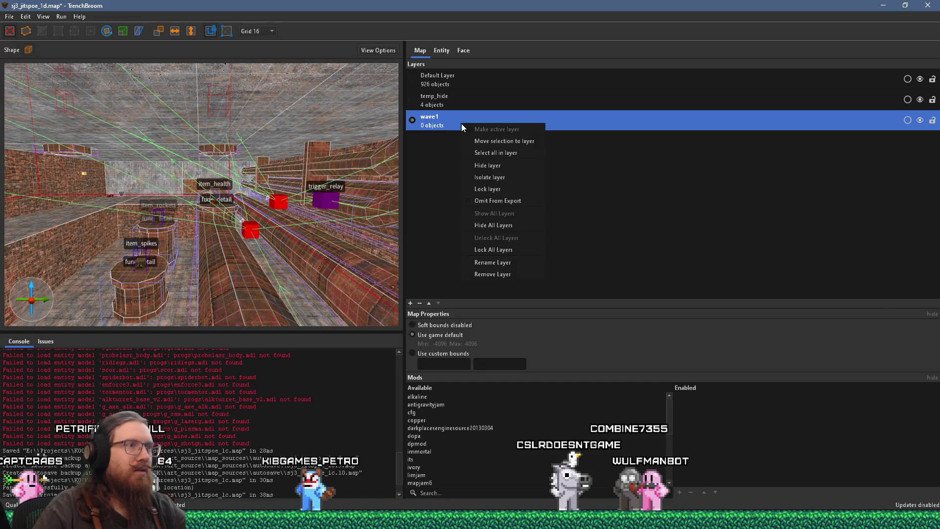
{"action": "left_click", "coordinate": [495, 142]}
Make Default Layer the current layer and hide the wave1 layer
{"action": "scroll", "coordinate": [265, 208], "scroll_direction": "down", "scroll_amount": 2}
{"action": "double_click", "coordinate": [424, 85]}
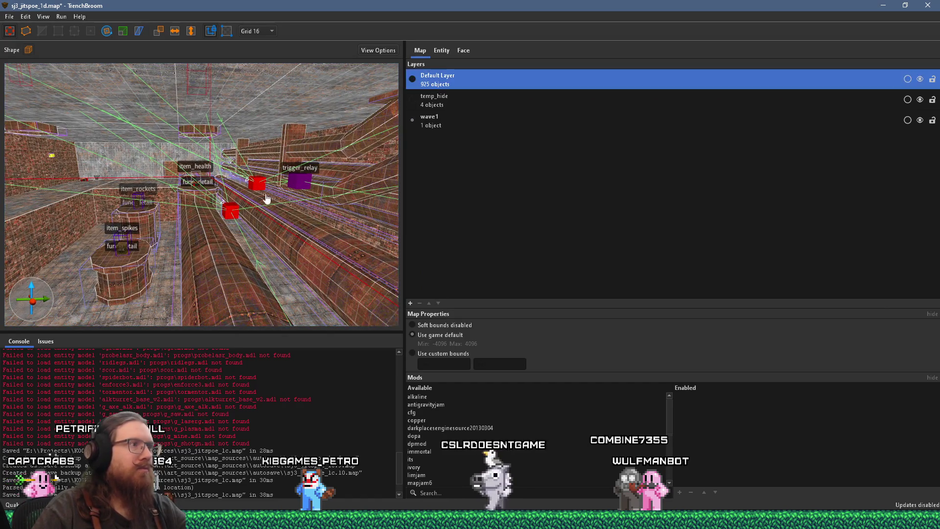
{"action": "scroll", "coordinate": [270, 184], "scroll_direction": "up", "scroll_amount": 3}
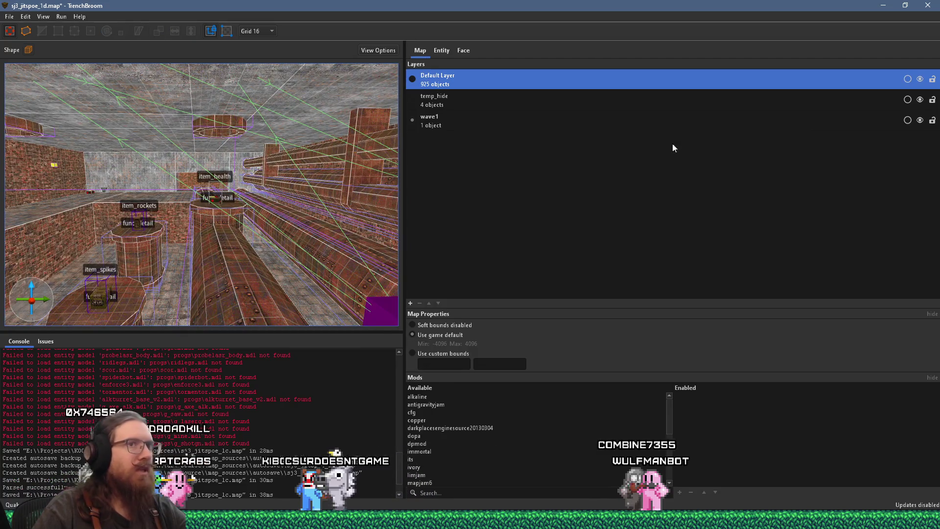
{"action": "scroll", "coordinate": [240, 136], "scroll_direction": "down", "scroll_amount": 5}
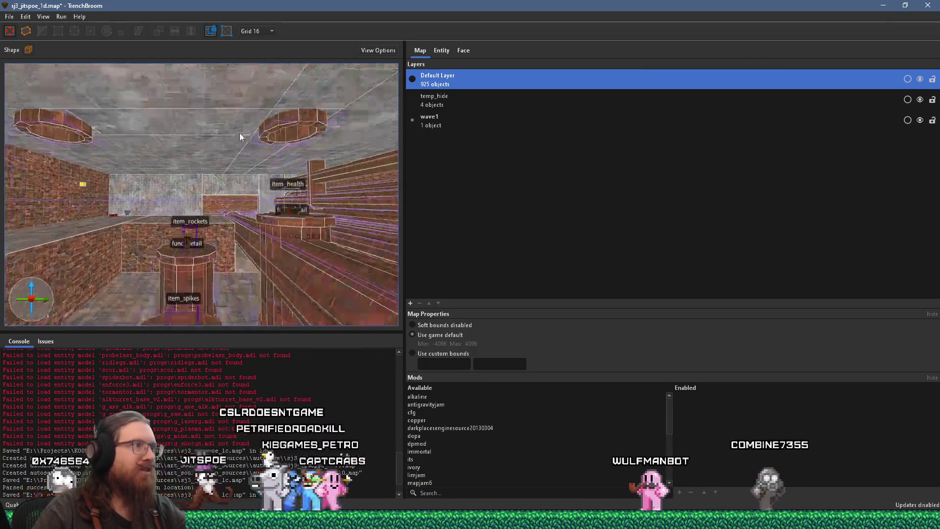
{"action": "left_click_drag", "start_coordinate": [239, 136], "coordinate": [243, 112]}
{"action": "left_click", "coordinate": [920, 120]}
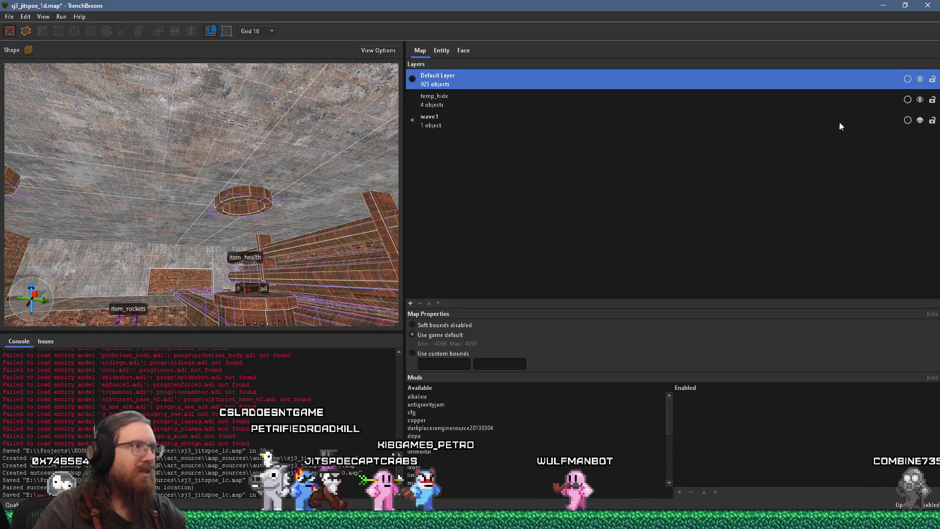
{"action": "scroll", "coordinate": [254, 183], "scroll_direction": "up", "scroll_amount": 8}
Look around the room and pipes, then bring the TrenchBroom window back to the front
{"action": "mouse_move", "coordinate": [258, 135]}
{"action": "left_mouse_down"}
{"action": "mouse_move", "coordinate": [212, 118]}
{"action": "mouse_move", "coordinate": [171, 140]}
{"action": "mouse_move", "coordinate": [156, 212]}
{"action": "mouse_move", "coordinate": [216, 163]}
{"action": "mouse_move", "coordinate": [111, 199]}
{"action": "mouse_move", "coordinate": [140, 192]}
{"action": "left_mouse_up"}
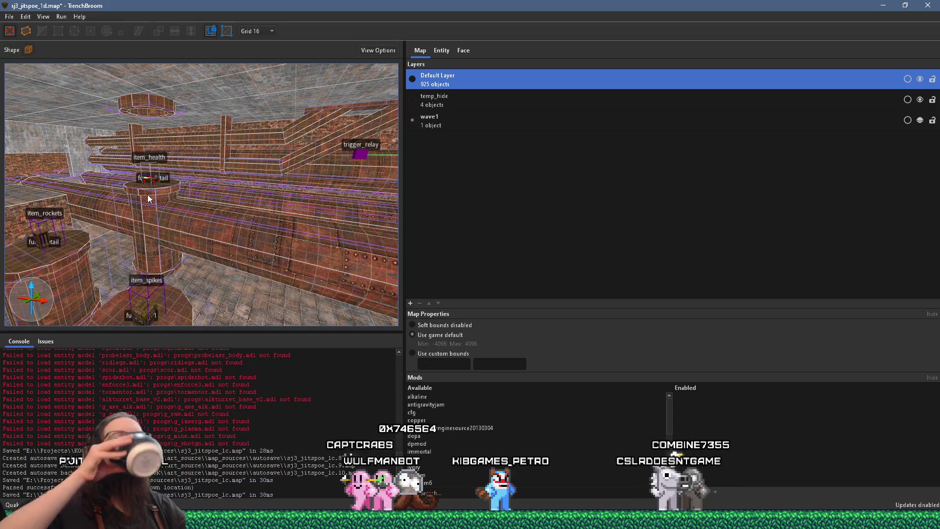
{"action": "scroll", "coordinate": [148, 195], "scroll_direction": "down", "scroll_amount": 5}
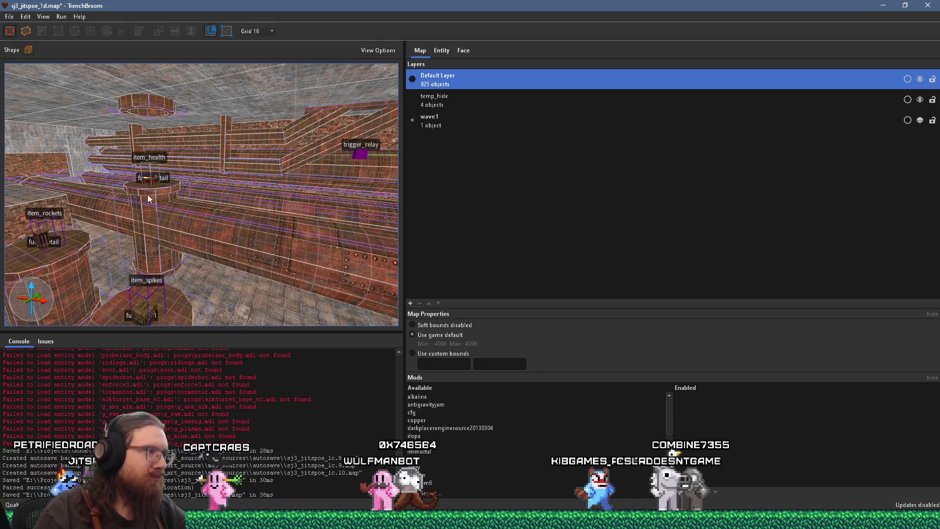
{"action": "scroll", "coordinate": [179, 182], "scroll_direction": "down", "scroll_amount": 3}
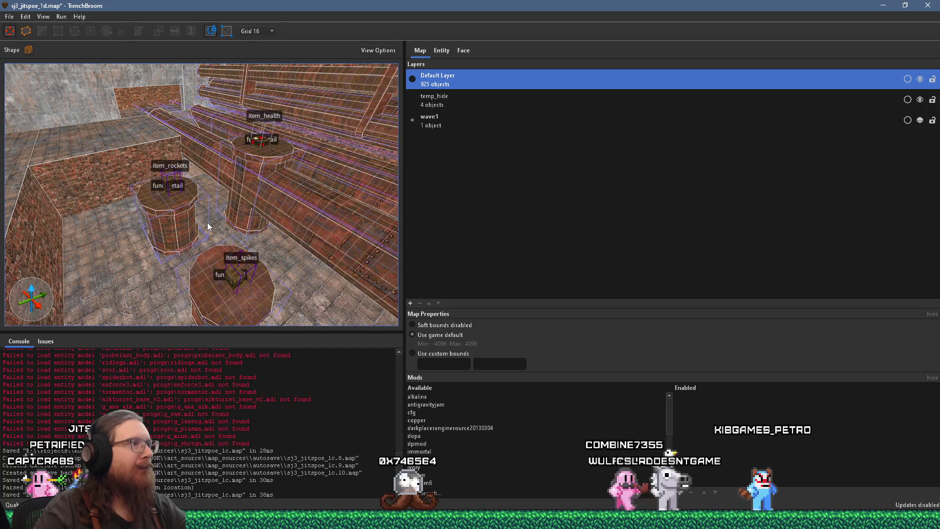
{"action": "scroll", "coordinate": [322, 199], "scroll_direction": "down", "scroll_amount": 5}
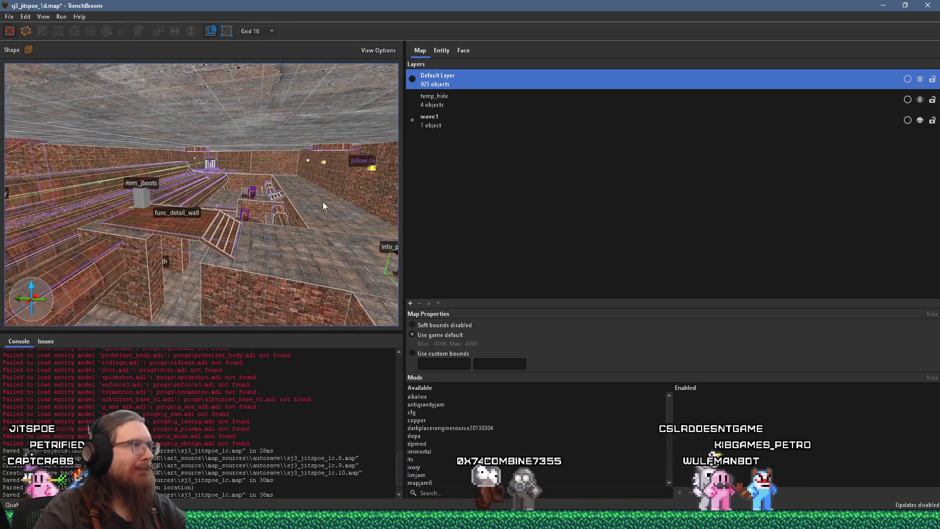
{"action": "scroll", "coordinate": [306, 207], "scroll_direction": "down", "scroll_amount": 6}
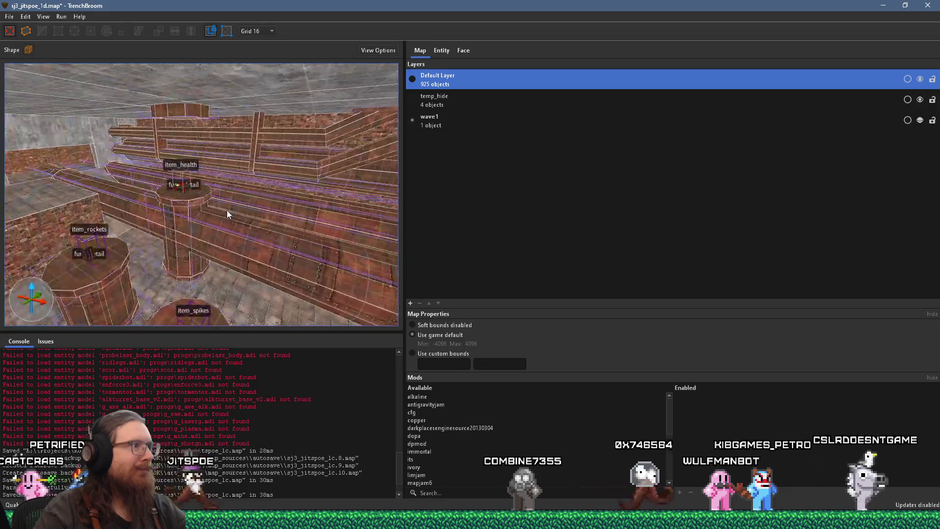
{"action": "mouse_move", "coordinate": [234, 205]}
{"action": "left_mouse_down"}
{"action": "mouse_move", "coordinate": [133, 187]}
{"action": "mouse_move", "coordinate": [178, 170]}
{"action": "mouse_move", "coordinate": [222, 269]}
{"action": "left_mouse_up"}
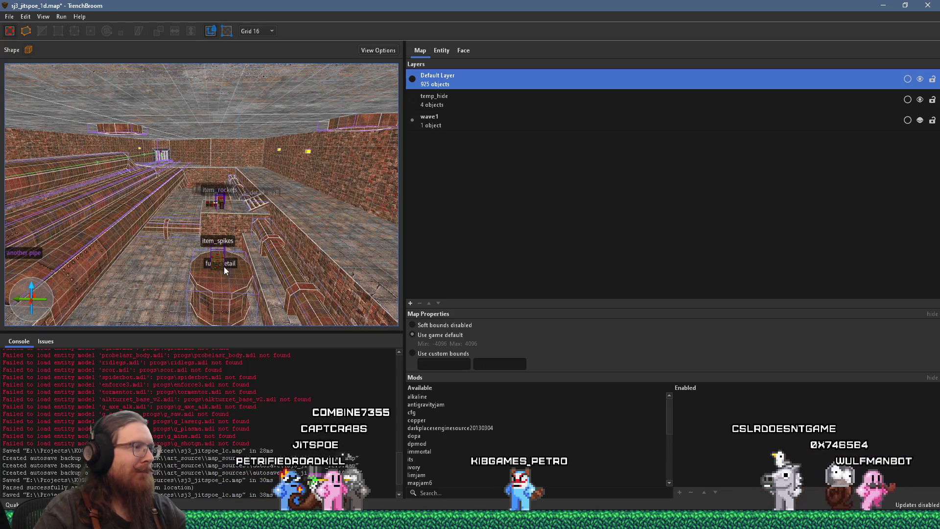
{"action": "scroll", "coordinate": [224, 266], "scroll_direction": "up", "scroll_amount": 2}
{"action": "mouse_move", "coordinate": [224, 265]}
{"action": "left_mouse_down"}
{"action": "mouse_move", "coordinate": [253, 233]}
{"action": "mouse_move", "coordinate": [95, 199]}
{"action": "mouse_move", "coordinate": [245, 213]}
{"action": "mouse_move", "coordinate": [179, 210]}
{"action": "left_mouse_up"}
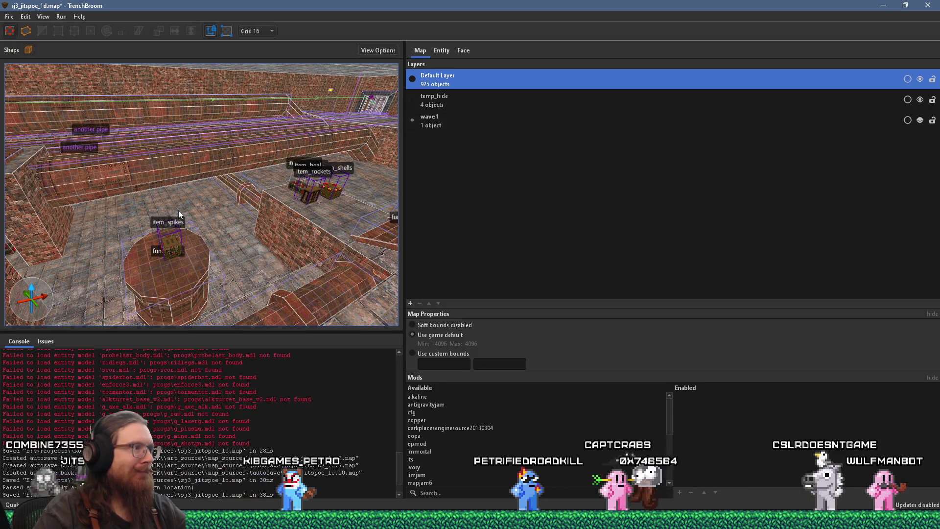
{"action": "mouse_move", "coordinate": [178, 210]}
{"action": "left_mouse_down"}
{"action": "mouse_move", "coordinate": [260, 187]}
{"action": "mouse_move", "coordinate": [133, 189]}
{"action": "mouse_move", "coordinate": [211, 193]}
{"action": "mouse_move", "coordinate": [260, 169]}
{"action": "mouse_move", "coordinate": [148, 199]}
{"action": "mouse_move", "coordinate": [206, 218]}
{"action": "mouse_move", "coordinate": [191, 189]}
{"action": "mouse_move", "coordinate": [228, 286]}
{"action": "left_mouse_up"}
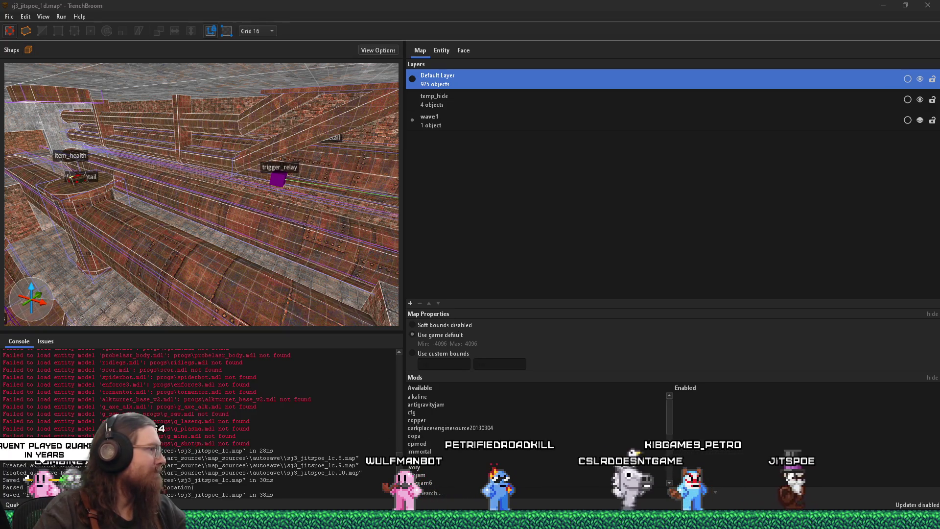
{"action": "left_click", "coordinate": [57, 19]}
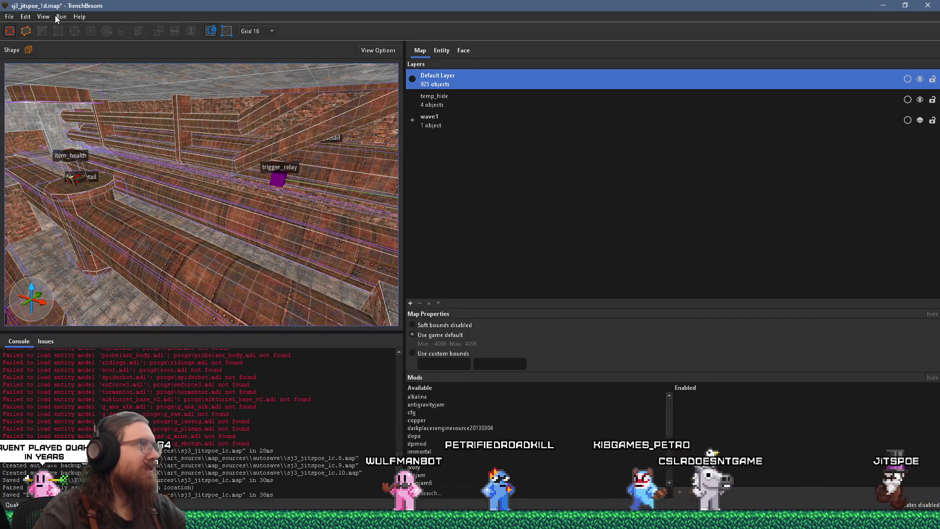
Compile the map with the alkaline dev profile and move the Compile window aside
{"action": "left_click", "coordinate": [9, 16]}
{"action": "left_click", "coordinate": [61, 17]}
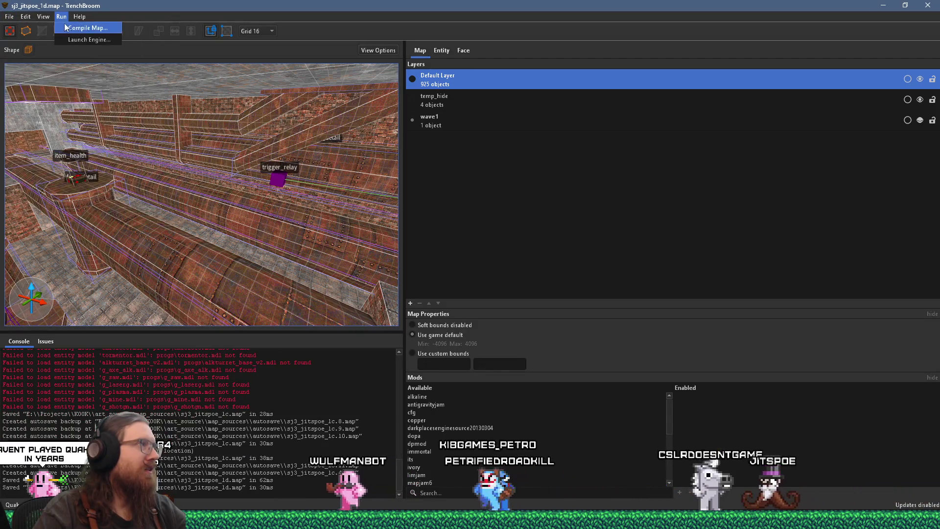
{"action": "left_click", "coordinate": [66, 25]}
{"action": "scroll", "coordinate": [472, 270], "scroll_direction": "down", "scroll_amount": 3}
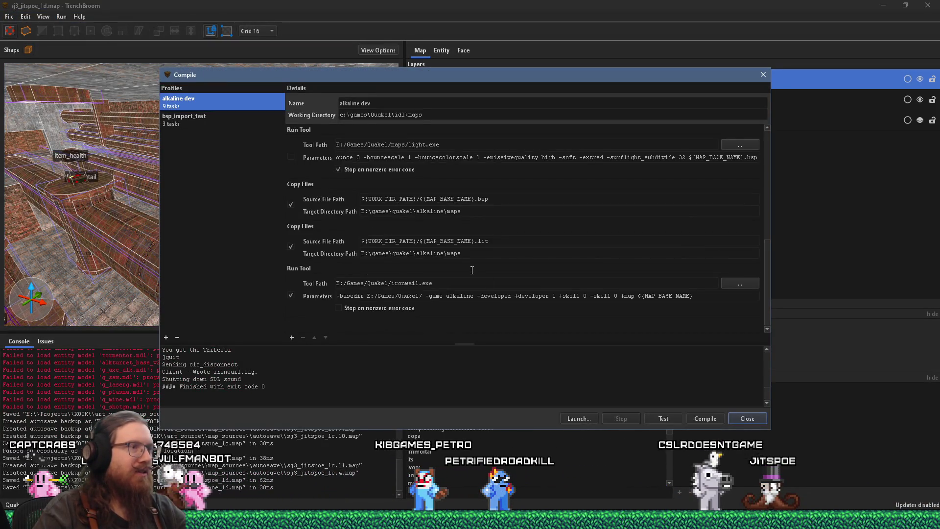
{"action": "left_click_drag", "start_coordinate": [768, 287], "coordinate": [767, 253]}
{"action": "left_click", "coordinate": [714, 418]}
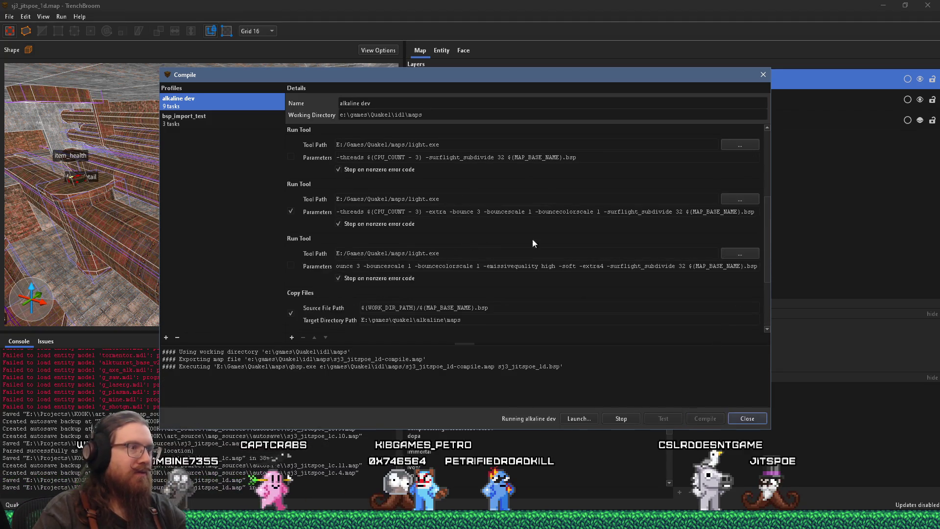
{"action": "left_click_drag", "start_coordinate": [503, 74], "coordinate": [710, 81]}
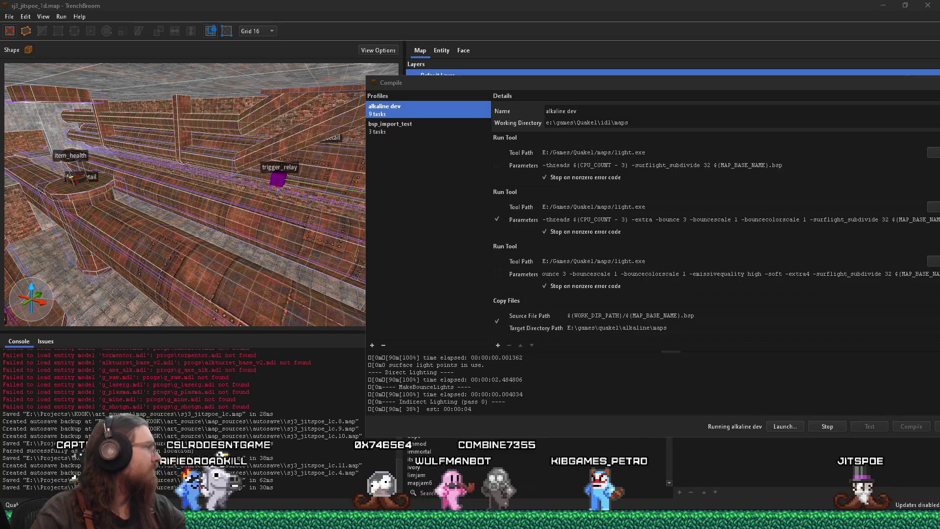
{"action": "key", "text": "alt+Tab"}
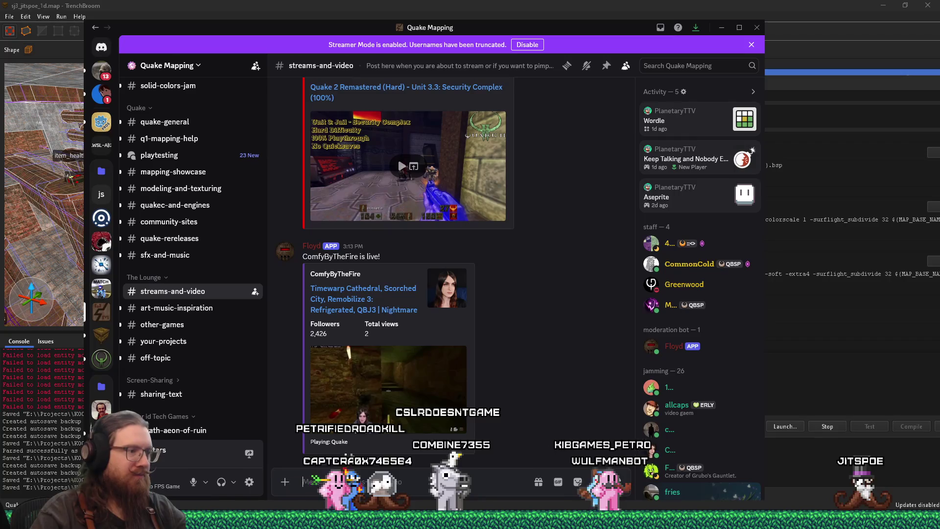
Post 'Bonus Level design stream tonight. Gotta finish this Sewer Jam level!' with the Twitch link
{"action": "type", "text": "Bonus"}
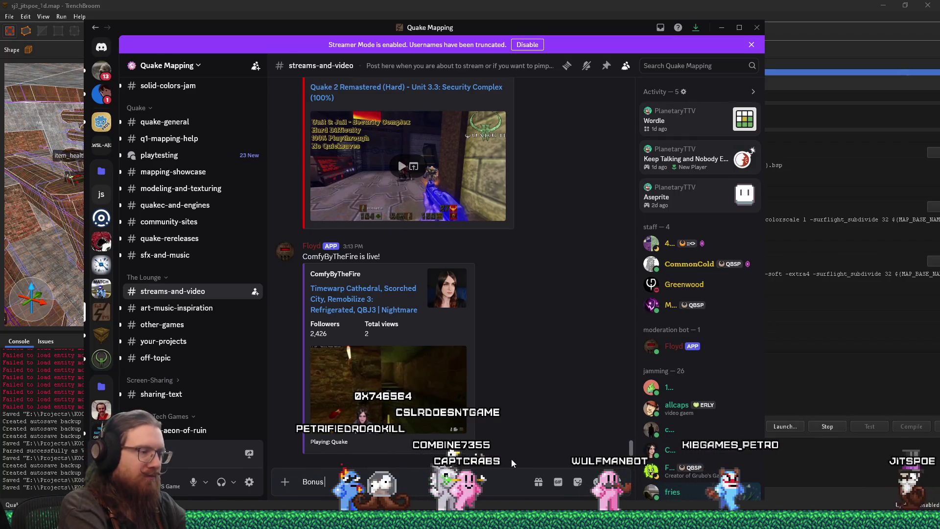
{"action": "type", "text": " Level design"}
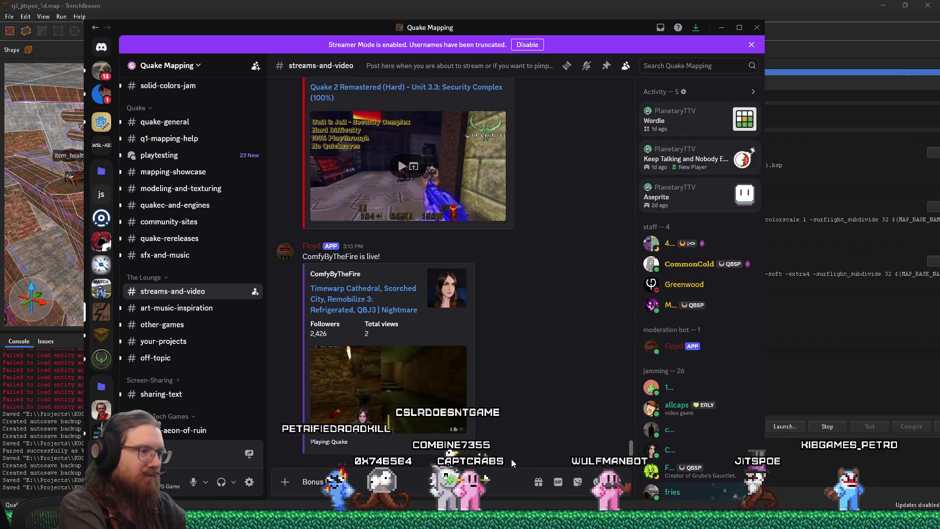
{"action": "type", "text": " stream tonight.  Go"}
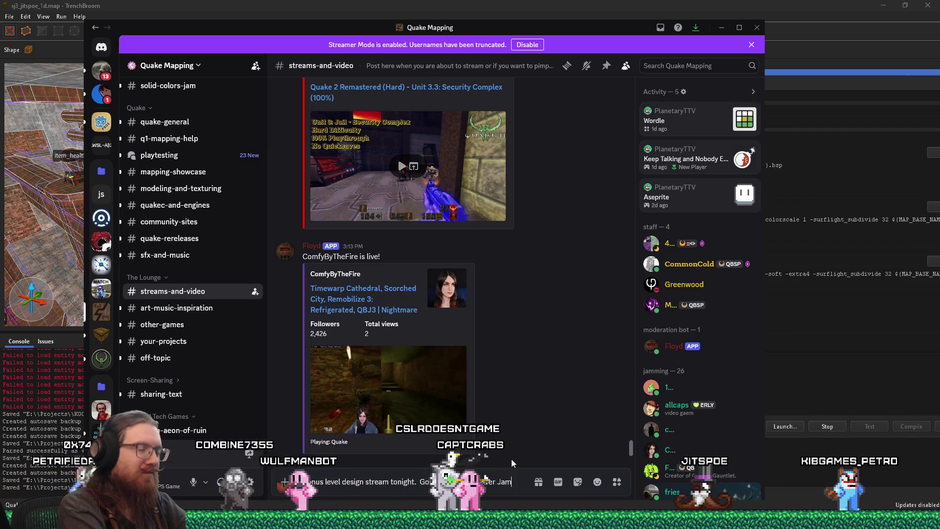
{"action": "type", "text": "level! https"}
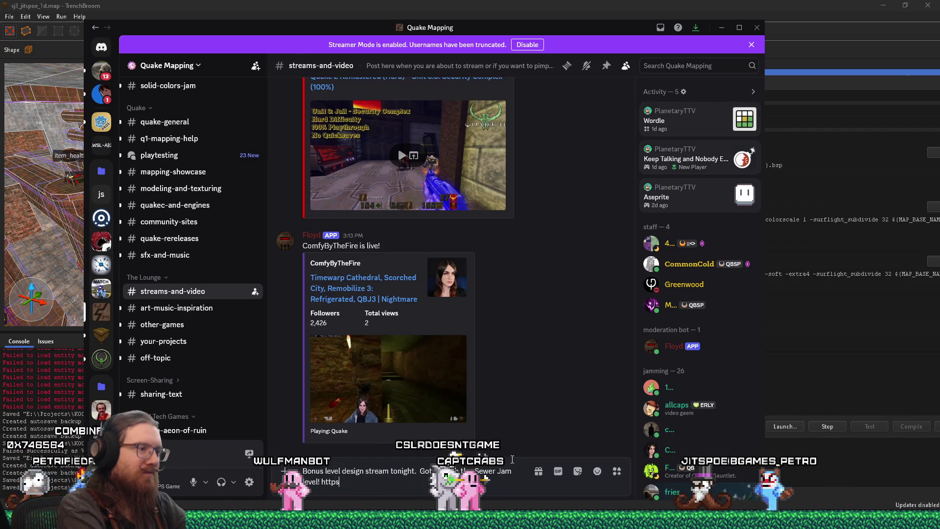
{"action": "type", "text": "://twitch.tv/jitspoe"}
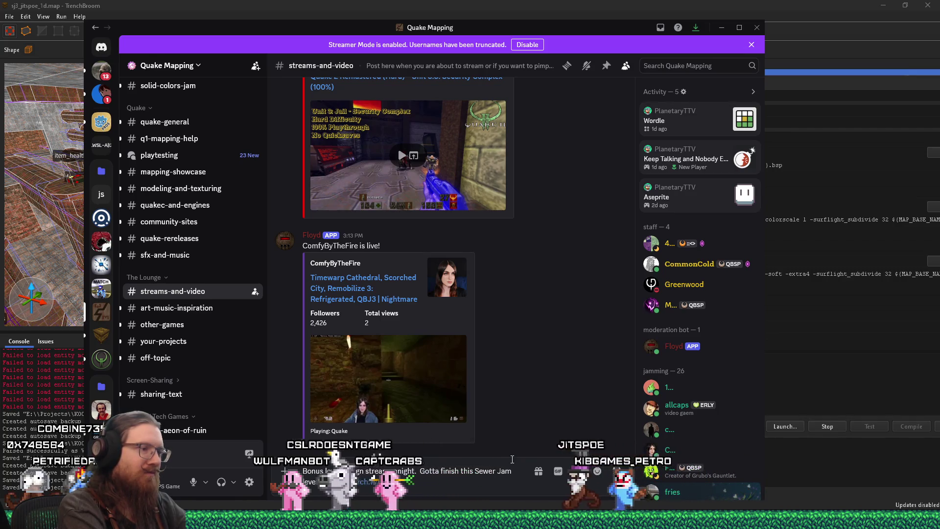
{"action": "key", "text": "Return"}
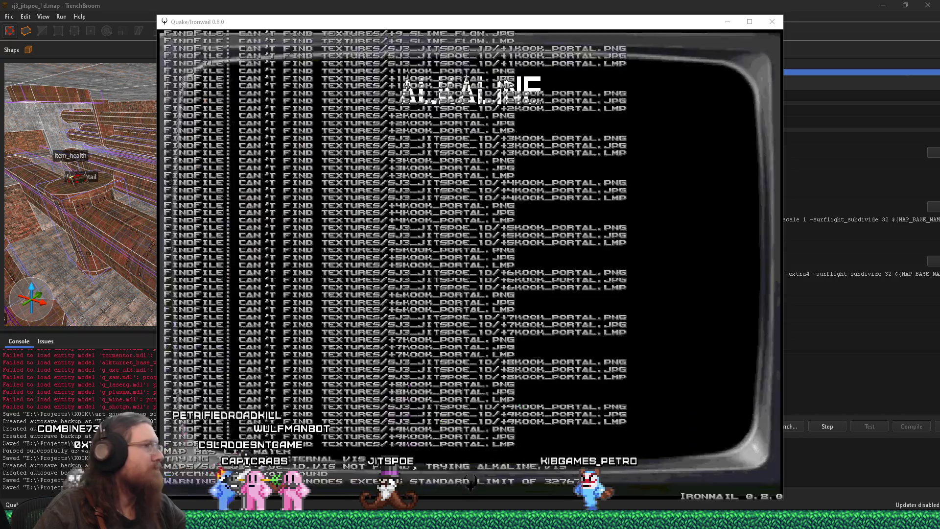
Walk through the dark and tiled rooms, pick up the armor, and fire a test shot
{"action": "key", "text": "w"}
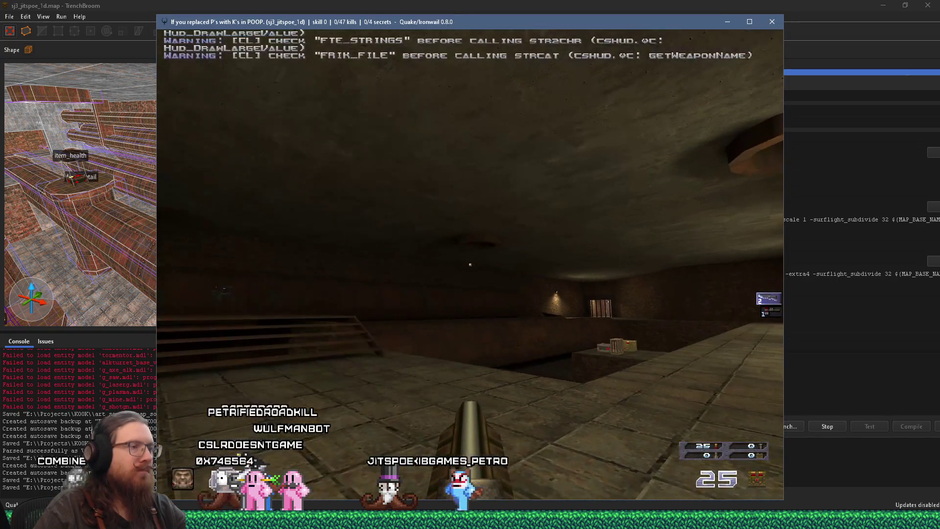
{"action": "key", "text": "w"}
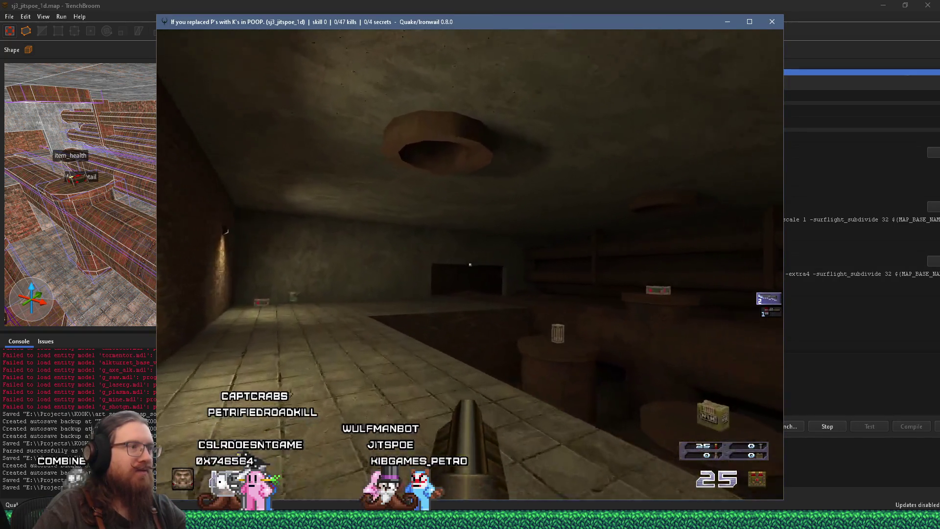
{"action": "key", "text": "w"}
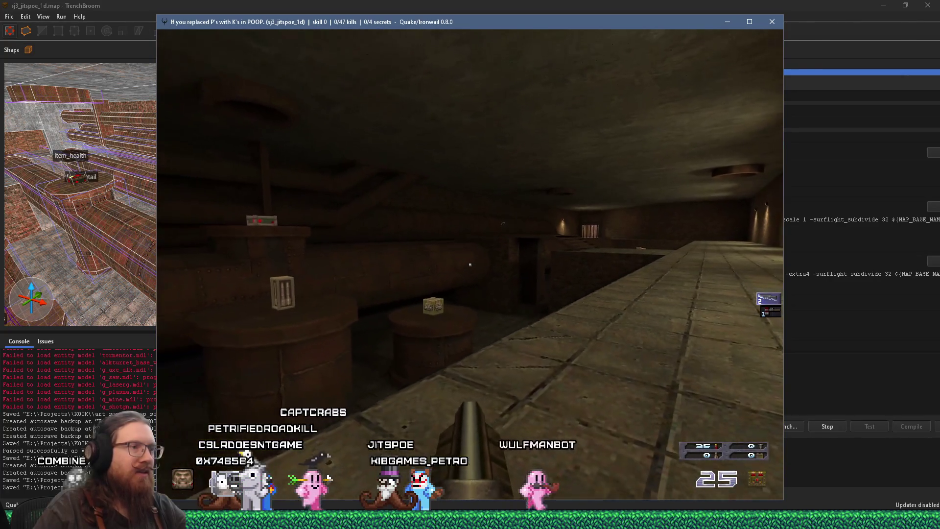
{"action": "key", "text": "w"}
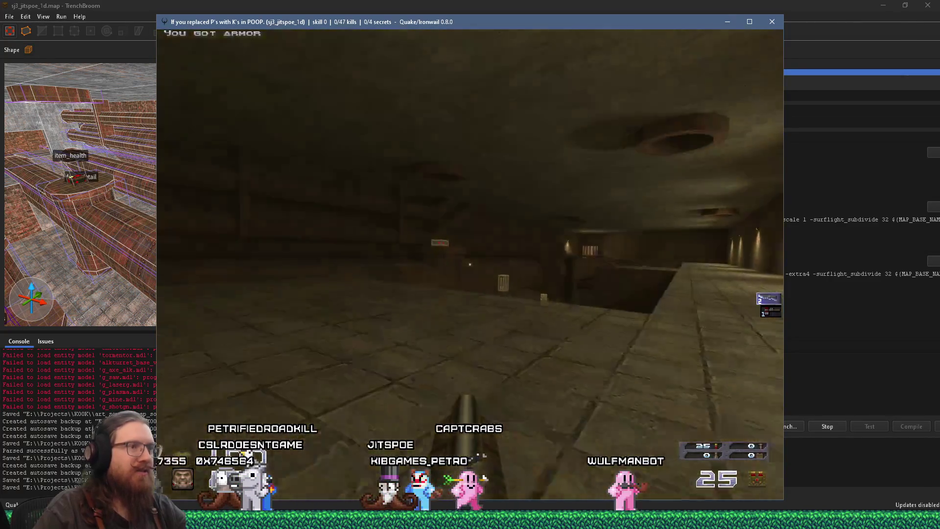
{"action": "key", "text": "w"}
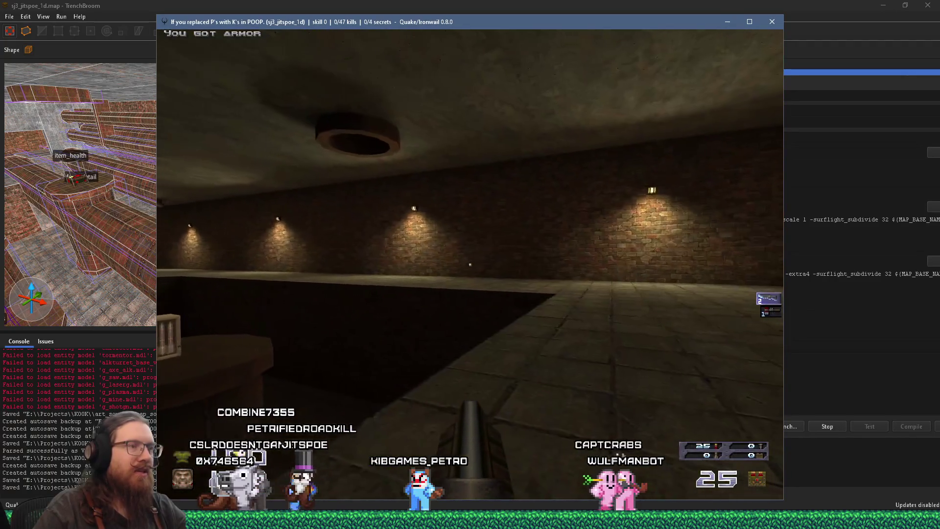
{"action": "key", "text": "w"}
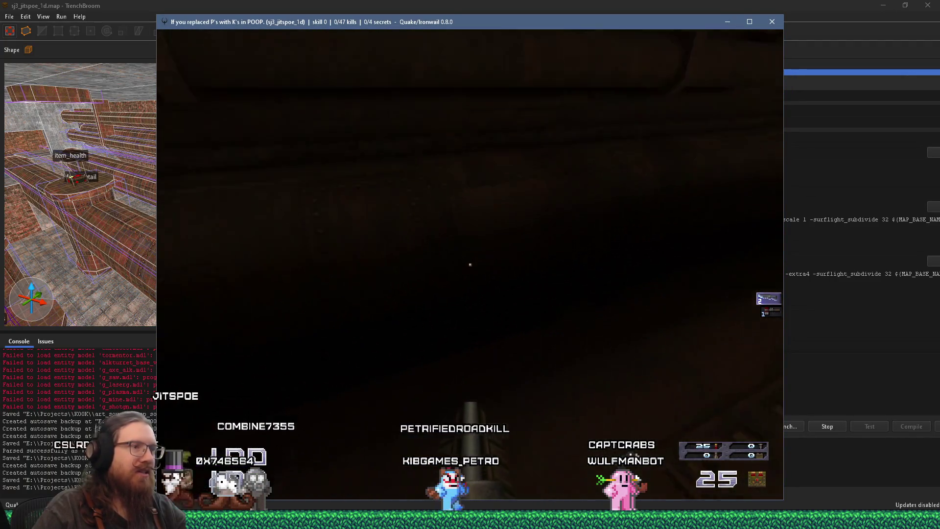
{"action": "key", "text": "w"}
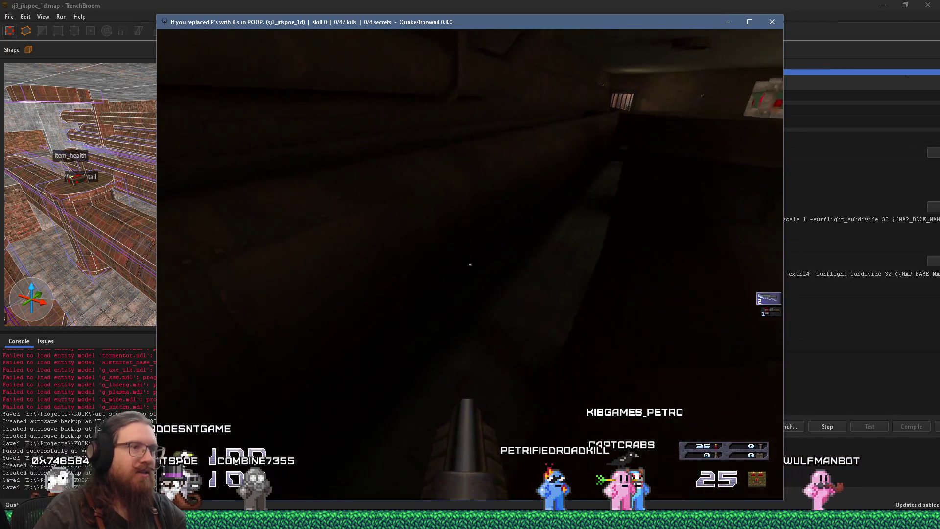
{"action": "key", "text": "w"}
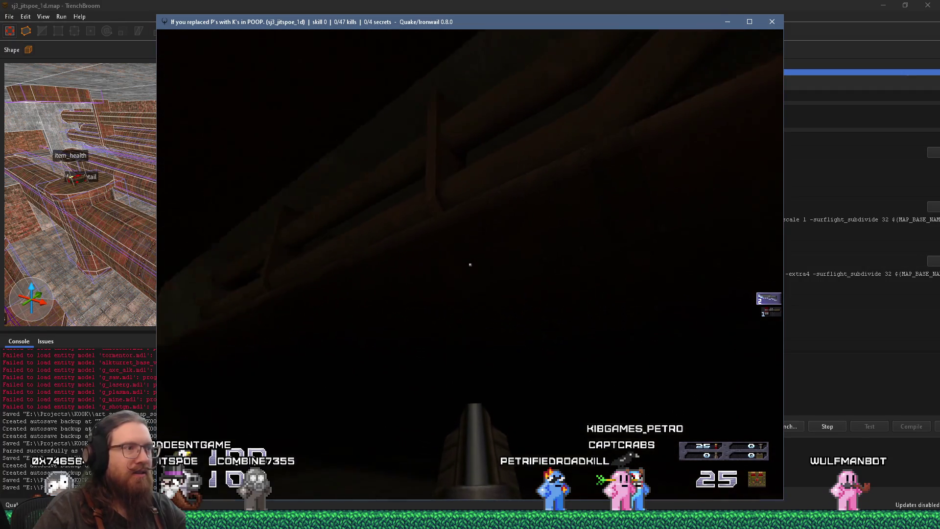
{"action": "left_click", "coordinate": [470, 265]}
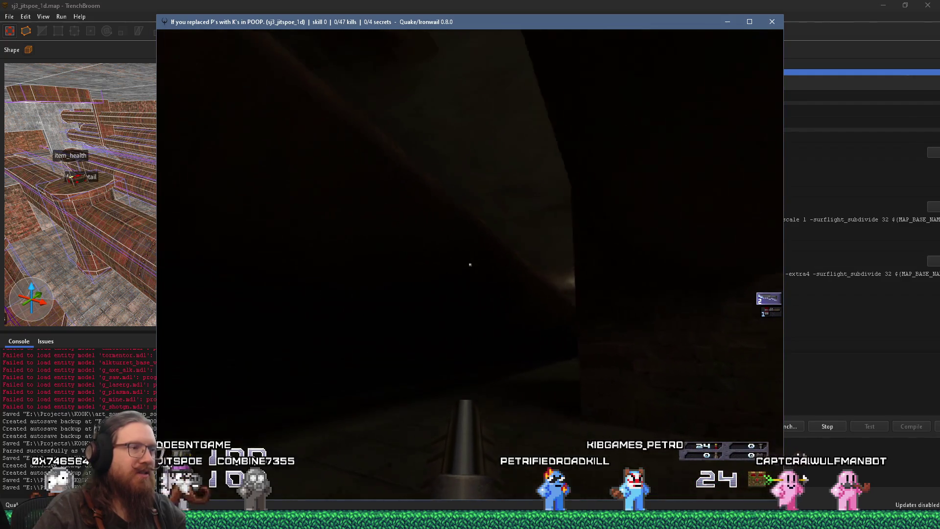
Go through the doorway past the ledges into the lamp-lit barrel room and fire at enemies
{"action": "key", "text": "w"}
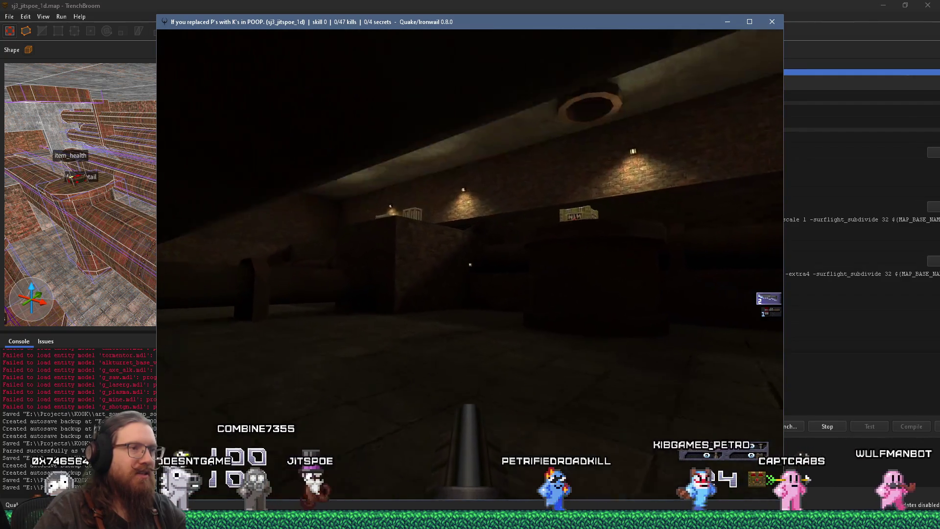
{"action": "key", "text": "w"}
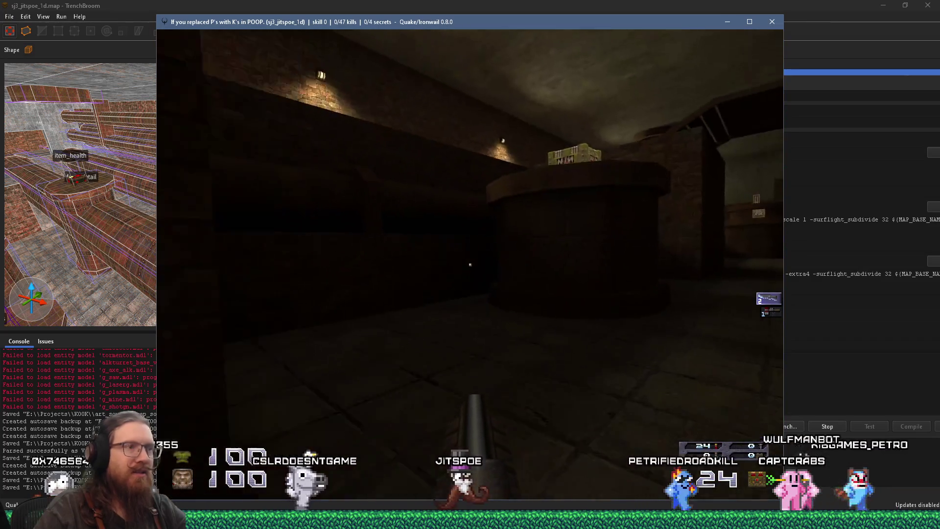
{"action": "key", "text": "w"}
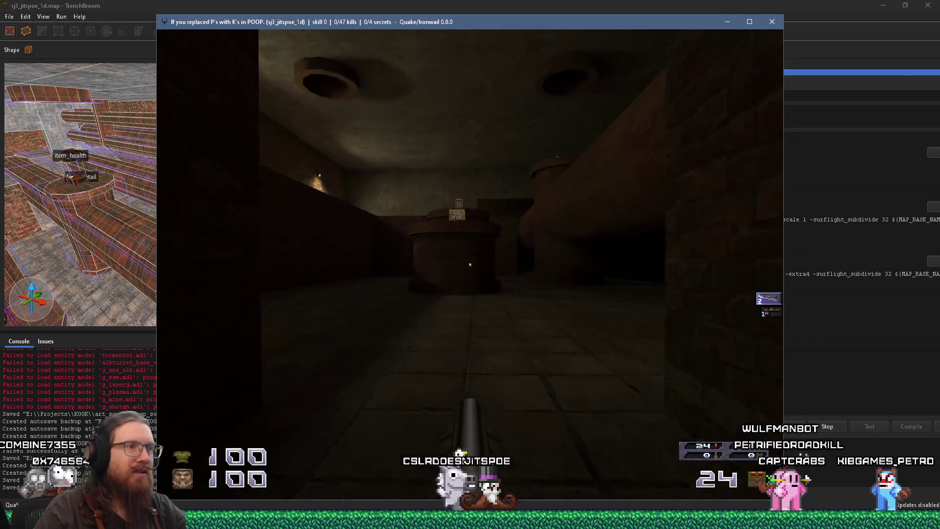
{"action": "key", "text": "w"}
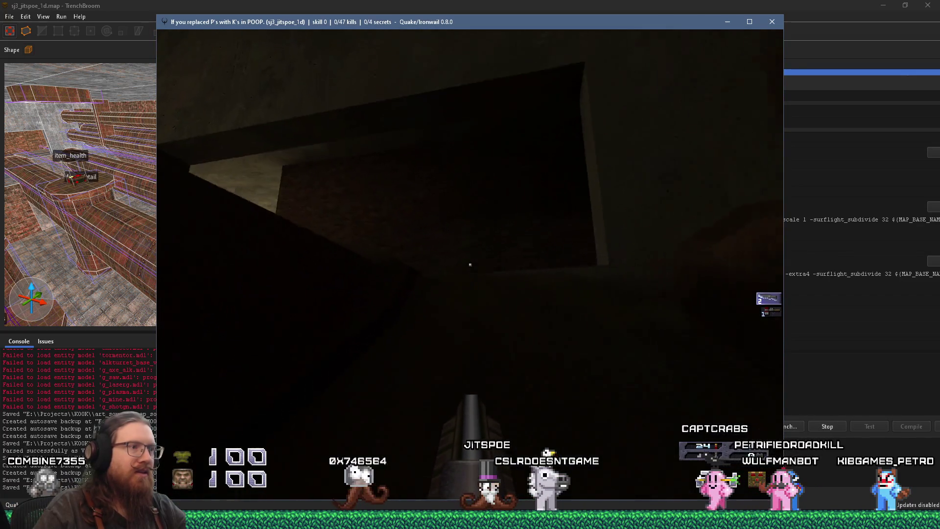
{"action": "key", "text": "w"}
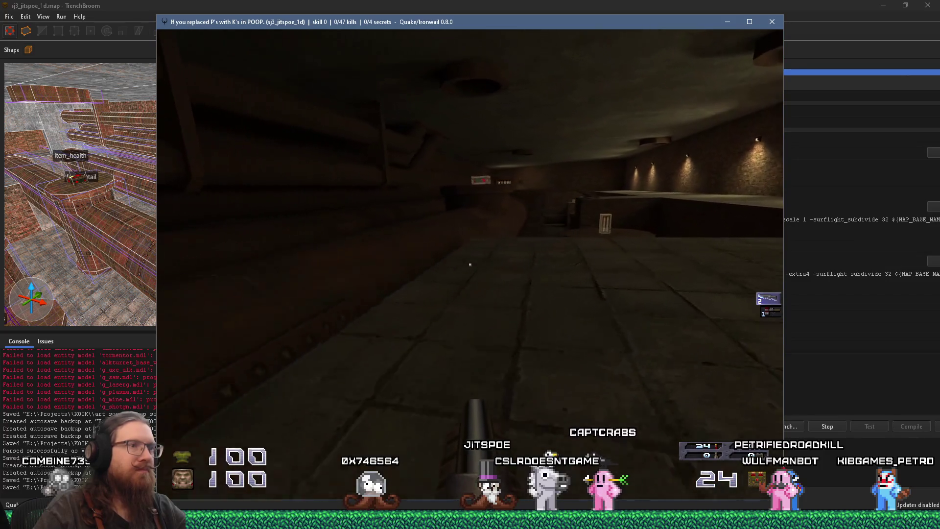
{"action": "key", "text": "w"}
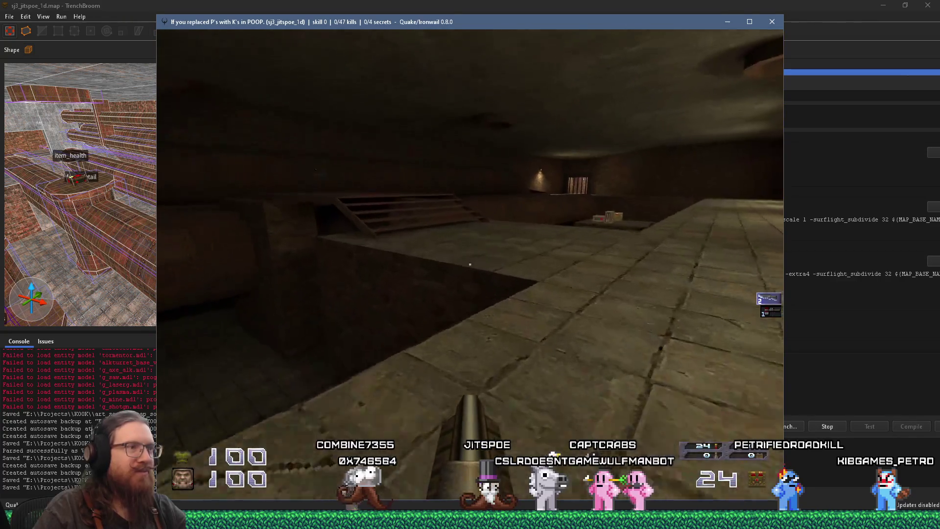
{"action": "key", "text": "w"}
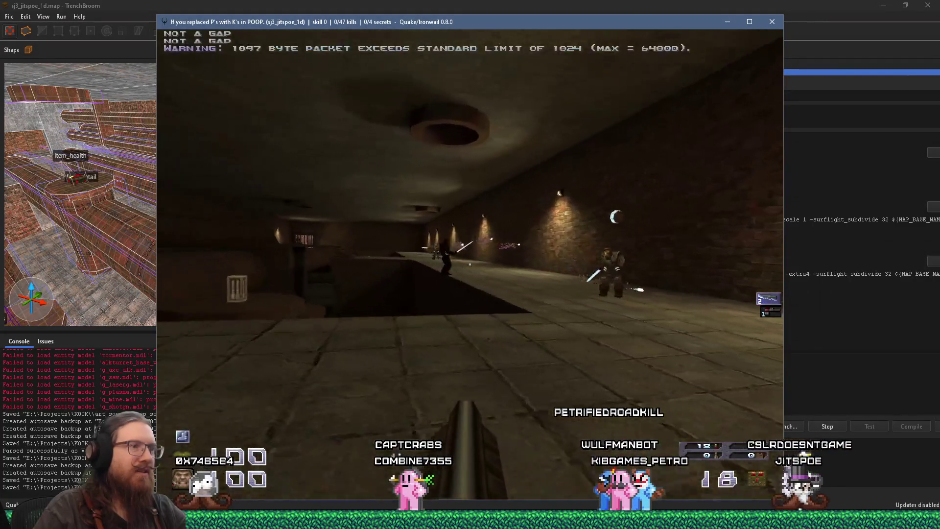
{"action": "left_click", "coordinate": [470, 264]}
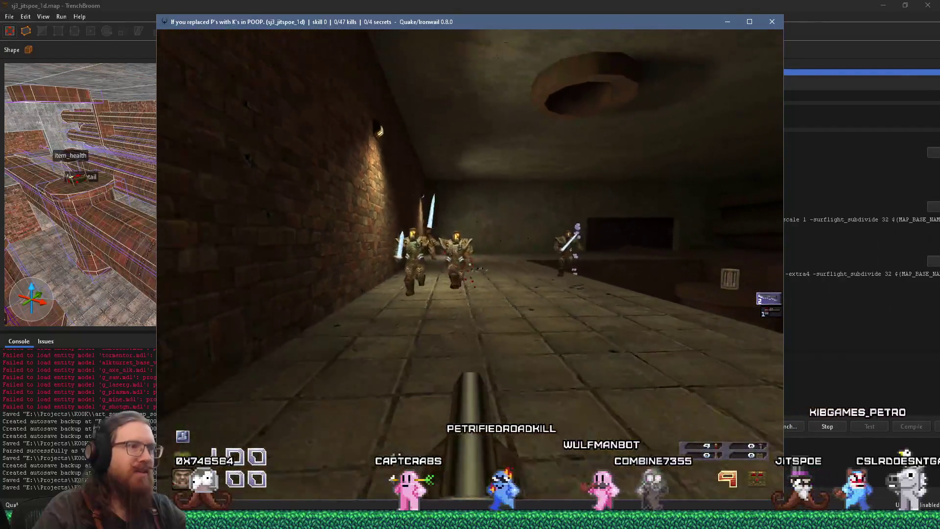
Shoot the attacking knights while advancing down the corridor, killing two of them
{"action": "left_click", "coordinate": [470, 264]}
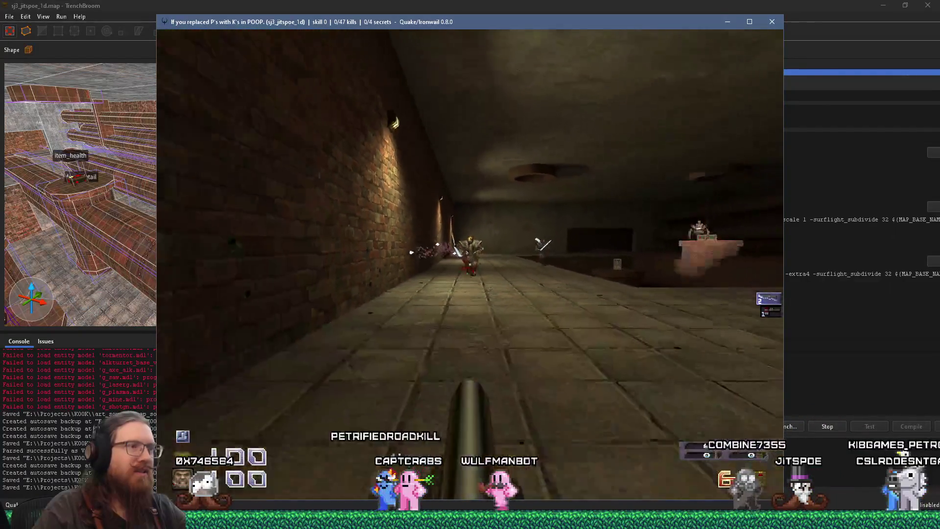
{"action": "left_click", "coordinate": [470, 265]}
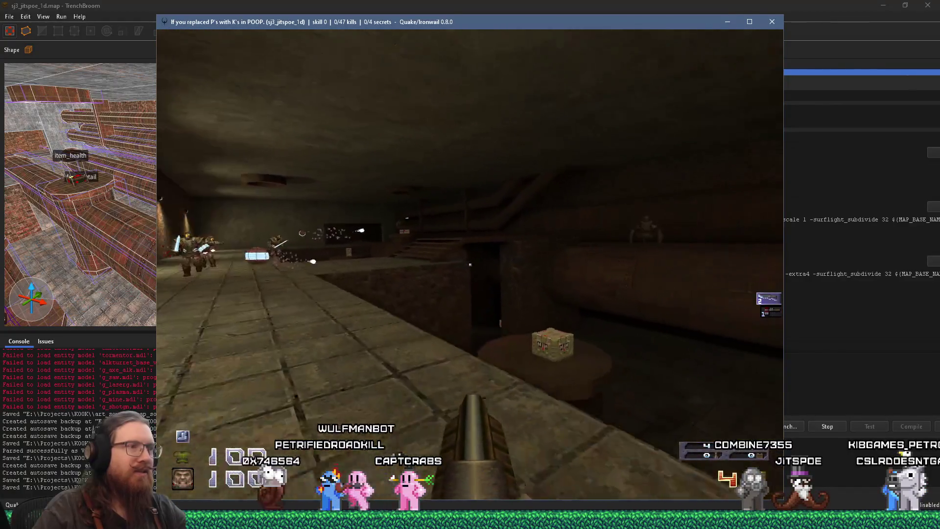
{"action": "left_click", "coordinate": [470, 264]}
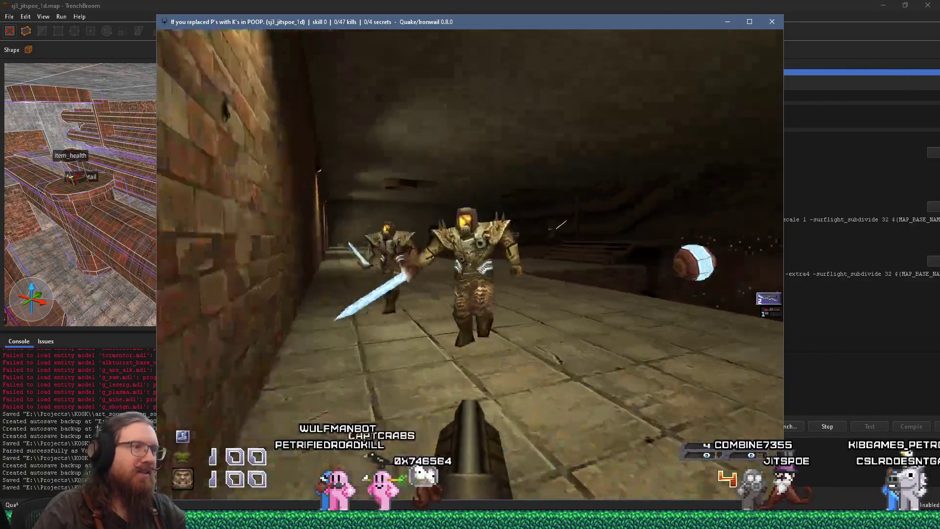
{"action": "key", "text": "w"}
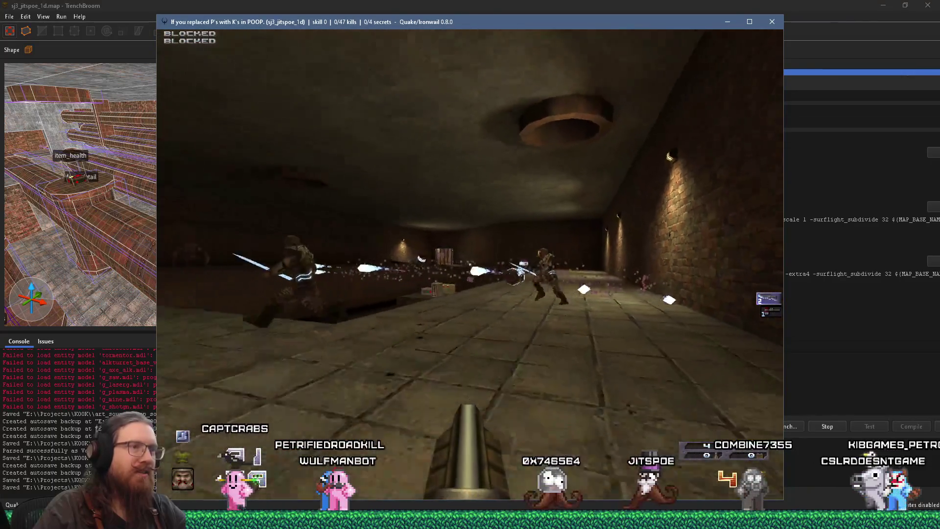
{"action": "key", "text": "w"}
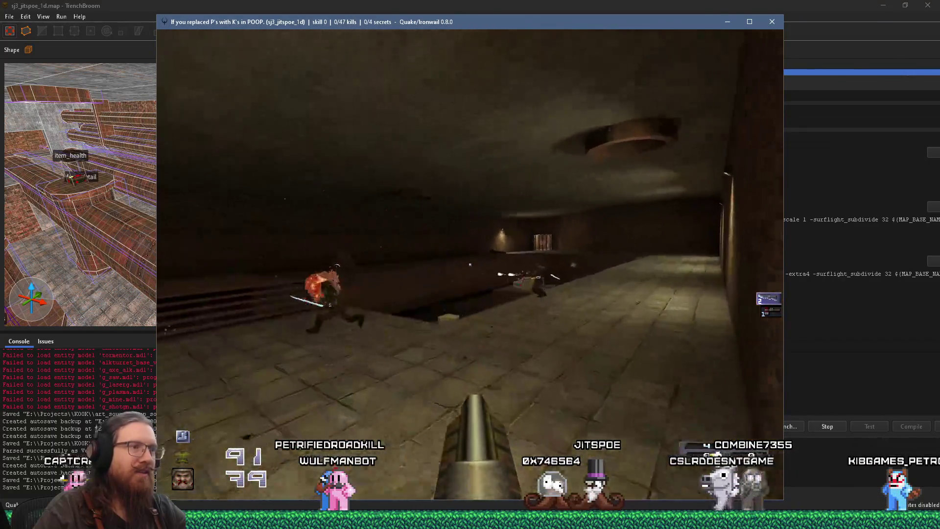
{"action": "key", "text": "w"}
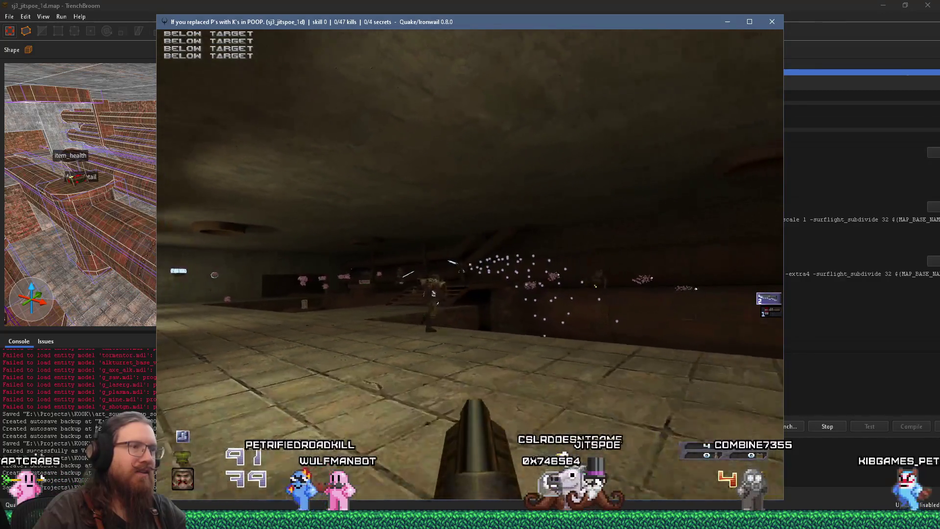
{"action": "key", "text": "w"}
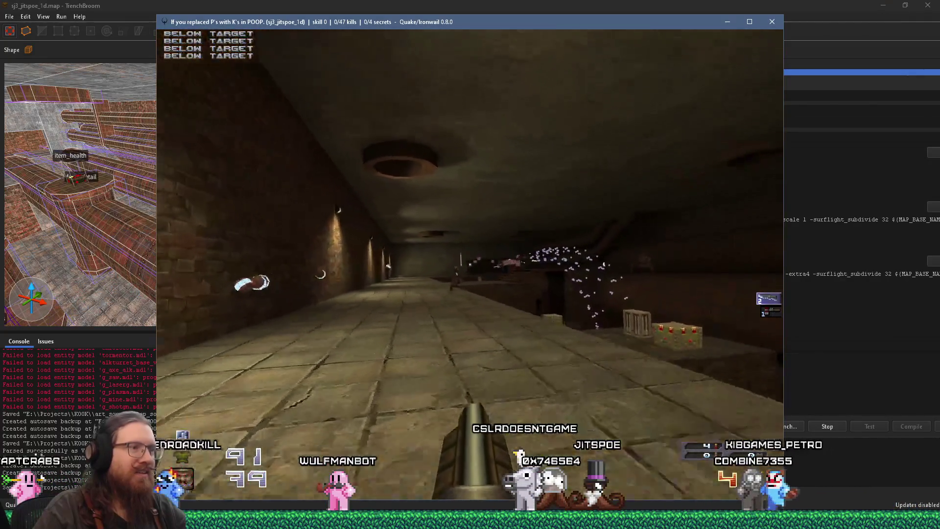
{"action": "key", "text": "w"}
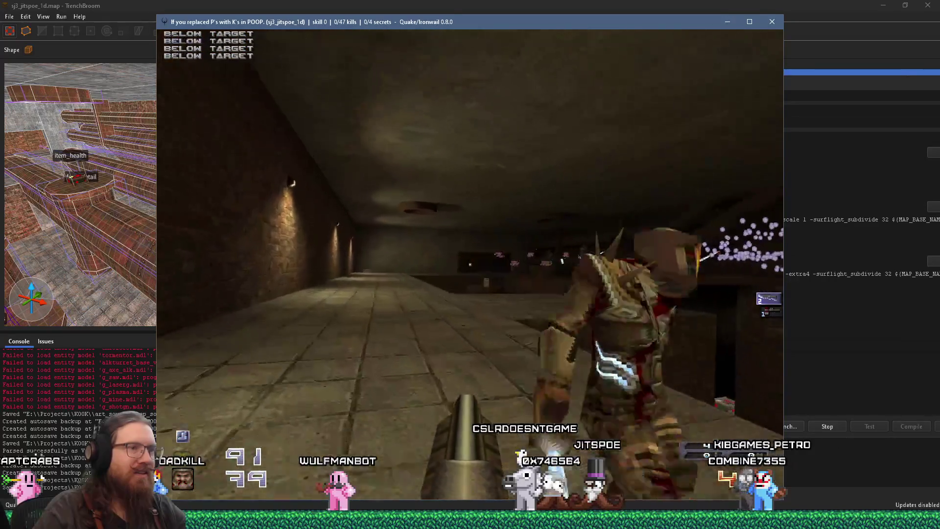
{"action": "key", "text": "w"}
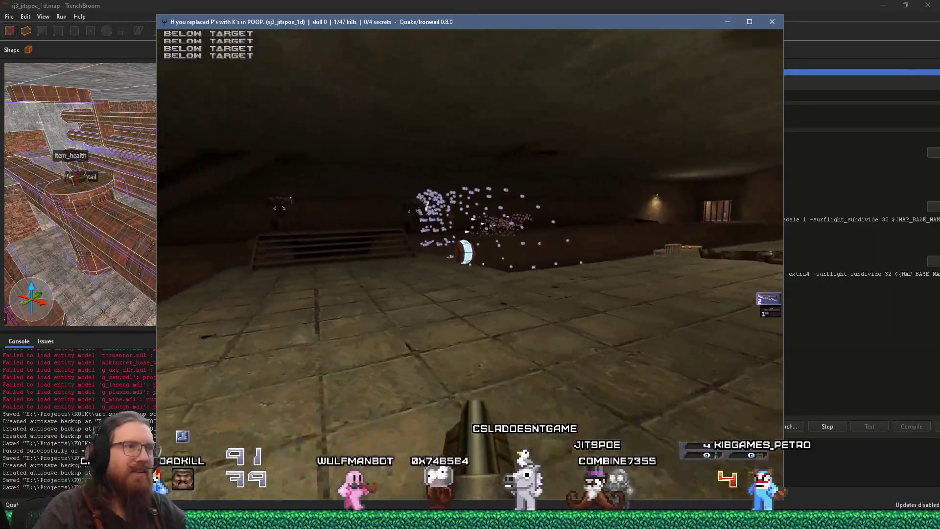
{"action": "key", "text": "w"}
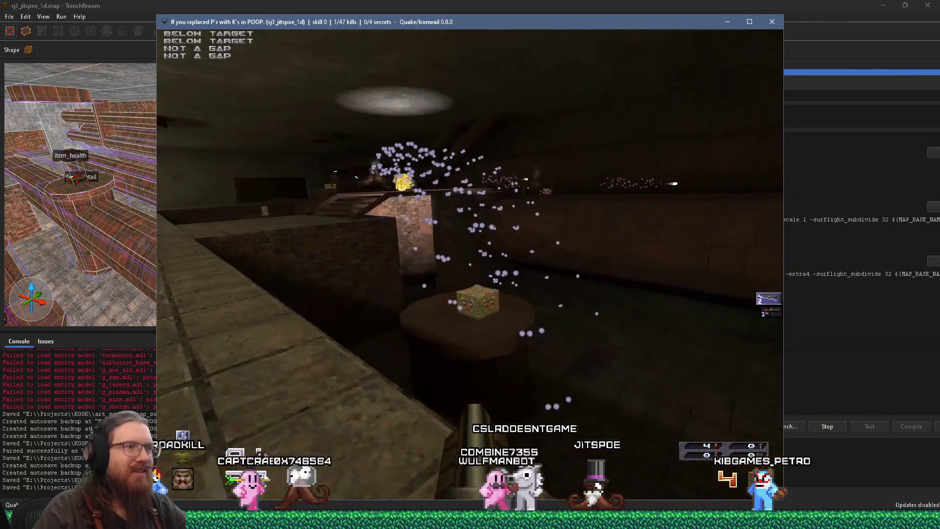
Kill a third monster, reach the crate-table room by the stairs, and switch to the axe
{"action": "key", "text": "w"}
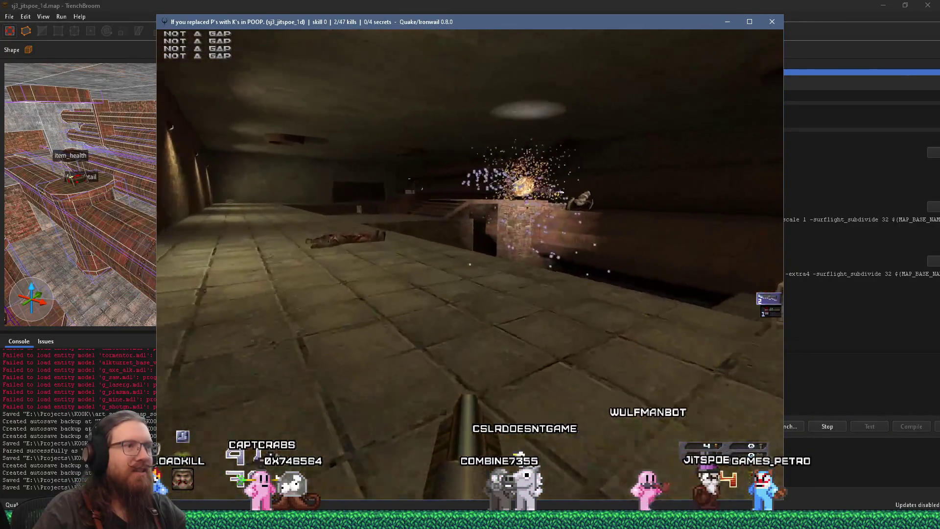
{"action": "key", "text": "w"}
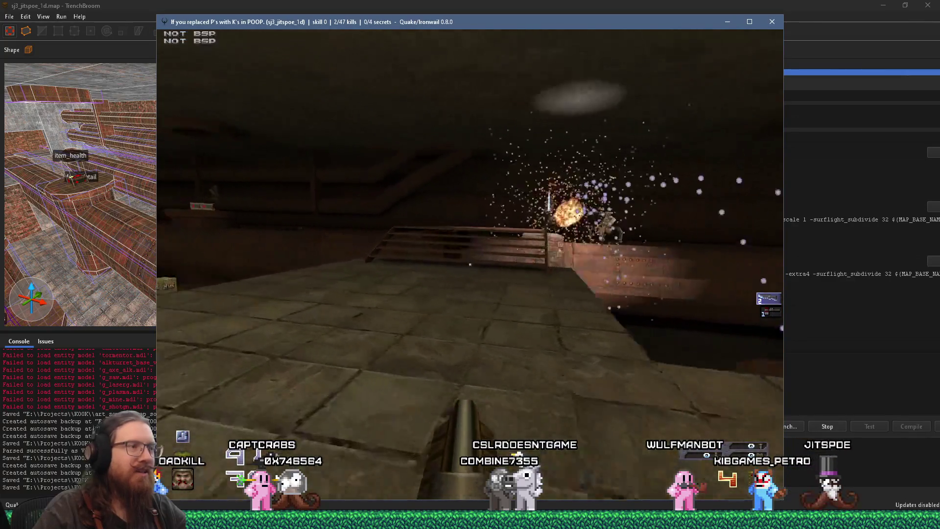
{"action": "key", "text": "w"}
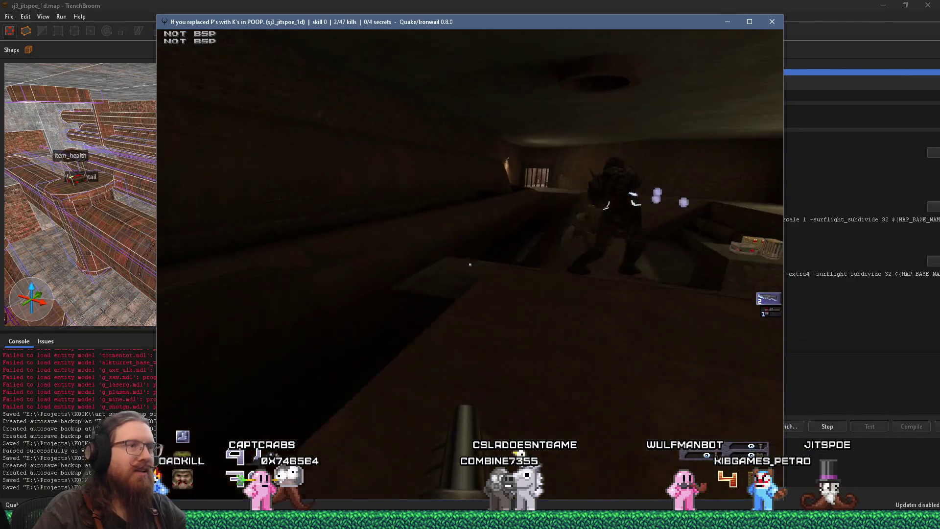
{"action": "key", "text": "w"}
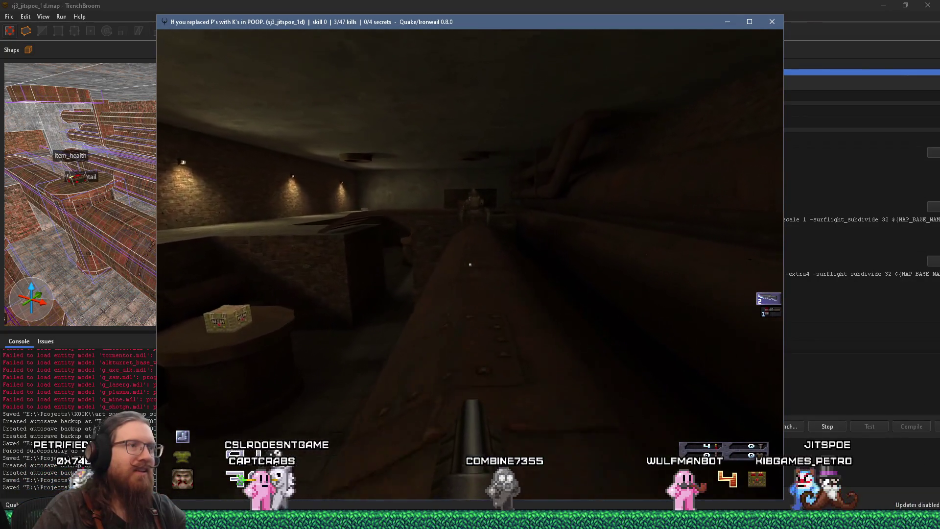
{"action": "key", "text": "w"}
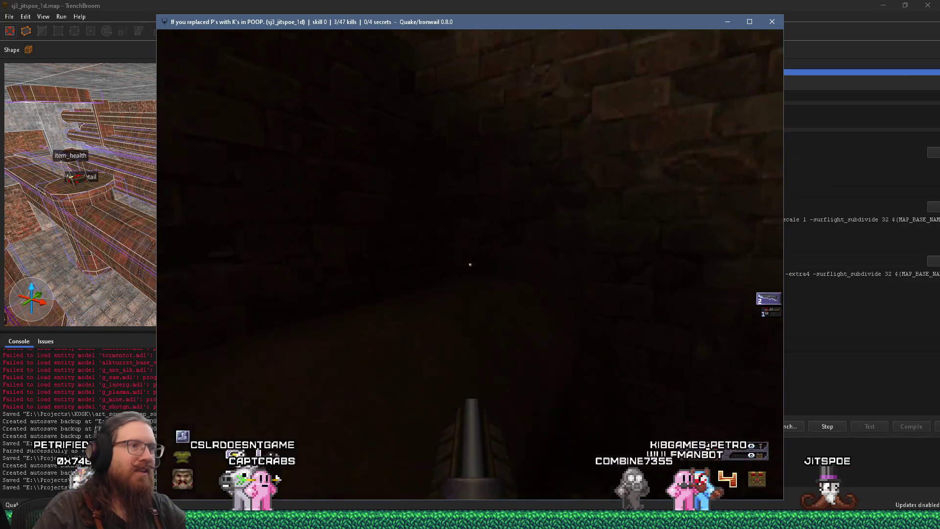
{"action": "key", "text": "w"}
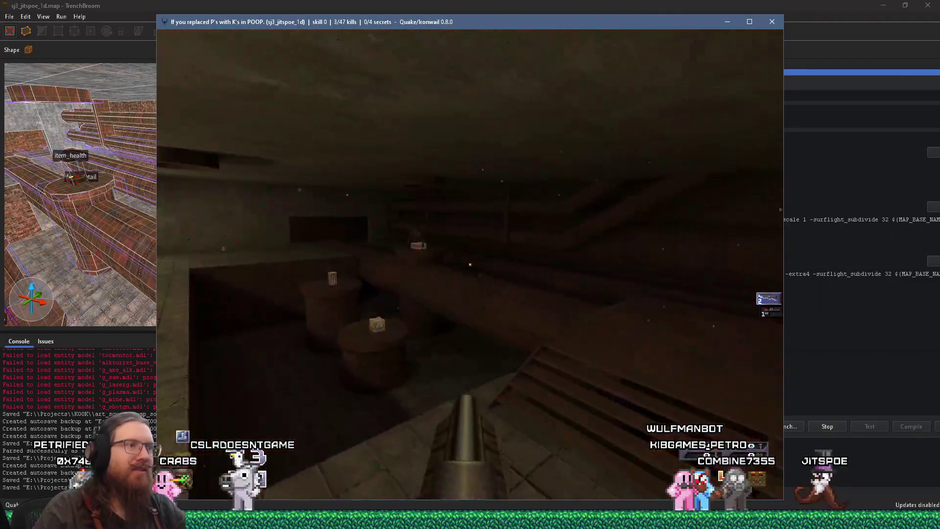
{"action": "key", "text": "w"}
{"action": "key", "text": "w"}
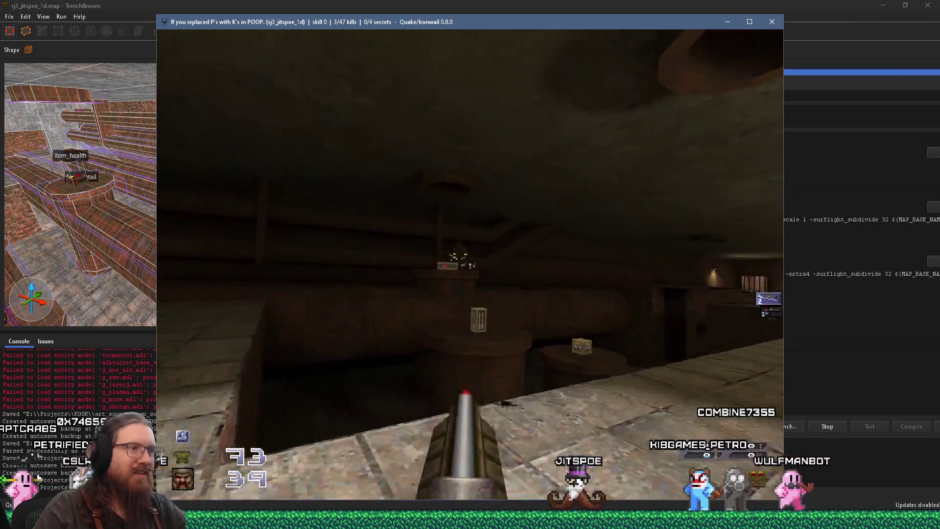
{"action": "key", "text": "w"}
{"action": "key", "text": "1"}
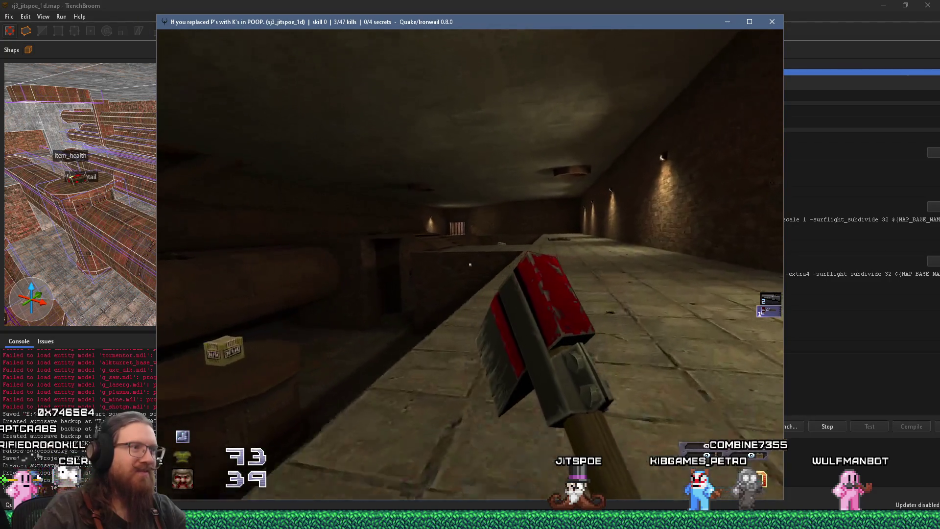
Explore the brick corridors, crate area and health-box room past the ledge monster
{"action": "key", "text": "w"}
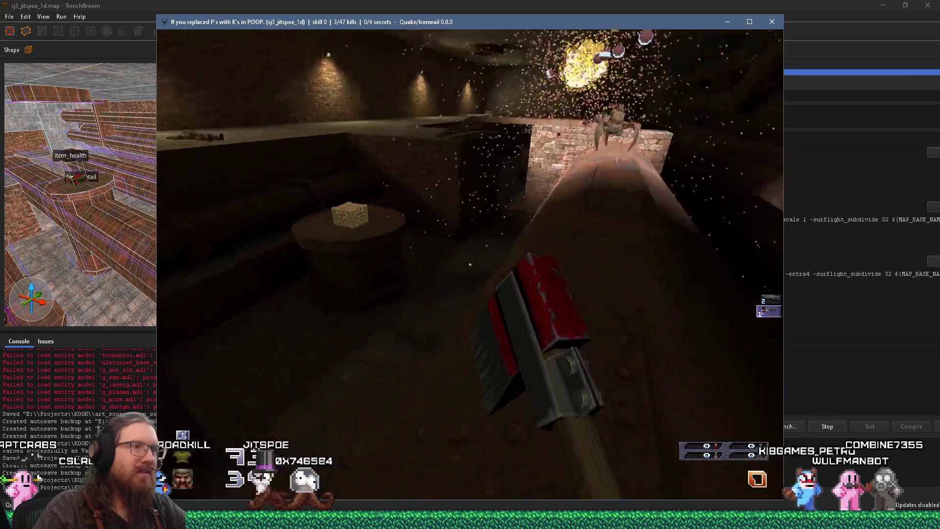
{"action": "key", "text": "w"}
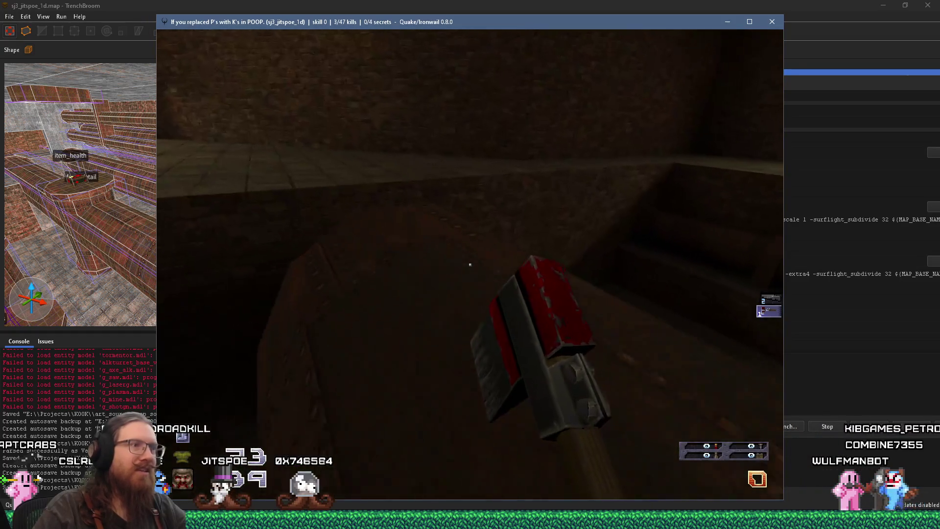
{"action": "key", "text": "w"}
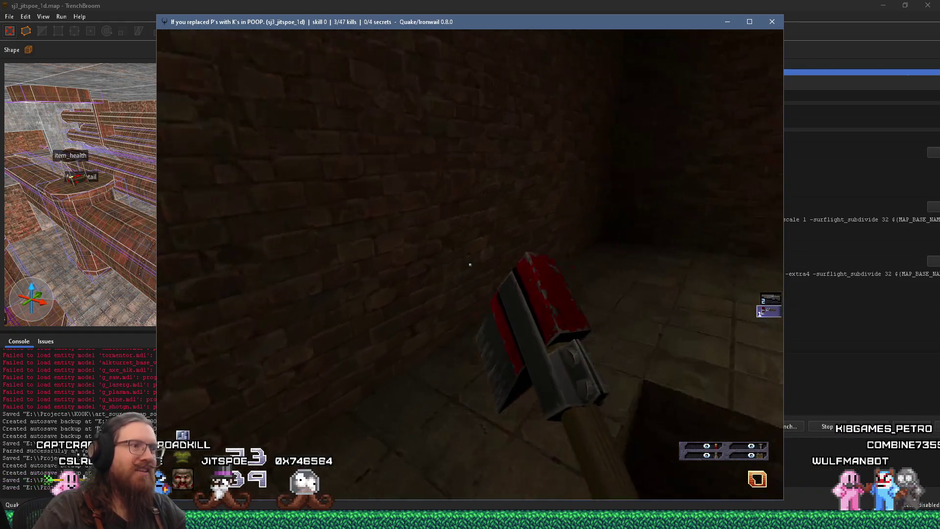
{"action": "key", "text": "w"}
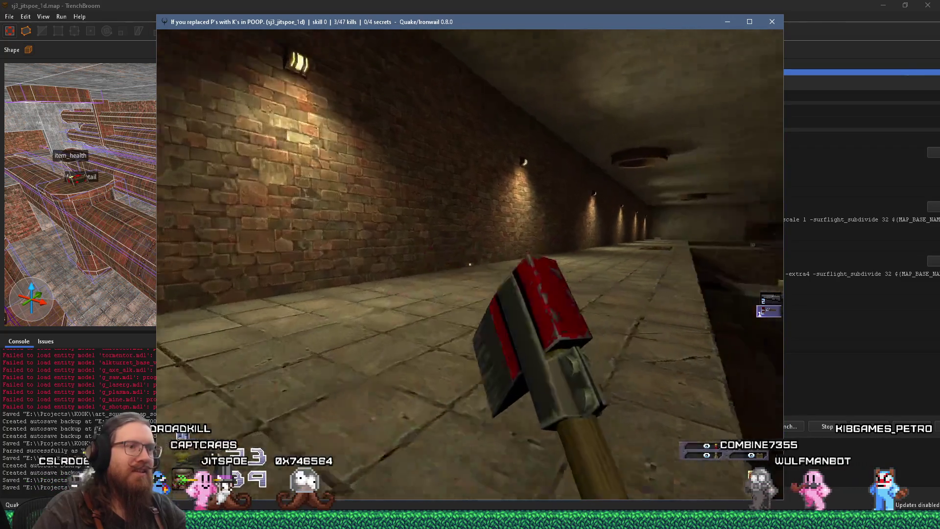
{"action": "key", "text": "w"}
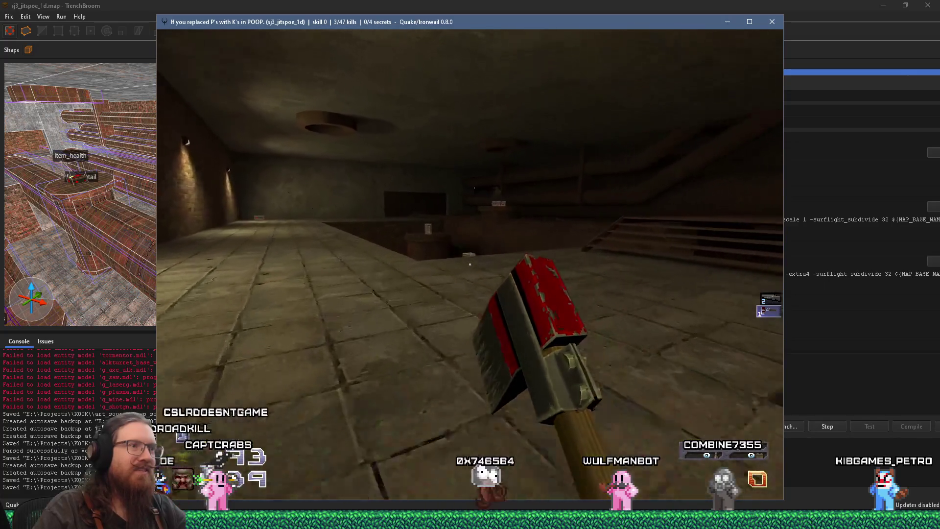
{"action": "key", "text": "w"}
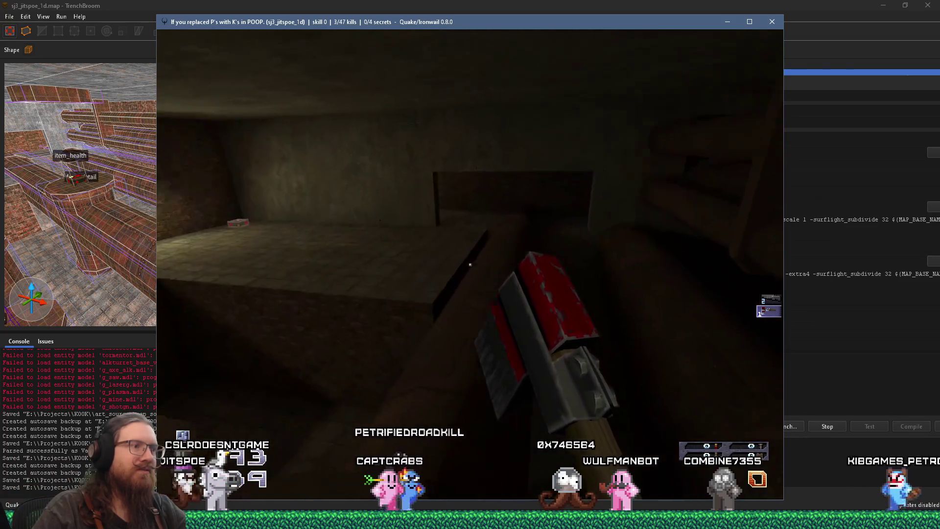
{"action": "key", "text": "w"}
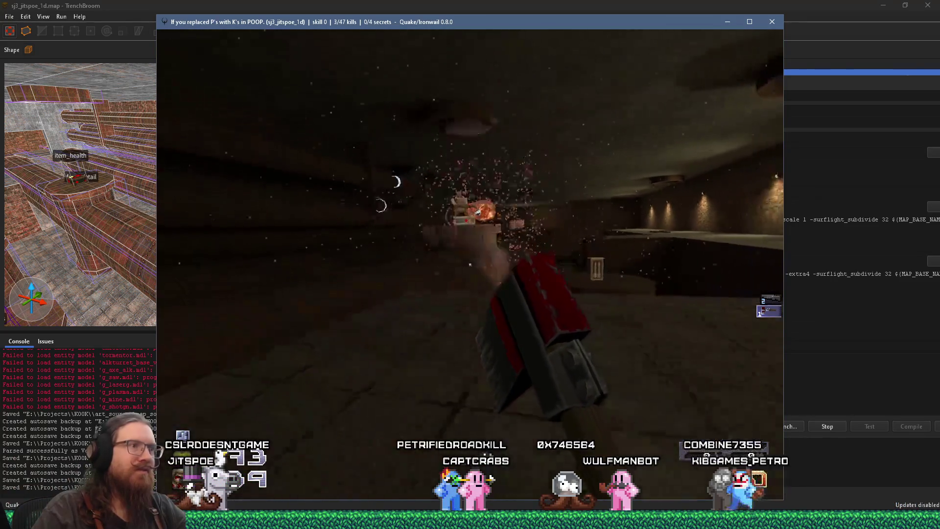
{"action": "key", "text": "w"}
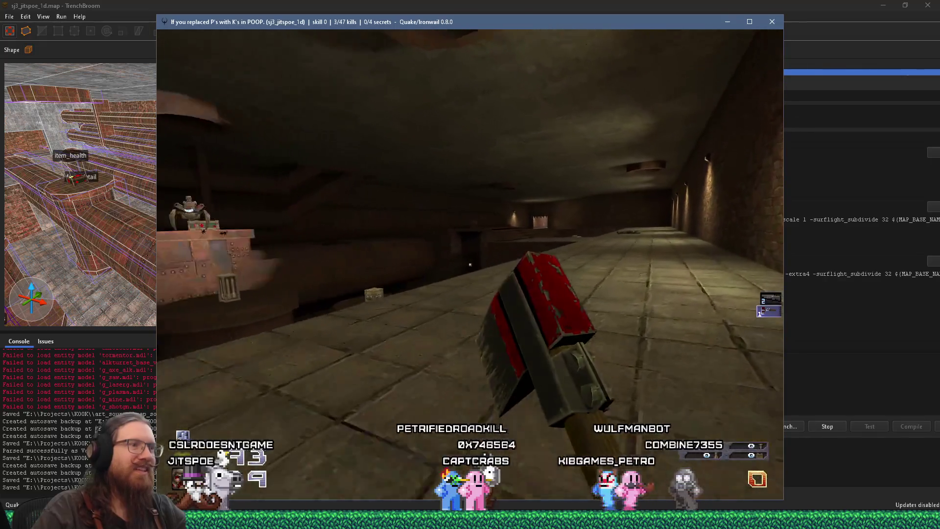
{"action": "key", "text": "w"}
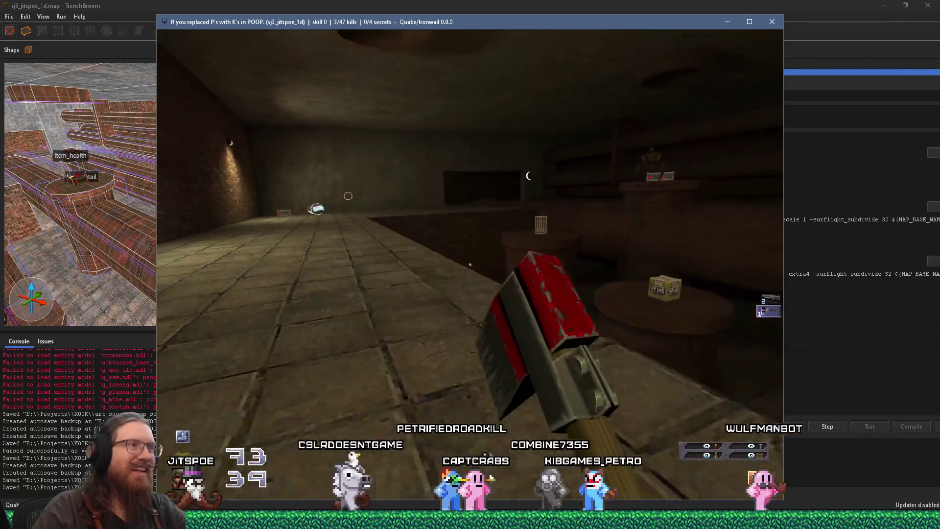
{"action": "key", "text": "w"}
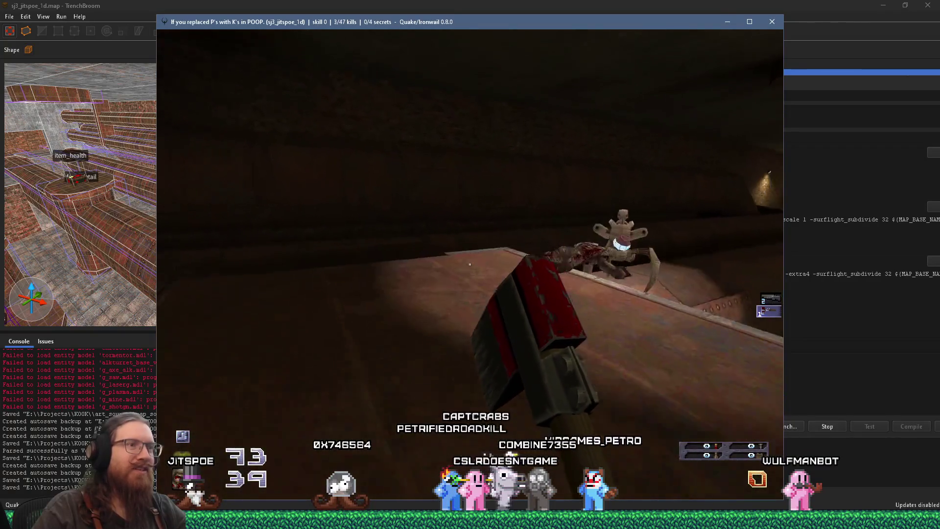
{"action": "key", "text": "w"}
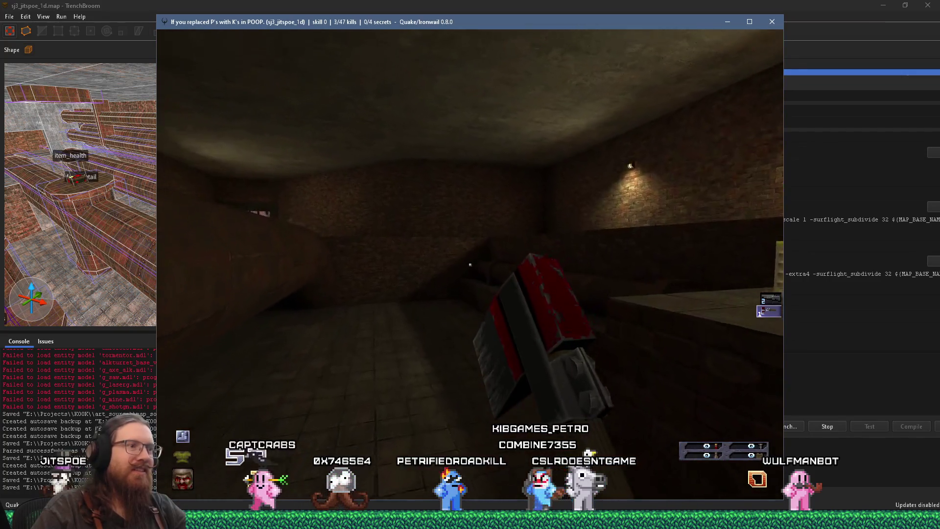
{"action": "key", "text": "w"}
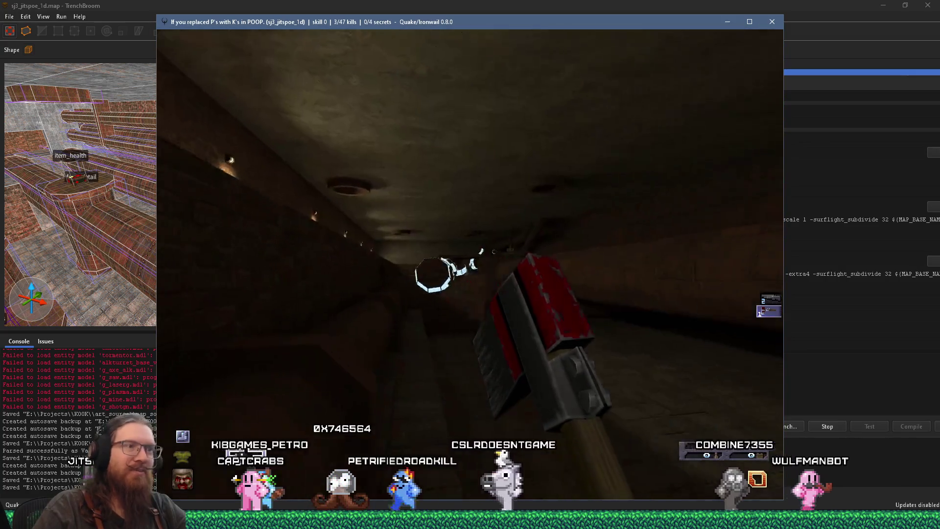
{"action": "key", "text": "w"}
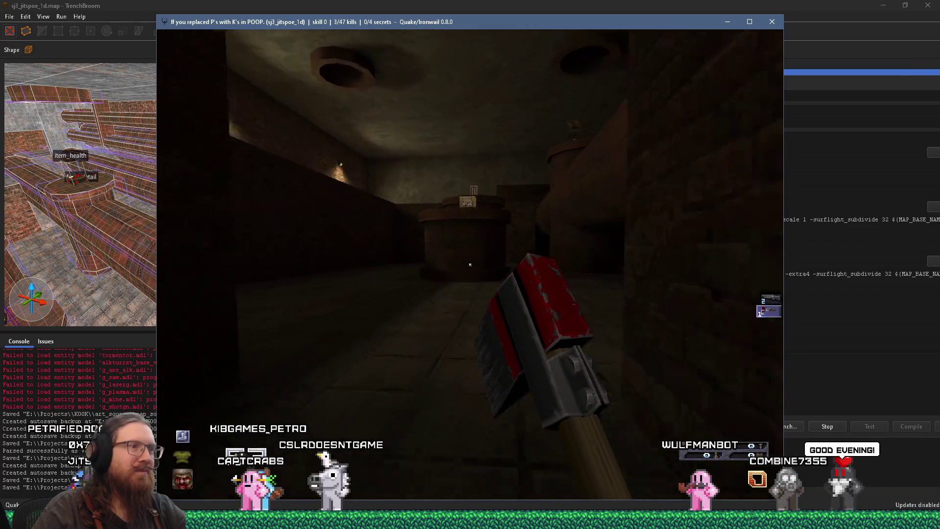
Collect 25 nails from the pillar ammo box and 5 rockets from the ammo crate
{"action": "key", "text": "w"}
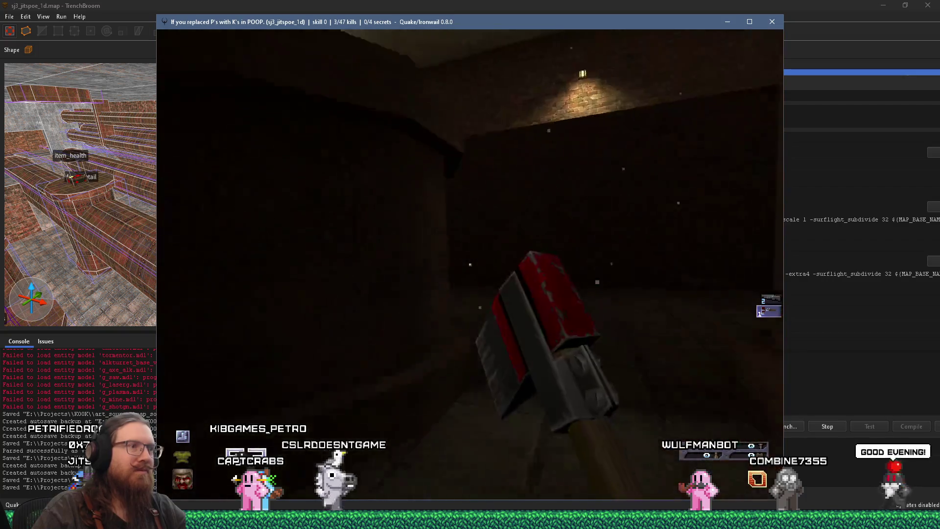
{"action": "key", "text": "w"}
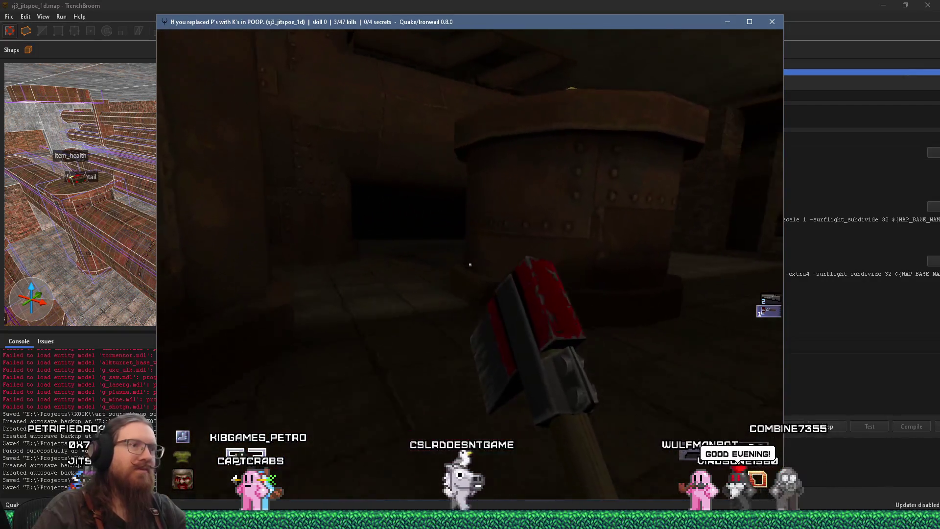
{"action": "key", "text": "w"}
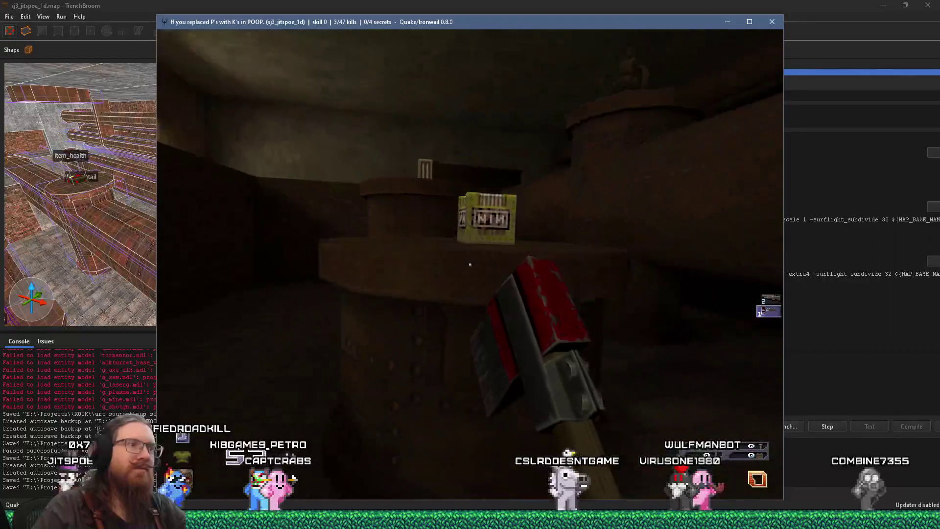
{"action": "key", "text": "w"}
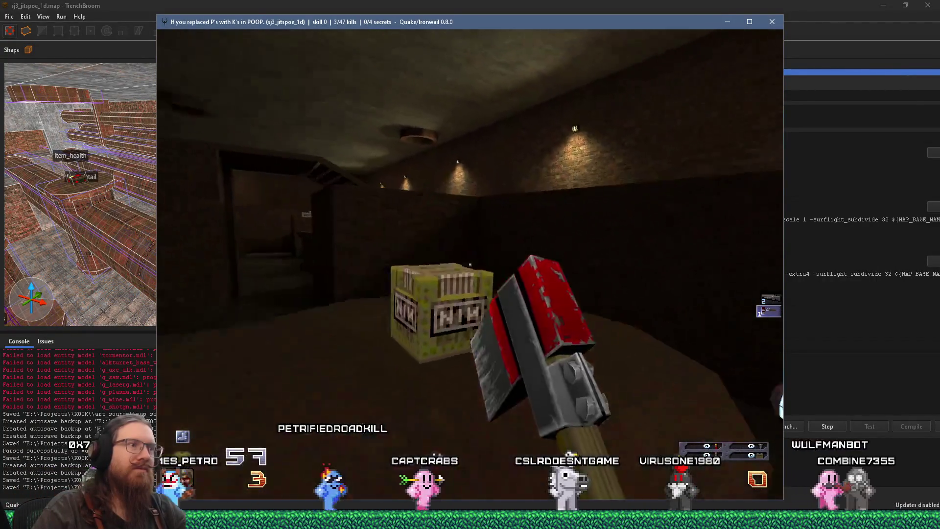
{"action": "key", "text": "w"}
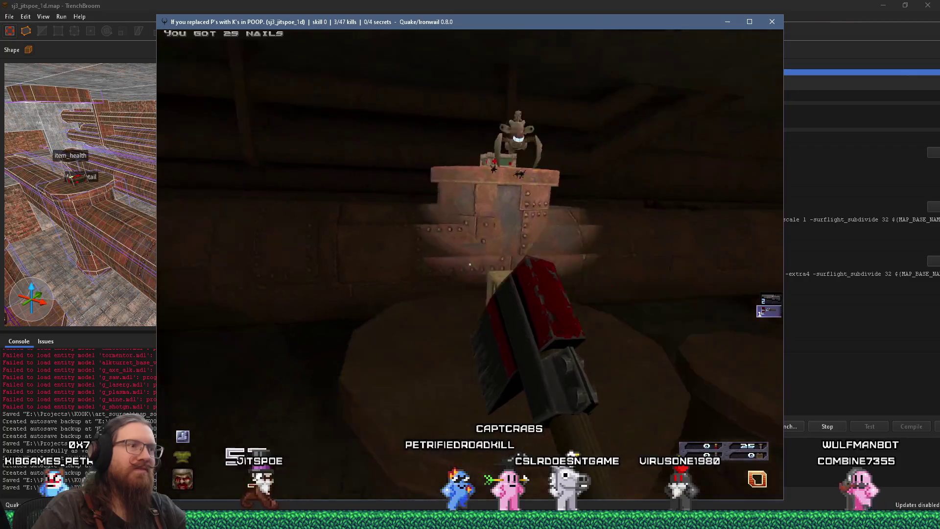
{"action": "key", "text": "w"}
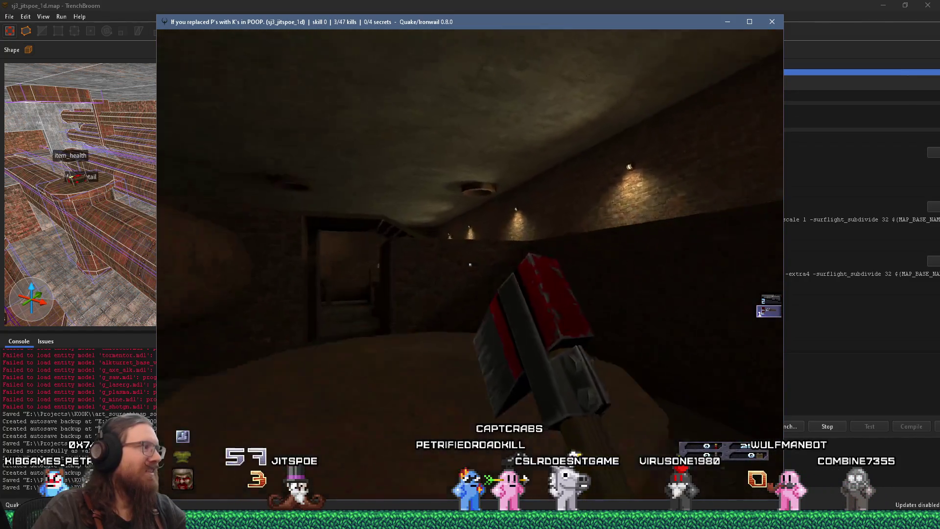
{"action": "key", "text": "w"}
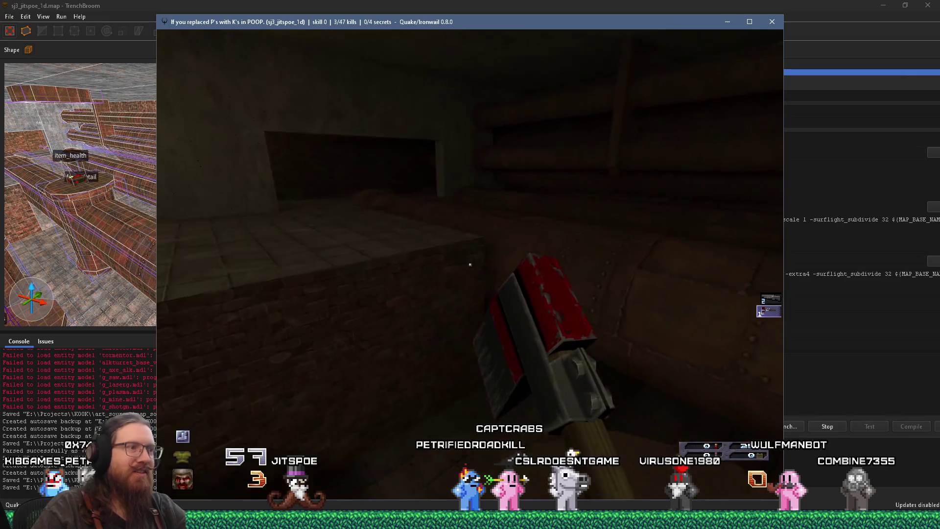
{"action": "key", "text": "w"}
Climb the stairs through the lamp-lit brick rooms, then respawn at the level start after dying
{"action": "key", "text": "w"}
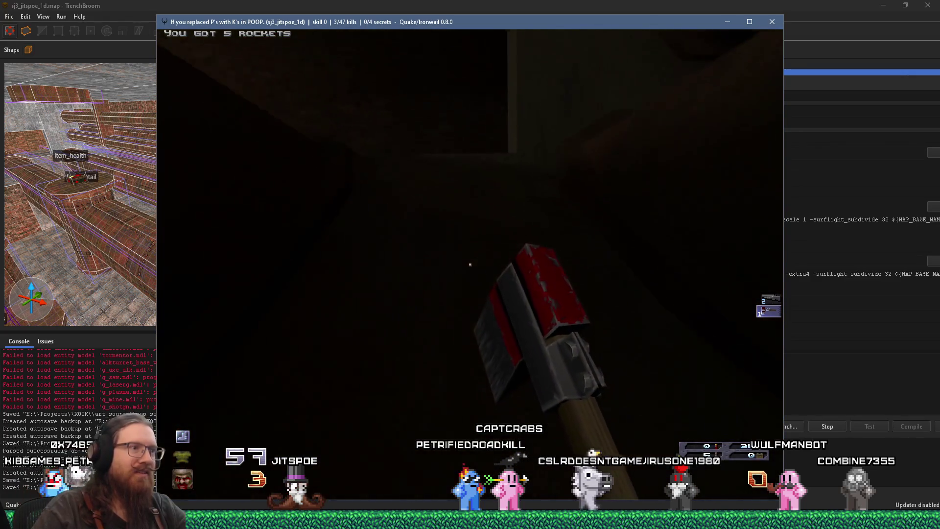
{"action": "key", "text": "w"}
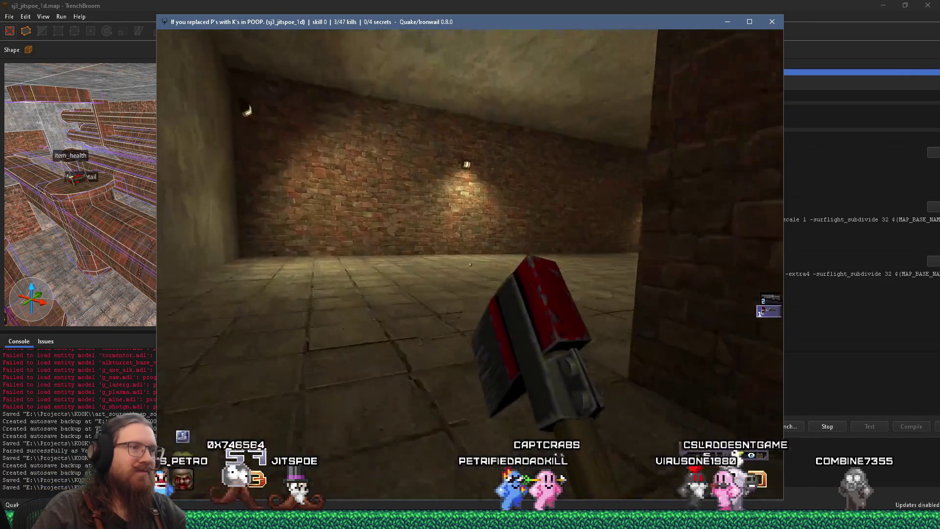
{"action": "key", "text": "w"}
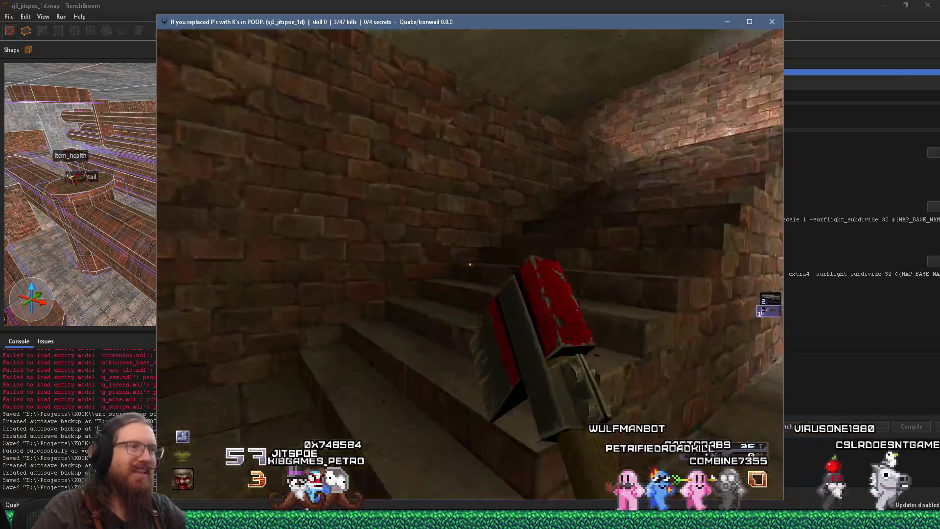
{"action": "key", "text": "w"}
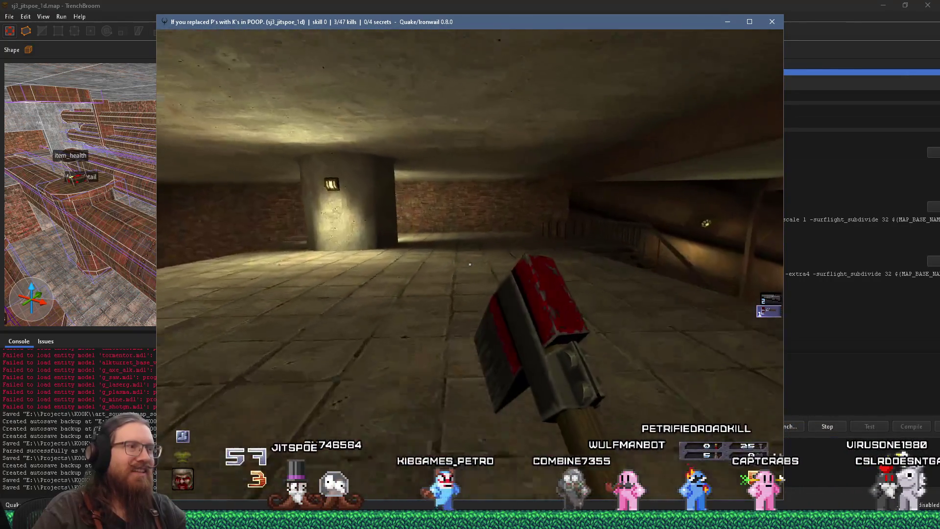
{"action": "key", "text": "w"}
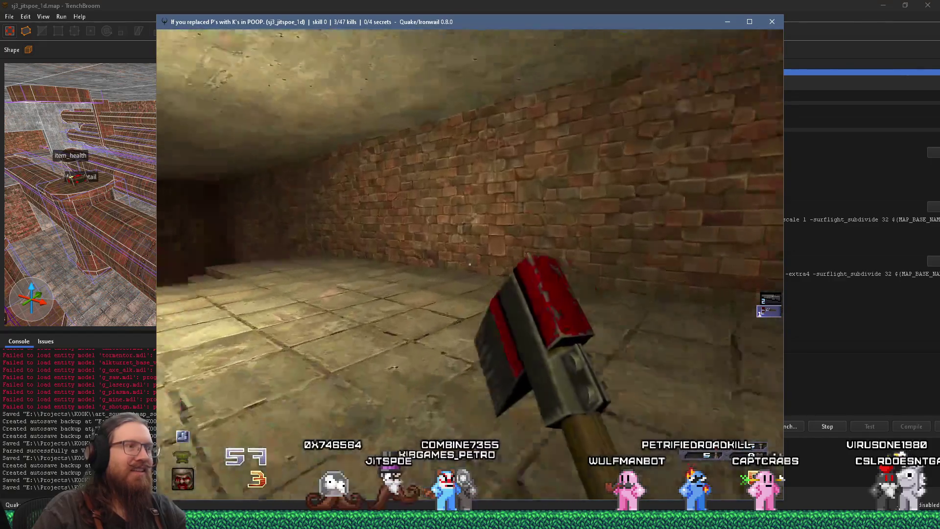
{"action": "key", "text": "w"}
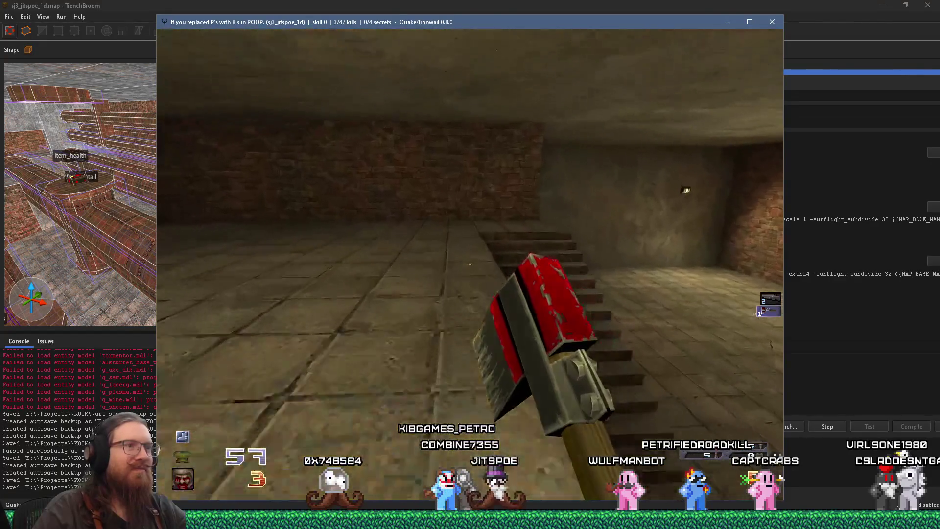
{"action": "key", "text": "w"}
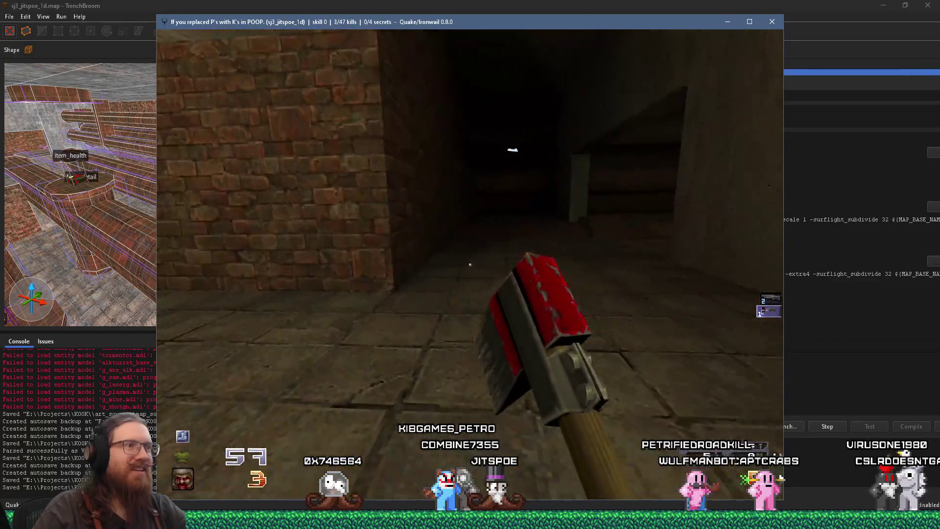
{"action": "key", "text": "w"}
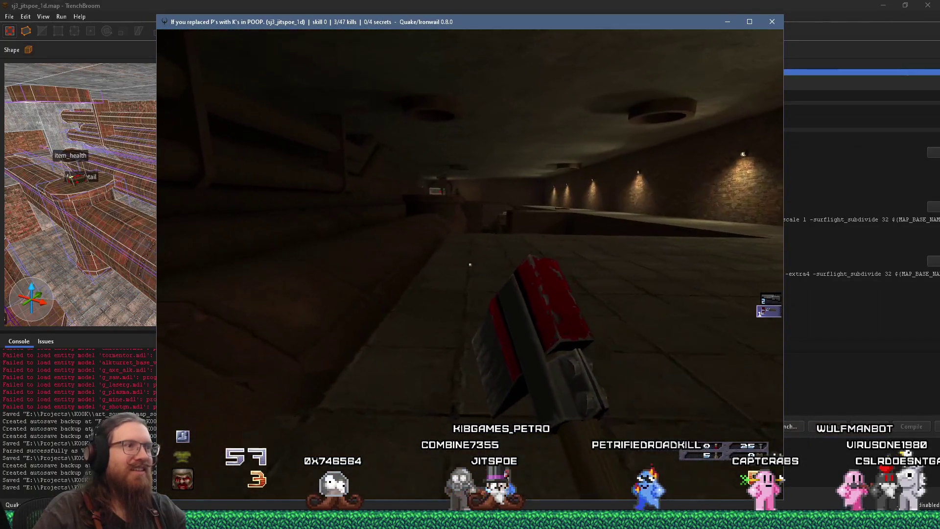
{"action": "key", "text": "w"}
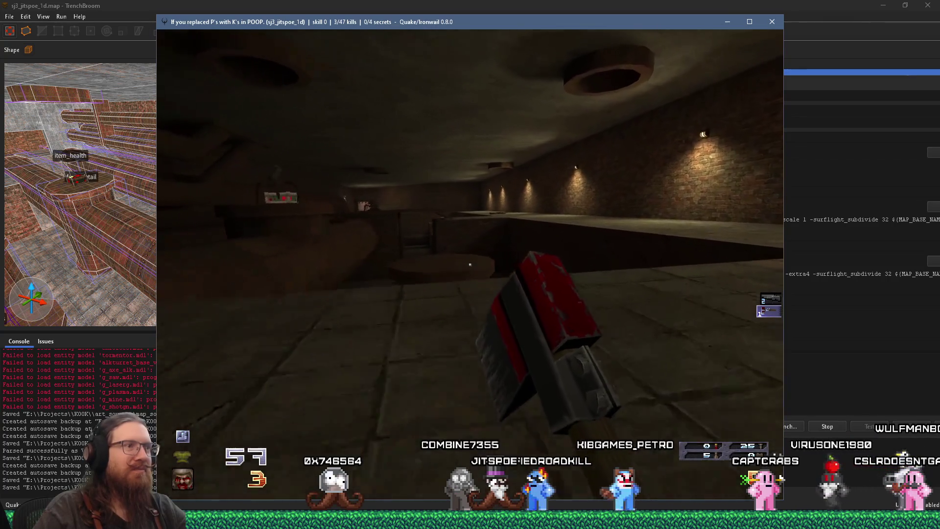
{"action": "key", "text": "w"}
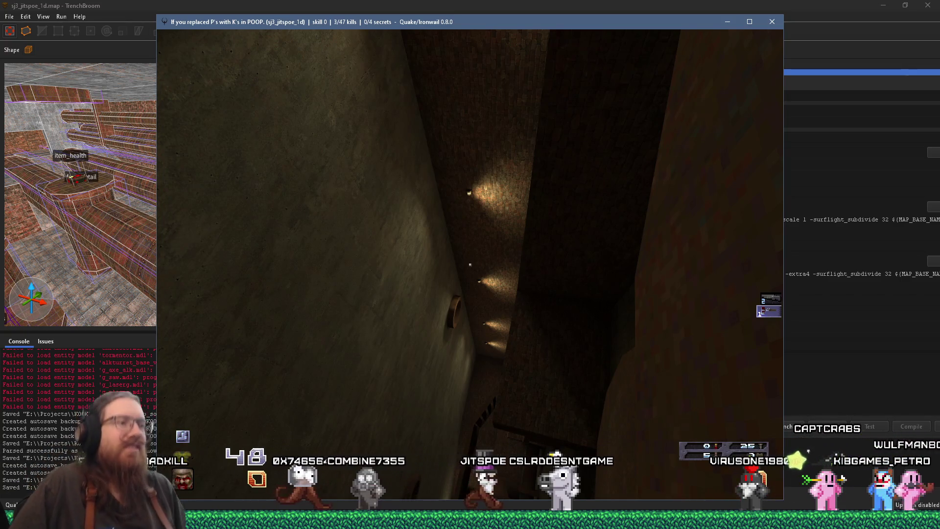
{"action": "key", "text": "space"}
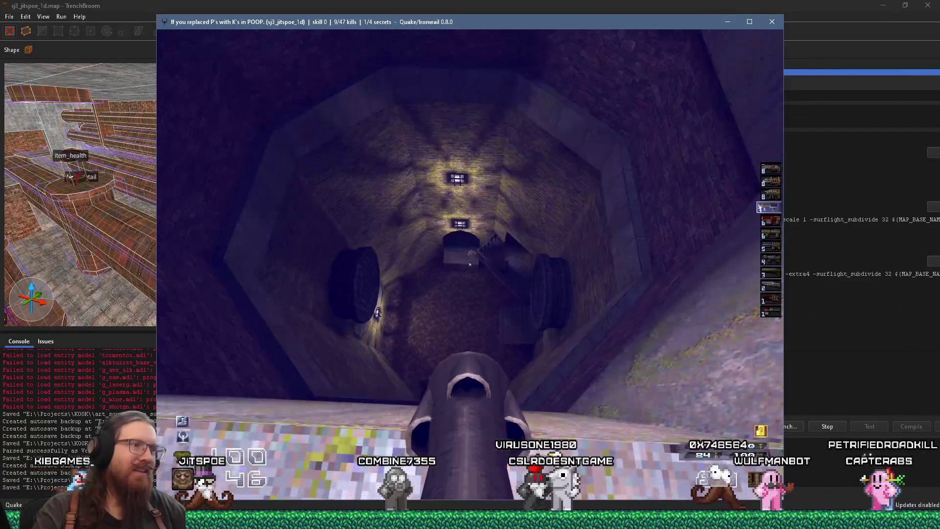
At 9 of 47 kills and 1 of 4 secrets, open Ironwail's console to view its load warnings
{"action": "key", "text": "grave"}
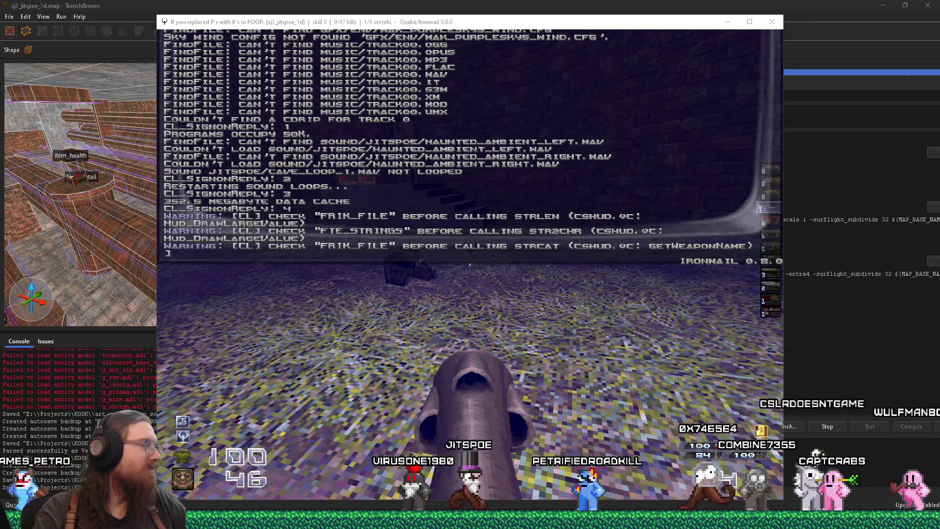
Quit Ironwail, select the wave3 trigger_relay, close the Compile dialog and begin editing its delay of 30
{"action": "key", "text": "alt+F4"}
{"action": "mouse_move", "coordinate": [241, 172]}
{"action": "left_mouse_down"}
{"action": "mouse_move", "coordinate": [265, 167]}
{"action": "mouse_move", "coordinate": [204, 186]}
{"action": "mouse_move", "coordinate": [310, 148]}
{"action": "left_mouse_up"}
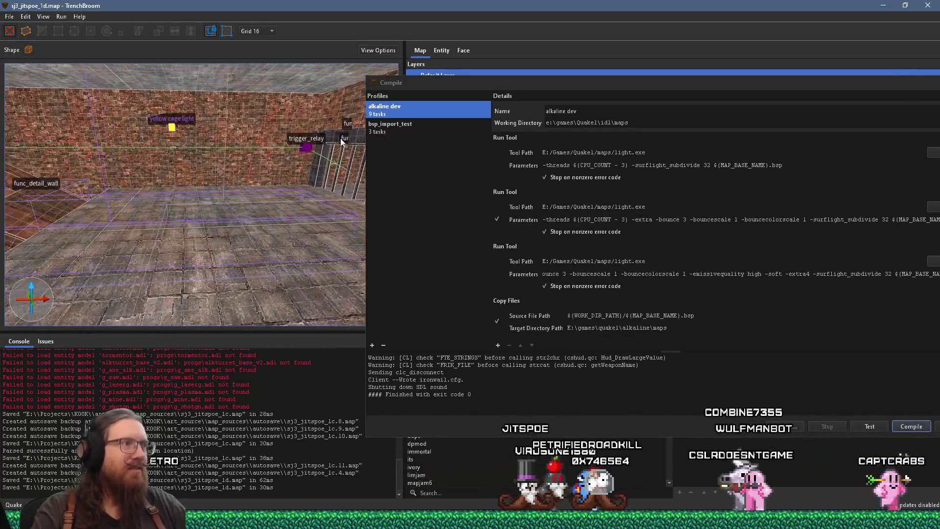
{"action": "left_click", "coordinate": [311, 148]}
{"action": "left_click_drag", "start_coordinate": [839, 84], "coordinate": [599, 83]}
{"action": "left_click", "coordinate": [748, 82]}
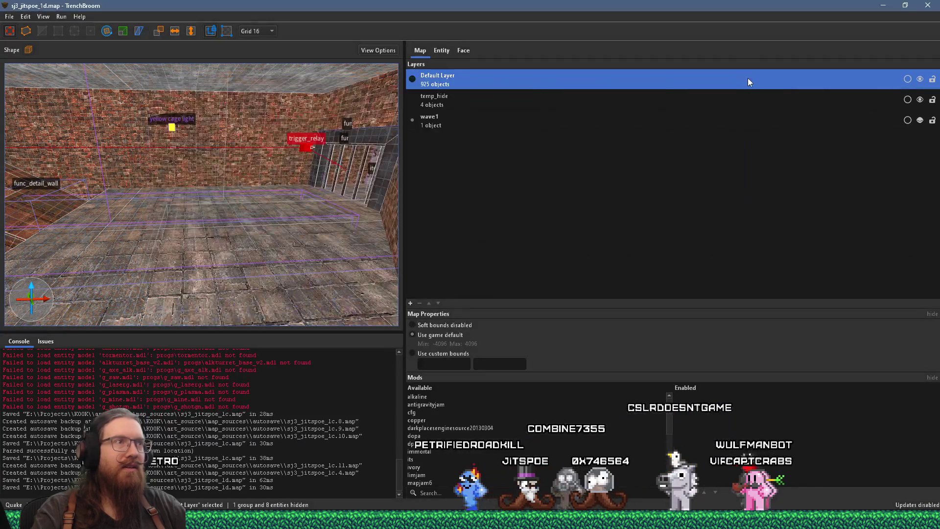
{"action": "left_click", "coordinate": [451, 49]}
{"action": "double_click", "coordinate": [492, 84]}
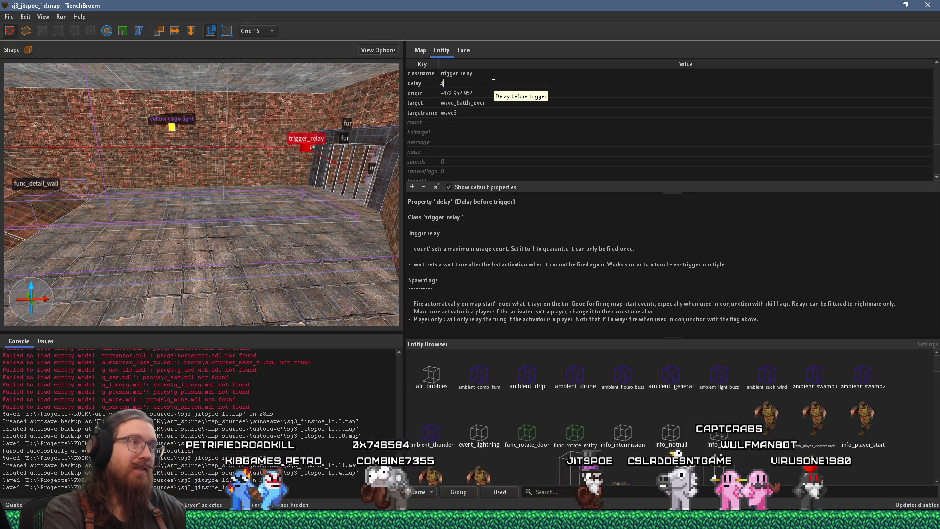
Commit the trigger_relay's delay as 4
{"action": "type", "text": "4"}
{"action": "key", "text": "Return"}
{"action": "scroll", "coordinate": [249, 195], "scroll_direction": "down", "scroll_amount": 10}
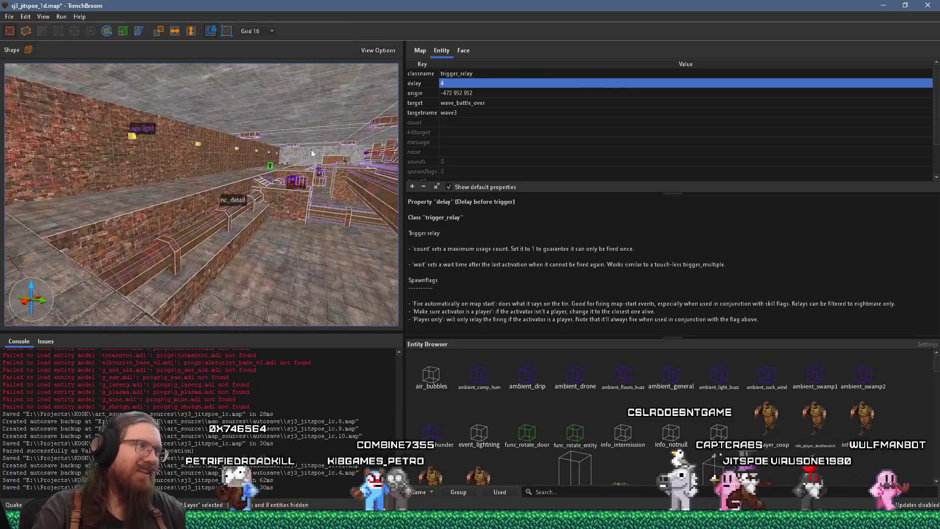
{"action": "scroll", "coordinate": [153, 203], "scroll_direction": "down", "scroll_amount": 10}
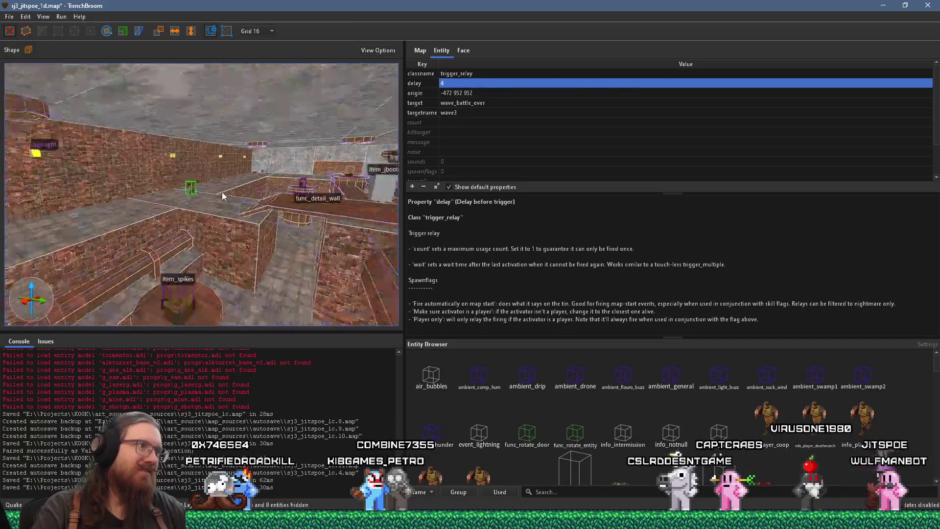
{"action": "scroll", "coordinate": [287, 132], "scroll_direction": "down", "scroll_amount": 10}
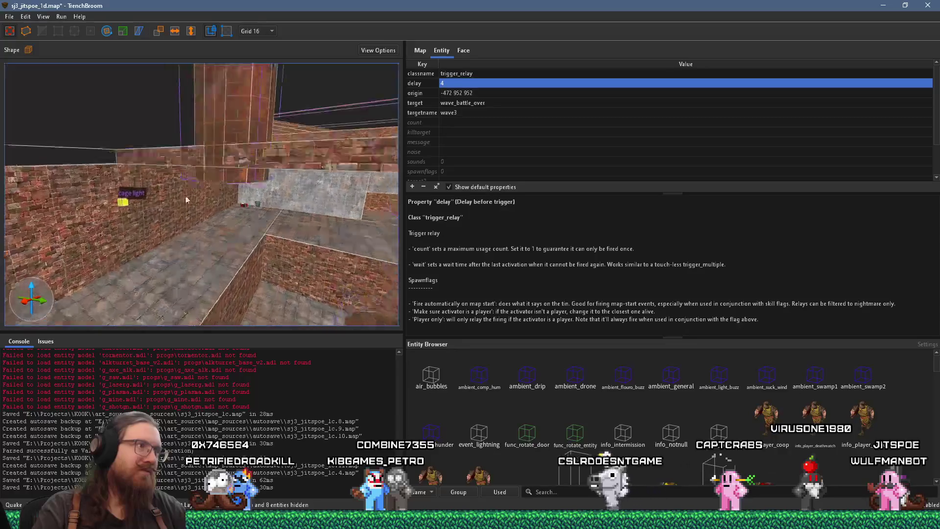
{"action": "scroll", "coordinate": [148, 148], "scroll_direction": "down", "scroll_amount": 10}
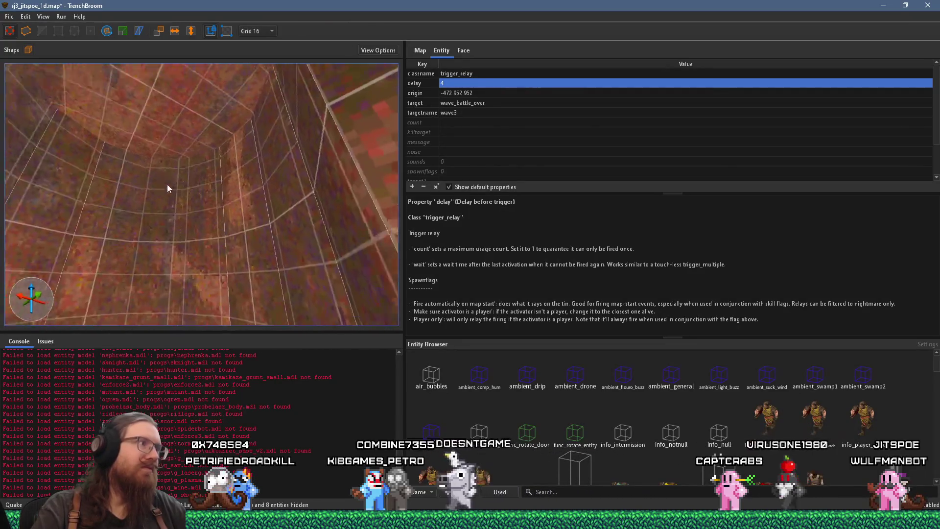
Make the wave1 layer visible, keep Default Layer current, and clear the selection
{"action": "left_click", "coordinate": [420, 50]}
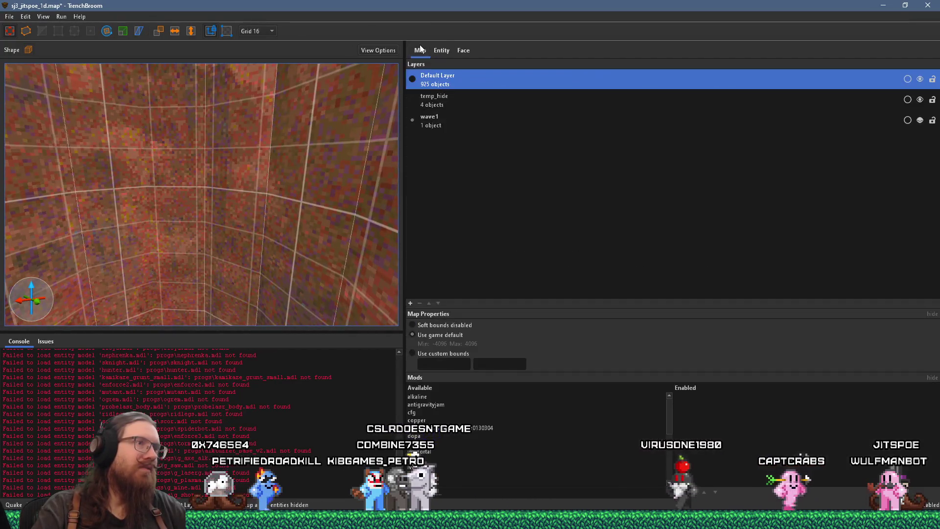
{"action": "left_click", "coordinate": [455, 119]}
{"action": "left_click", "coordinate": [920, 120]}
{"action": "left_click", "coordinate": [512, 83]}
{"action": "left_click", "coordinate": [426, 120]}
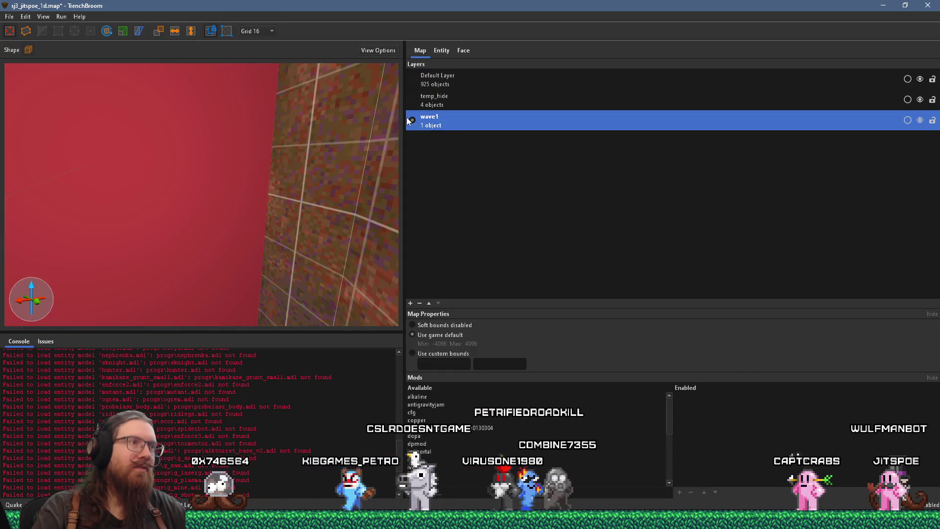
{"action": "left_click", "coordinate": [442, 76]}
{"action": "scroll", "coordinate": [191, 156], "scroll_direction": "down", "scroll_amount": 5}
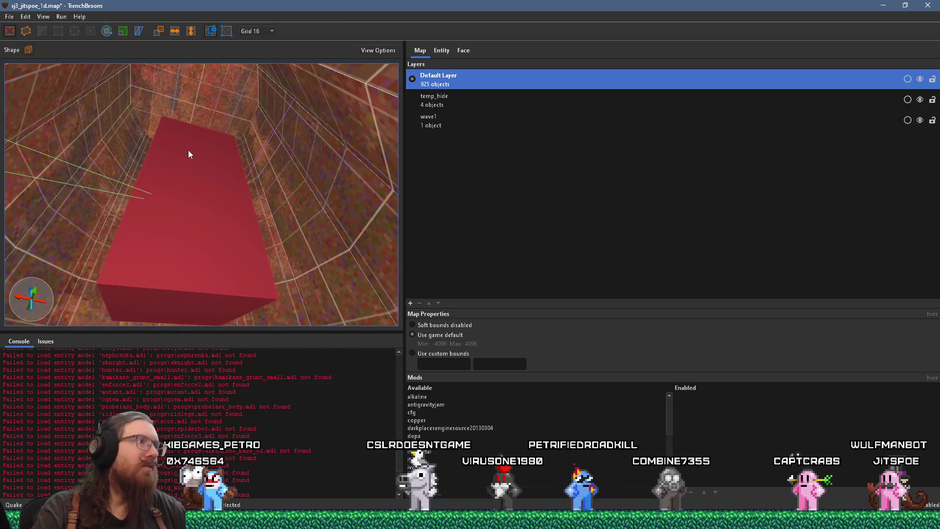
{"action": "left_click", "coordinate": [441, 51]}
{"action": "key", "text": "Escape"}
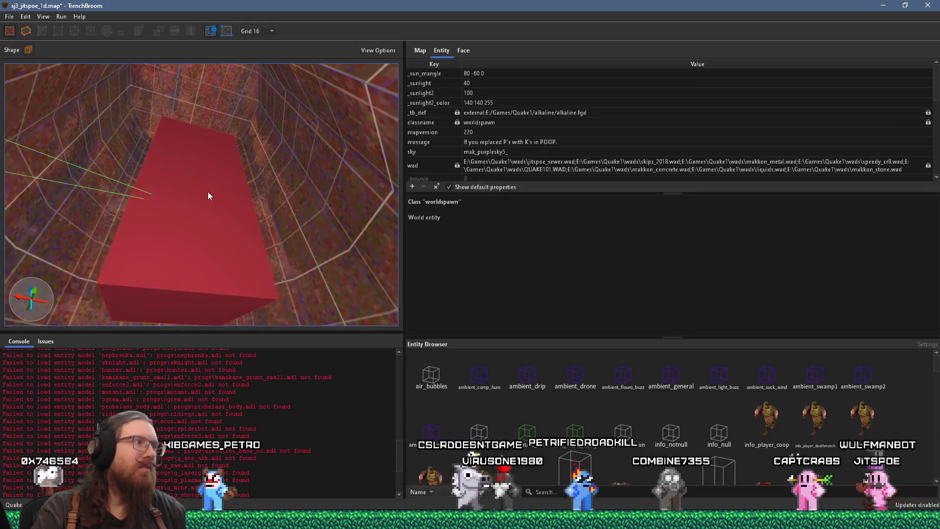
Remove the selected monsters from group wave1
{"action": "left_click", "coordinate": [207, 192]}
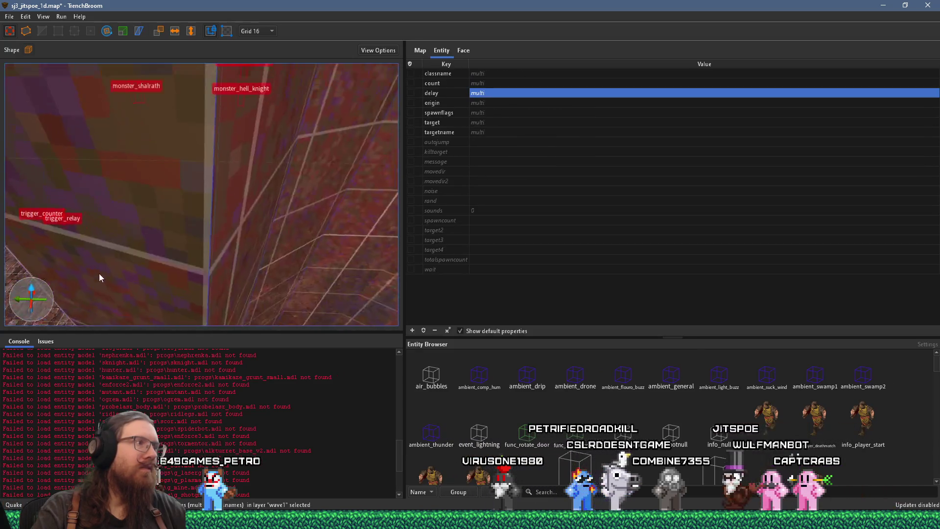
{"action": "scroll", "coordinate": [170, 216], "scroll_direction": "down", "scroll_amount": 4}
{"action": "right_click", "coordinate": [207, 157]}
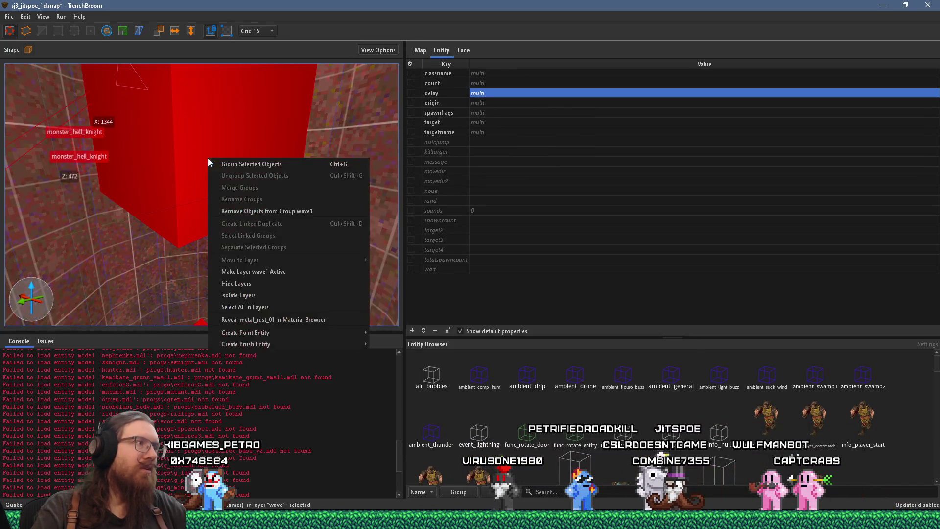
{"action": "left_click", "coordinate": [275, 211]}
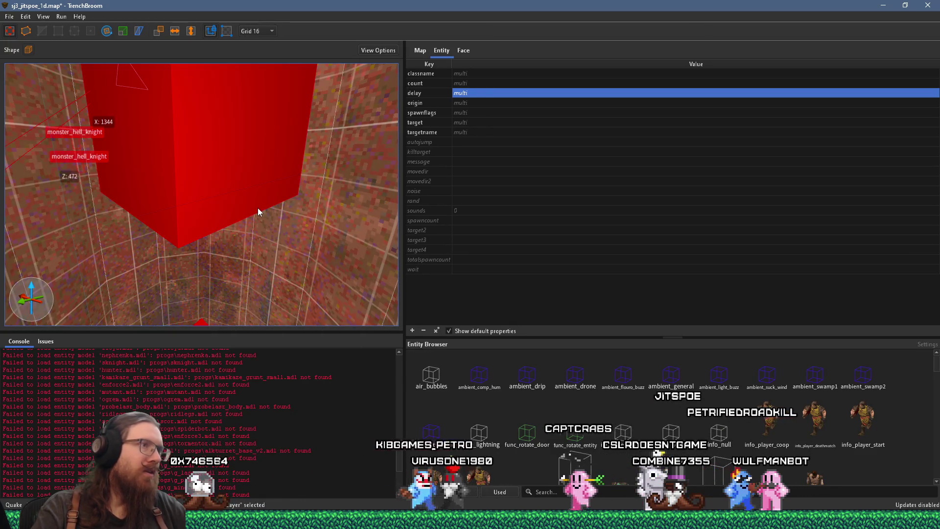
{"action": "scroll", "coordinate": [259, 211], "scroll_direction": "up", "scroll_amount": 2}
Change one hell knight's spawn delay from 4 to 2 and deselect it
{"action": "left_click", "coordinate": [266, 229]}
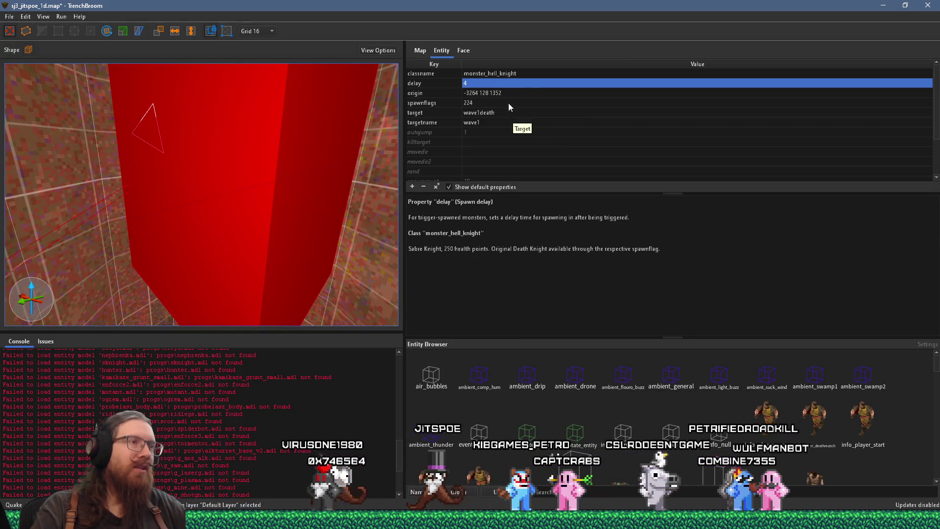
{"action": "double_click", "coordinate": [497, 83]}
{"action": "type", "text": "2"}
{"action": "key", "text": "Return"}
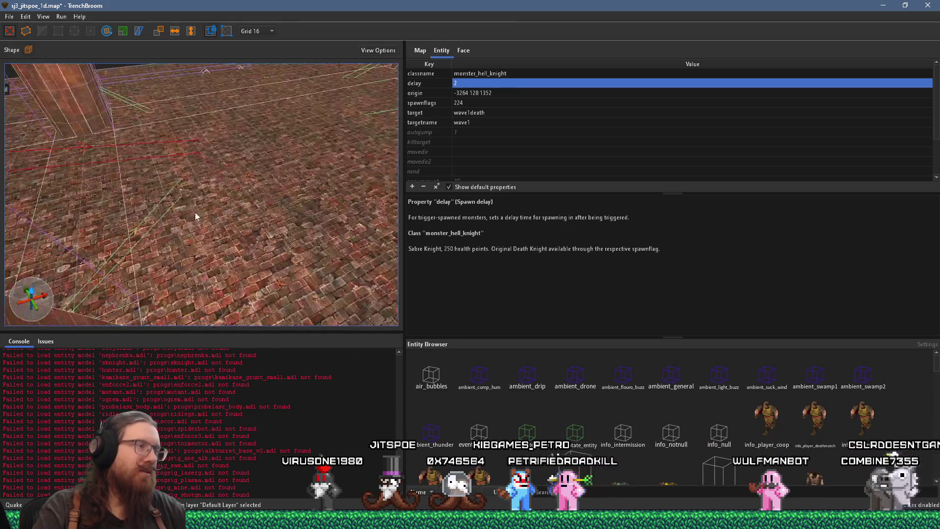
{"action": "key", "text": "Escape"}
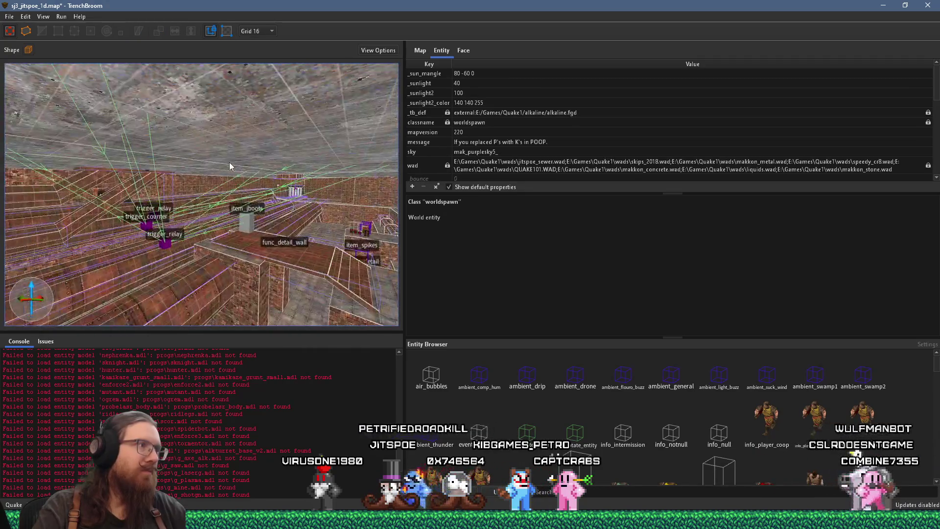
{"action": "left_click", "coordinate": [9, 16]}
Save the map, then open and dismiss the Compile Map dialog
{"action": "left_click", "coordinate": [30, 58]}
{"action": "left_click", "coordinate": [62, 16]}
{"action": "left_click", "coordinate": [67, 28]}
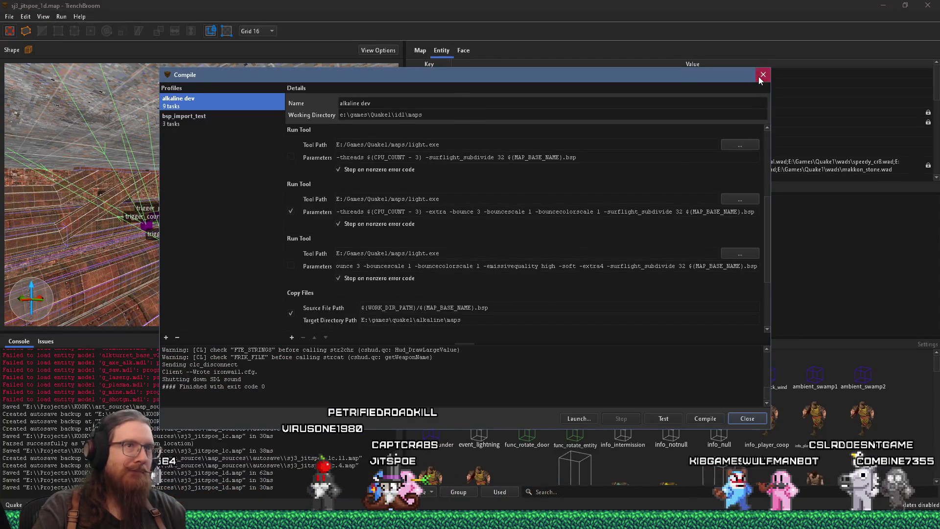
{"action": "key", "text": "Escape"}
Fly to the riveted pillar and select its func_detail brush
{"action": "key", "text": "w"}
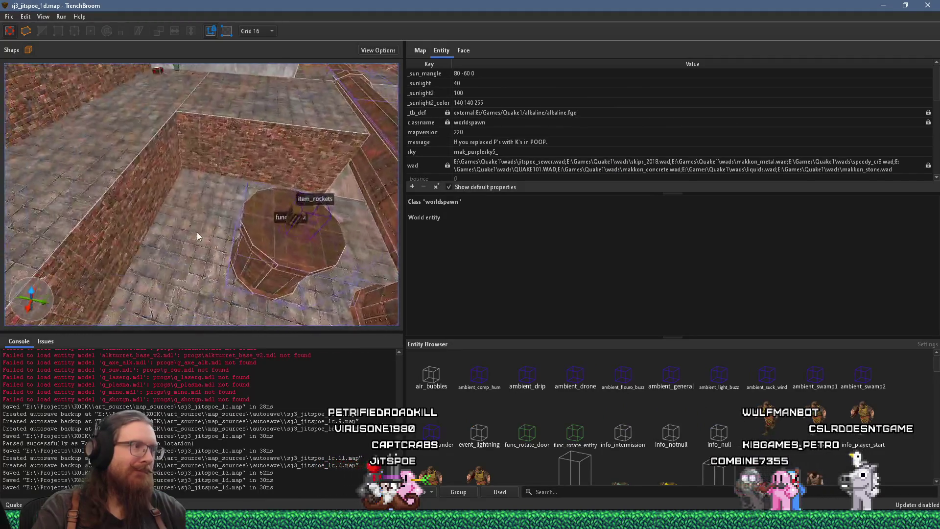
{"action": "key", "text": "w"}
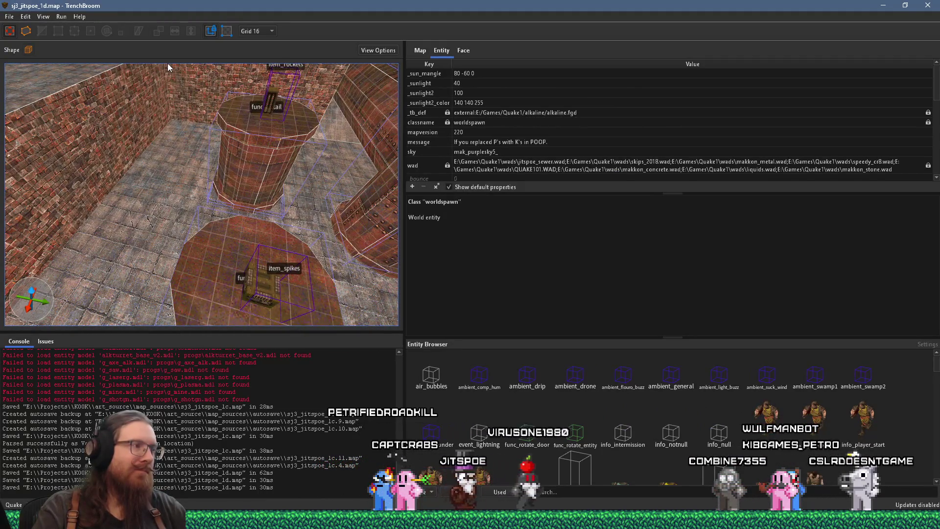
{"action": "key", "text": "w"}
{"action": "key", "text": "w"}
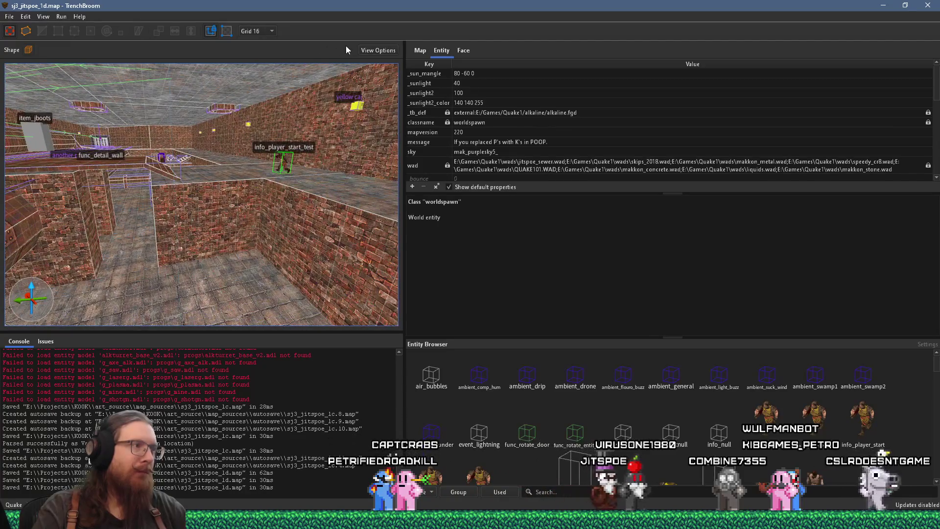
{"action": "scroll", "coordinate": [269, 209], "scroll_direction": "up", "scroll_amount": 5}
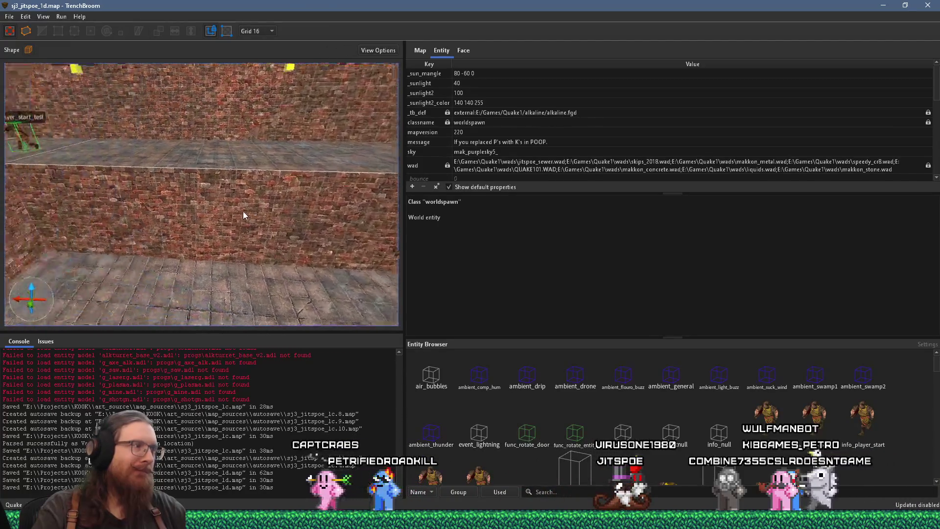
{"action": "scroll", "coordinate": [196, 212], "scroll_direction": "down", "scroll_amount": 10}
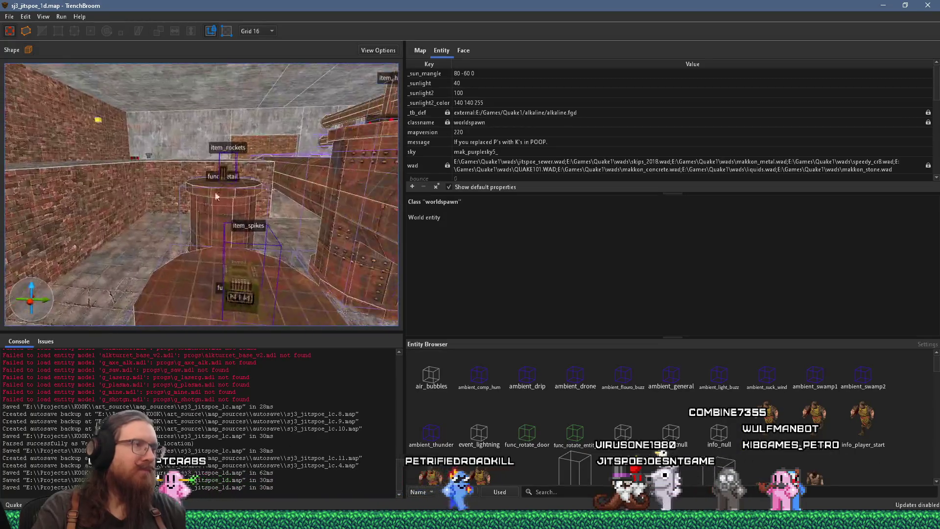
{"action": "scroll", "coordinate": [246, 116], "scroll_direction": "down", "scroll_amount": 3}
{"action": "left_click", "coordinate": [253, 210]}
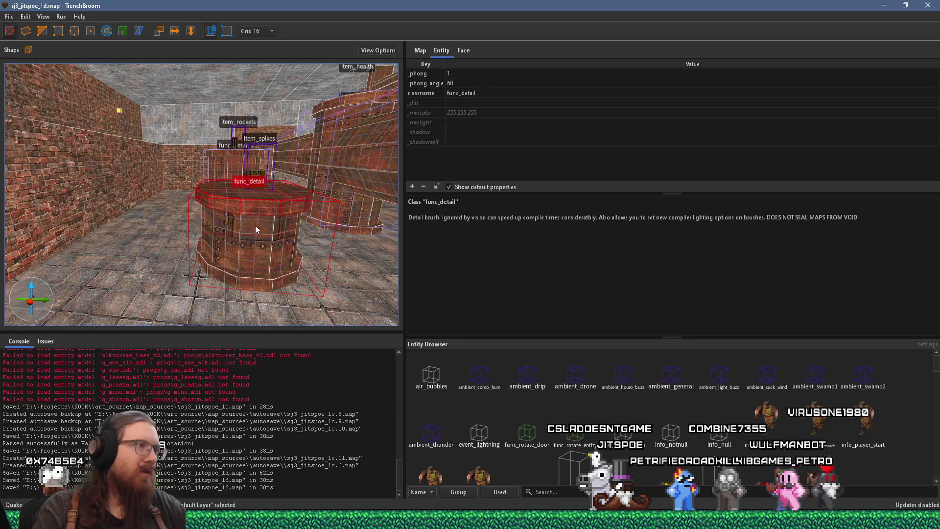
Set the grid to 32 and lower the func_detail piece 32 units
{"action": "mouse_move", "coordinate": [257, 279]}
{"action": "left_mouse_down"}
{"action": "mouse_move", "coordinate": [228, 274]}
{"action": "mouse_move", "coordinate": [178, 189]}
{"action": "mouse_move", "coordinate": [195, 160]}
{"action": "mouse_move", "coordinate": [241, 270]}
{"action": "mouse_move", "coordinate": [277, 240]}
{"action": "mouse_move", "coordinate": [254, 252]}
{"action": "mouse_move", "coordinate": [248, 206]}
{"action": "mouse_move", "coordinate": [167, 198]}
{"action": "mouse_move", "coordinate": [102, 229]}
{"action": "mouse_move", "coordinate": [213, 148]}
{"action": "mouse_move", "coordinate": [215, 201]}
{"action": "mouse_move", "coordinate": [213, 180]}
{"action": "left_mouse_up"}
{"action": "left_click", "coordinate": [257, 31]}
{"action": "left_click", "coordinate": [265, 103]}
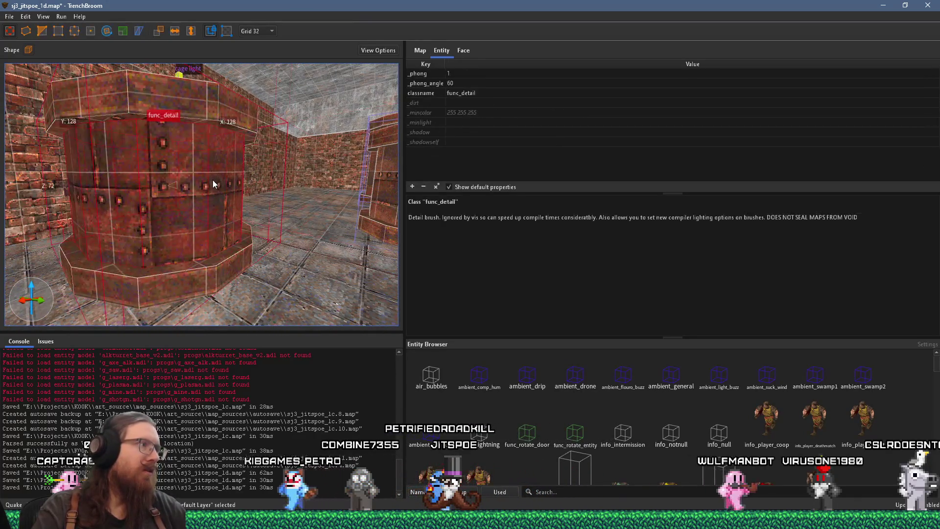
{"action": "left_click_drag", "start_coordinate": [192, 96], "coordinate": [189, 143]}
{"action": "left_click_drag", "start_coordinate": [191, 123], "coordinate": [185, 164]}
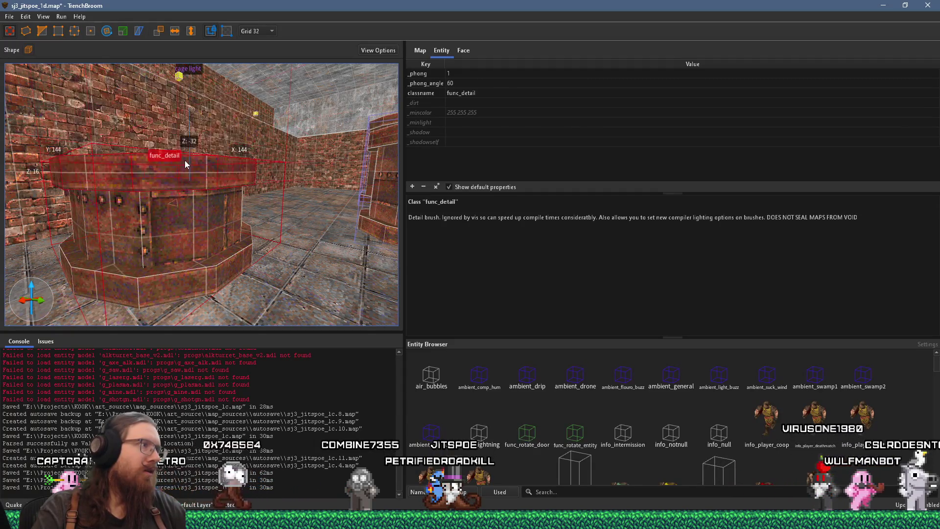
Rotate the piece 90 degrees, then on grid 16 nudge it 16 units along Y
{"action": "left_click_drag", "start_coordinate": [190, 266], "coordinate": [130, 105]}
{"action": "left_click_drag", "start_coordinate": [220, 270], "coordinate": [298, 245]}
{"action": "left_click", "coordinate": [255, 32]}
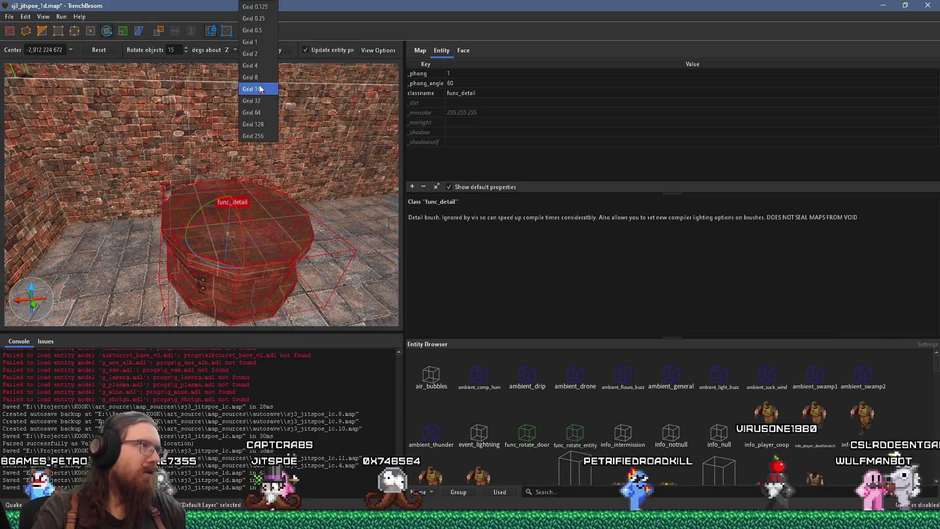
{"action": "left_click", "coordinate": [260, 89]}
{"action": "mouse_move", "coordinate": [260, 88]}
{"action": "left_mouse_down"}
{"action": "mouse_move", "coordinate": [256, 140]}
{"action": "mouse_move", "coordinate": [146, 168]}
{"action": "mouse_move", "coordinate": [178, 148]}
{"action": "mouse_move", "coordinate": [64, 113]}
{"action": "left_mouse_up"}
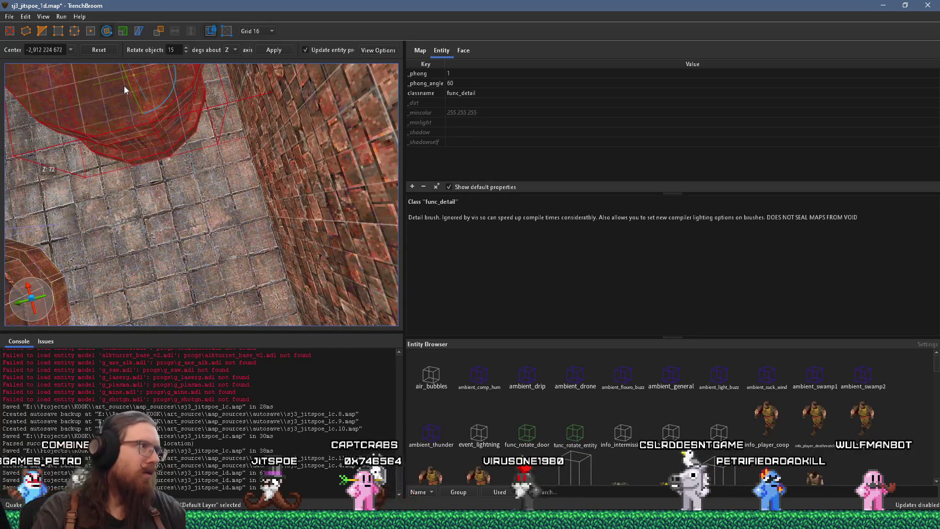
{"action": "key", "text": "Escape"}
{"action": "left_click_drag", "start_coordinate": [119, 105], "coordinate": [148, 100]}
Set the grid to 8 and clear the selection
{"action": "left_click", "coordinate": [264, 30]}
{"action": "left_click", "coordinate": [260, 78]}
{"action": "scroll", "coordinate": [179, 117], "scroll_direction": "up", "scroll_amount": 1}
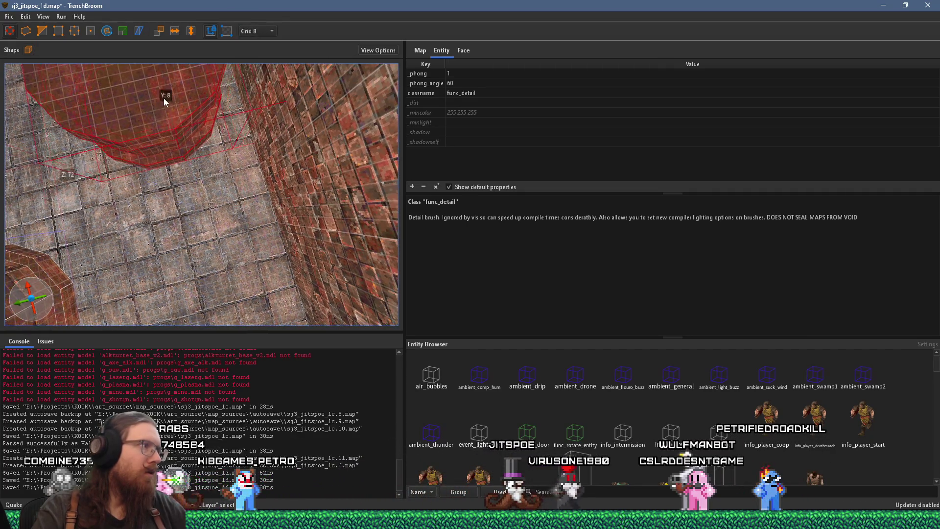
{"action": "scroll", "coordinate": [158, 110], "scroll_direction": "down", "scroll_amount": 3}
{"action": "key", "text": "Escape"}
{"action": "mouse_move", "coordinate": [178, 142]}
{"action": "left_mouse_down"}
{"action": "mouse_move", "coordinate": [156, 93]}
{"action": "mouse_move", "coordinate": [168, 73]}
{"action": "mouse_move", "coordinate": [197, 198]}
{"action": "mouse_move", "coordinate": [231, 199]}
{"action": "mouse_move", "coordinate": [263, 142]}
{"action": "mouse_move", "coordinate": [302, 144]}
{"action": "left_mouse_up"}
{"action": "right_click", "coordinate": [222, 198]}
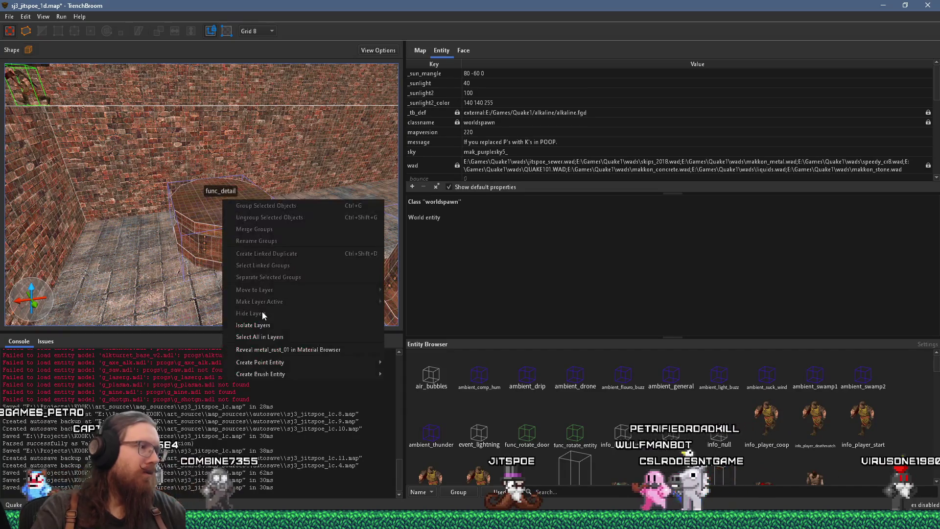
{"action": "mouse_move", "coordinate": [282, 376]}
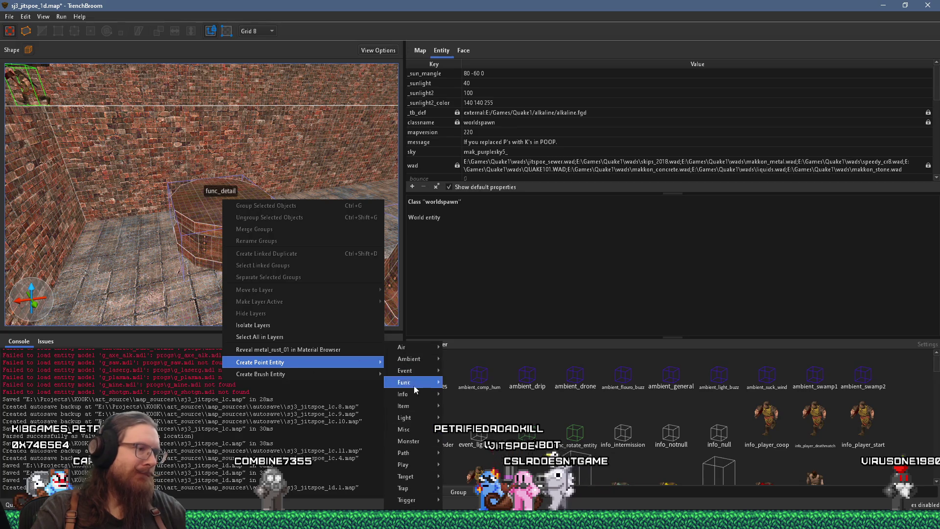
{"action": "mouse_move", "coordinate": [419, 442]}
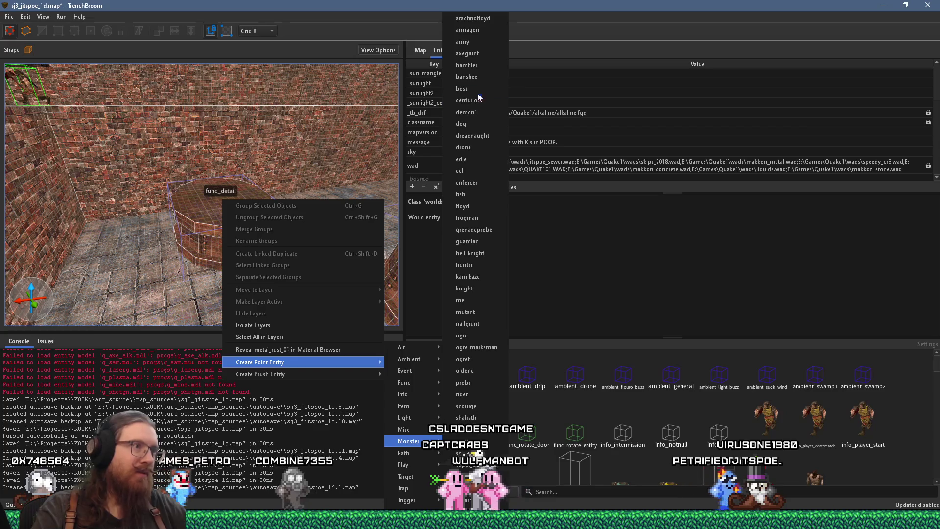
{"action": "left_click", "coordinate": [465, 206]}
{"action": "scroll", "coordinate": [271, 218], "scroll_direction": "up", "scroll_amount": 3}
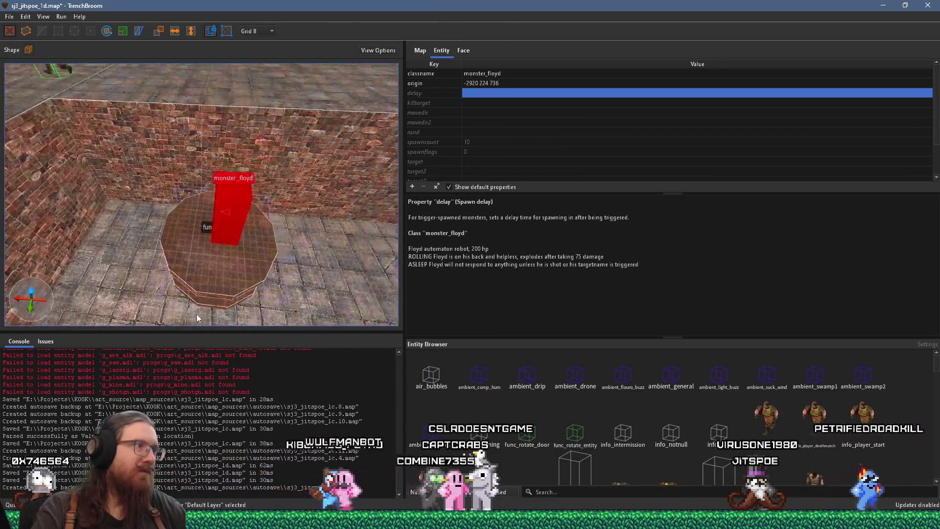
{"action": "scroll", "coordinate": [248, 237], "scroll_direction": "up", "scroll_amount": 1}
{"action": "scroll", "coordinate": [253, 239], "scroll_direction": "down", "scroll_amount": 3}
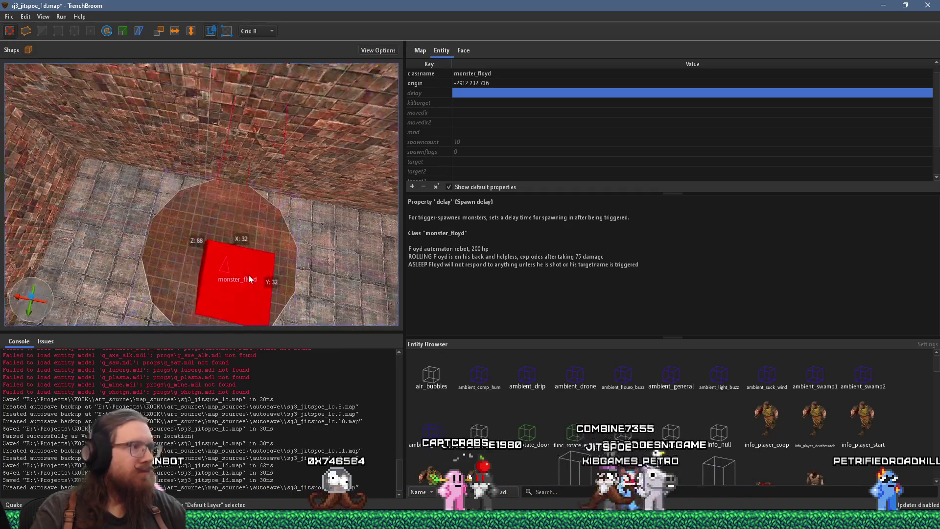
{"action": "mouse_move", "coordinate": [239, 272]}
{"action": "left_mouse_down"}
{"action": "mouse_move", "coordinate": [211, 128]}
{"action": "mouse_move", "coordinate": [204, 137]}
{"action": "mouse_move", "coordinate": [218, 139]}
{"action": "left_mouse_up"}
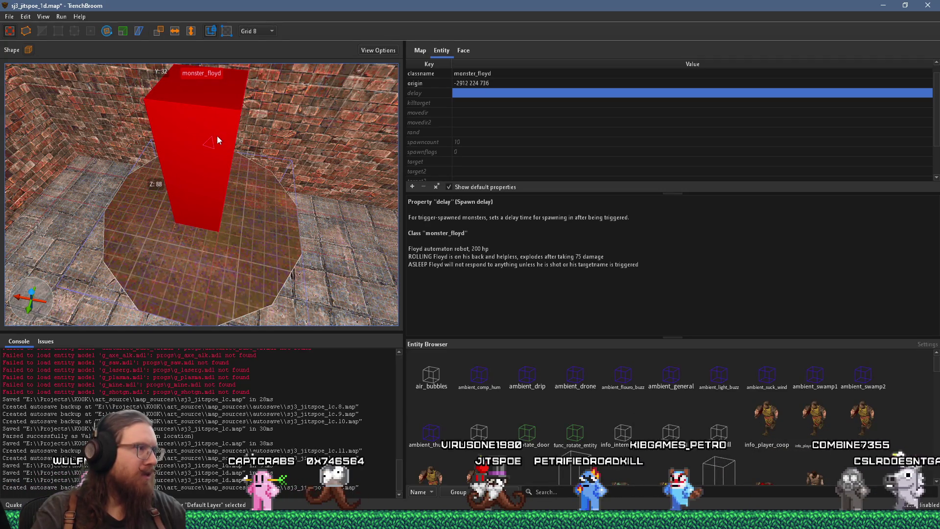
On grid 4, nudge the floyd 4 units along X, then restore the grid to 8
{"action": "left_click", "coordinate": [257, 31]}
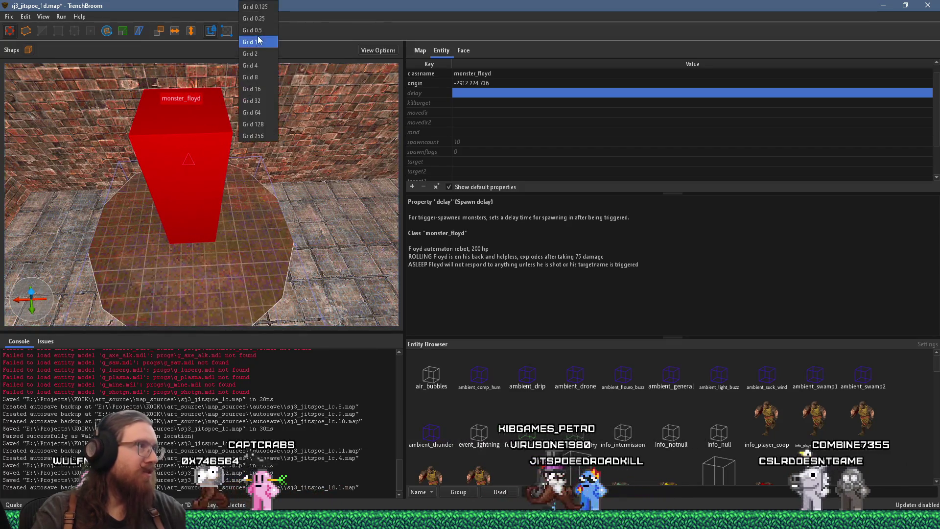
{"action": "left_click", "coordinate": [266, 70]}
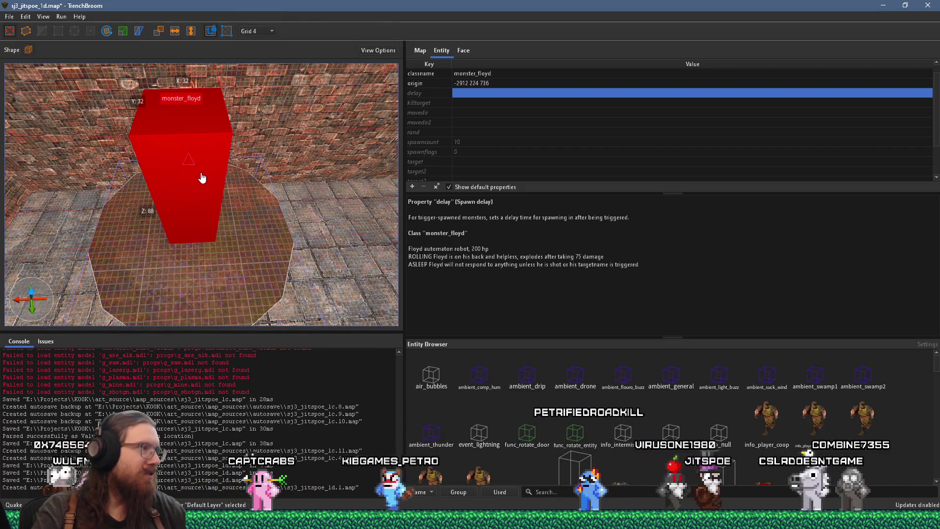
{"action": "mouse_move", "coordinate": [210, 172]}
{"action": "left_mouse_down"}
{"action": "mouse_move", "coordinate": [186, 203]}
{"action": "mouse_move", "coordinate": [165, 194]}
{"action": "mouse_move", "coordinate": [195, 204]}
{"action": "mouse_move", "coordinate": [241, 181]}
{"action": "left_mouse_up"}
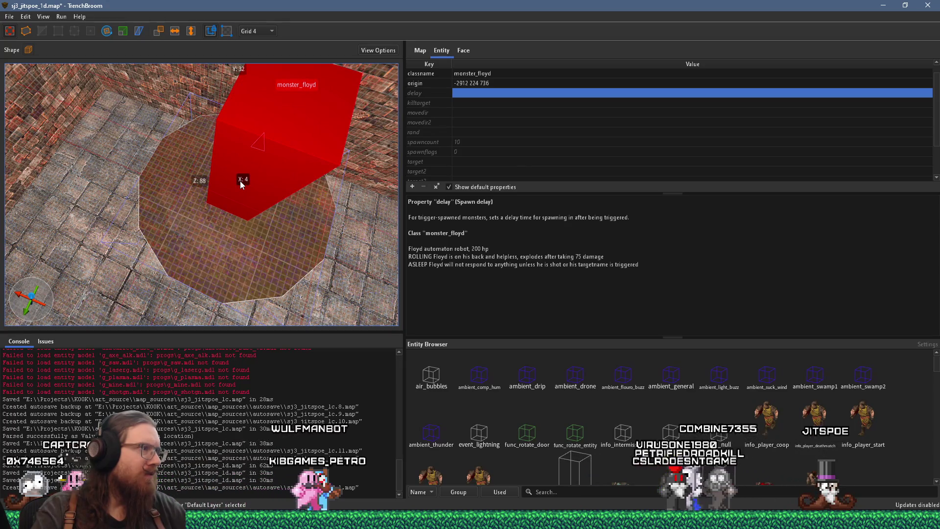
{"action": "mouse_move", "coordinate": [240, 183]}
{"action": "left_mouse_down"}
{"action": "mouse_move", "coordinate": [127, 175]}
{"action": "mouse_move", "coordinate": [168, 191]}
{"action": "mouse_move", "coordinate": [203, 224]}
{"action": "mouse_move", "coordinate": [262, 78]}
{"action": "left_mouse_up"}
{"action": "left_click", "coordinate": [262, 78]}
{"action": "mouse_move", "coordinate": [245, 227]}
{"action": "left_mouse_down"}
{"action": "mouse_move", "coordinate": [251, 166]}
{"action": "mouse_move", "coordinate": [231, 118]}
{"action": "mouse_move", "coordinate": [146, 177]}
{"action": "mouse_move", "coordinate": [193, 213]}
{"action": "mouse_move", "coordinate": [204, 199]}
{"action": "mouse_move", "coordinate": [186, 266]}
{"action": "mouse_move", "coordinate": [214, 236]}
{"action": "mouse_move", "coordinate": [215, 107]}
{"action": "mouse_move", "coordinate": [280, 189]}
{"action": "mouse_move", "coordinate": [189, 205]}
{"action": "mouse_move", "coordinate": [155, 189]}
{"action": "mouse_move", "coordinate": [160, 251]}
{"action": "mouse_move", "coordinate": [104, 253]}
{"action": "left_mouse_up"}
{"action": "scroll", "coordinate": [104, 253], "scroll_direction": "up", "scroll_amount": 3}
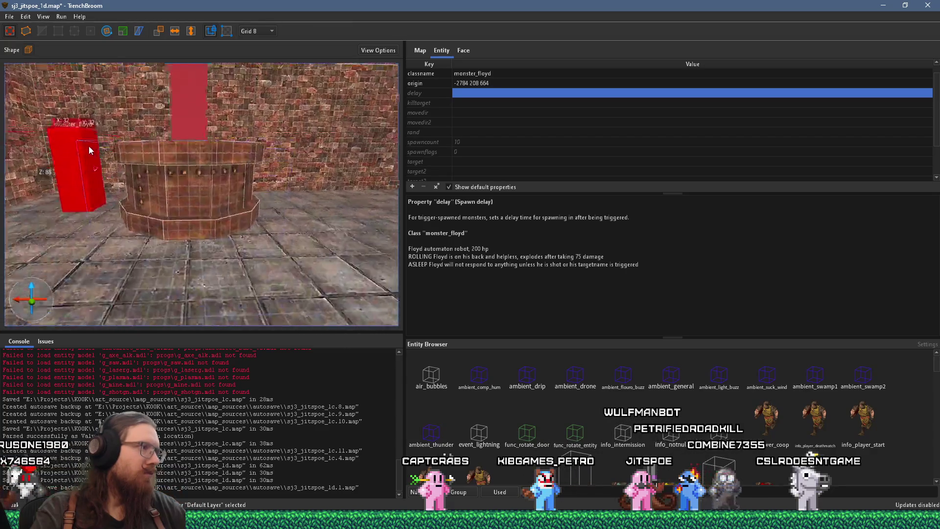
{"action": "scroll", "coordinate": [116, 276], "scroll_direction": "down", "scroll_amount": 4}
{"action": "scroll", "coordinate": [102, 222], "scroll_direction": "up", "scroll_amount": 2}
Duplicate the floyd to the far side of the pillar
{"action": "mouse_move", "coordinate": [97, 238]}
{"action": "left_mouse_down"}
{"action": "mouse_move", "coordinate": [339, 231]}
{"action": "mouse_move", "coordinate": [331, 234]}
{"action": "left_mouse_up"}
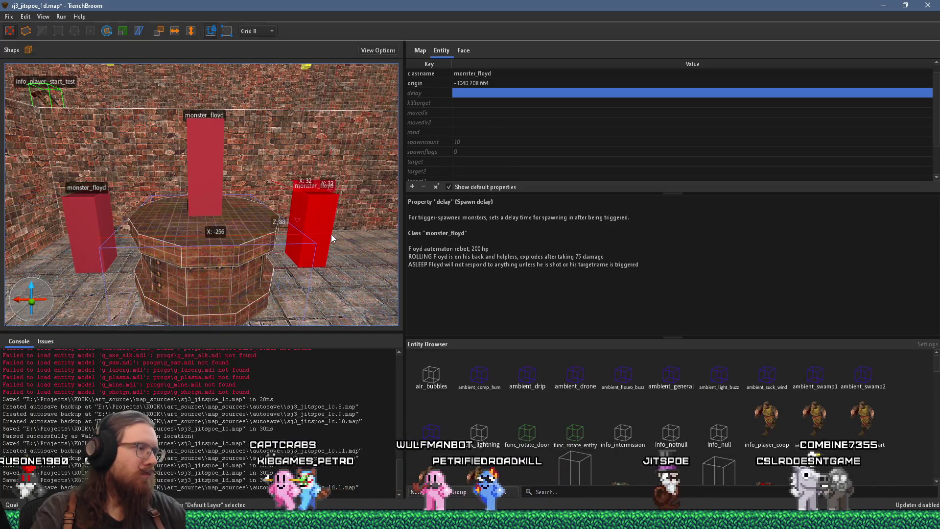
{"action": "scroll", "coordinate": [331, 234], "scroll_direction": "down", "scroll_amount": 6}
{"action": "scroll", "coordinate": [76, 310], "scroll_direction": "up", "scroll_amount": 10}
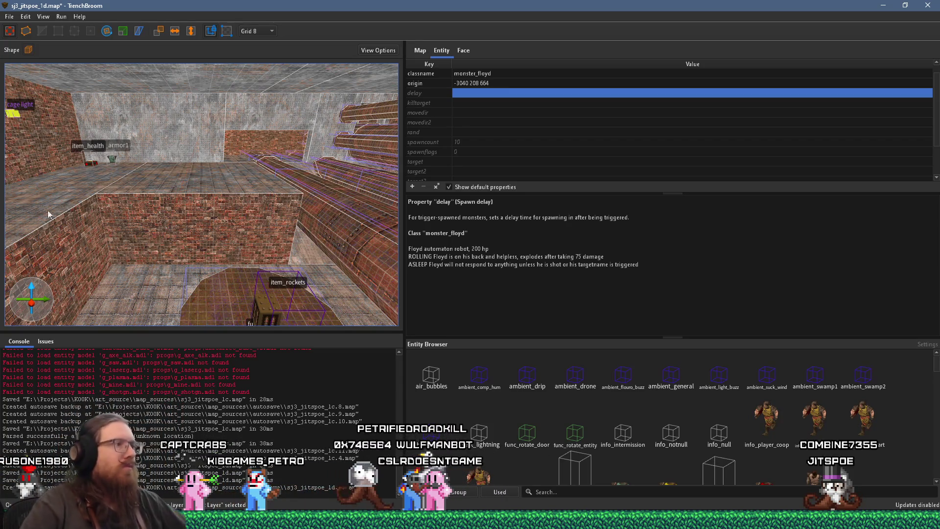
Turn the view to the floyds on the platform and select the middle and right ones
{"action": "mouse_move", "coordinate": [201, 168]}
{"action": "left_mouse_down"}
{"action": "mouse_move", "coordinate": [348, 180]}
{"action": "mouse_move", "coordinate": [216, 146]}
{"action": "mouse_move", "coordinate": [251, 131]}
{"action": "mouse_move", "coordinate": [347, 154]}
{"action": "left_mouse_up"}
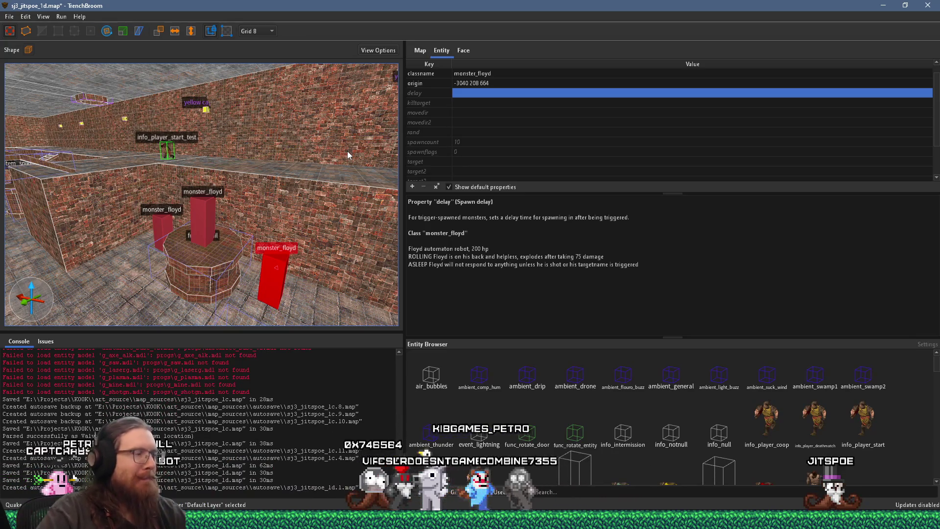
{"action": "mouse_move", "coordinate": [329, 186]}
{"action": "left_mouse_down"}
{"action": "mouse_move", "coordinate": [304, 216]}
{"action": "mouse_move", "coordinate": [227, 224]}
{"action": "mouse_move", "coordinate": [244, 226]}
{"action": "mouse_move", "coordinate": [102, 199]}
{"action": "mouse_move", "coordinate": [69, 219]}
{"action": "mouse_move", "coordinate": [17, 218]}
{"action": "mouse_move", "coordinate": [335, 257]}
{"action": "left_mouse_up"}
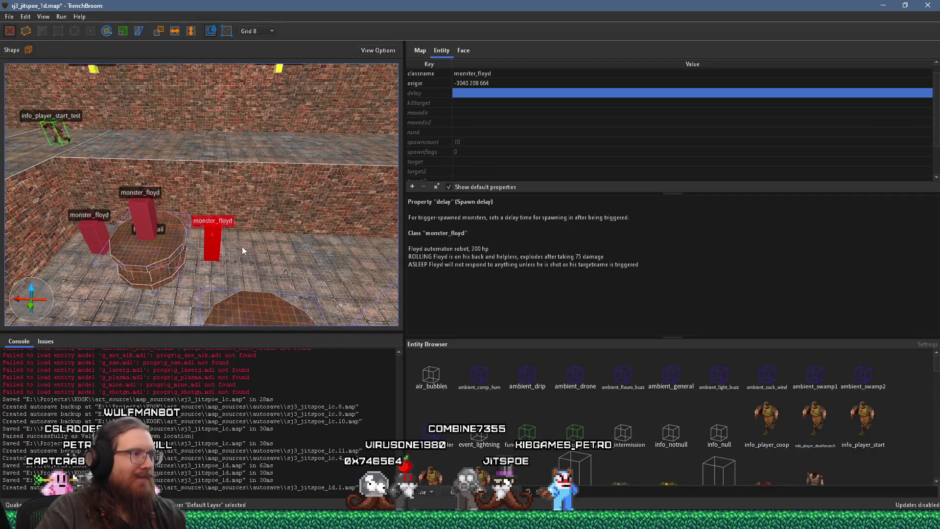
{"action": "left_click", "coordinate": [148, 219]}
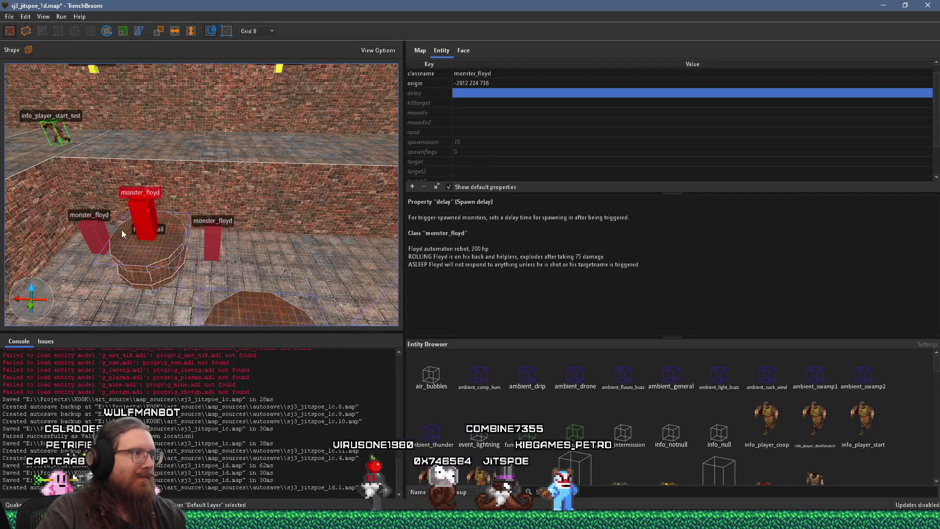
{"action": "left_click", "coordinate": [211, 244]}
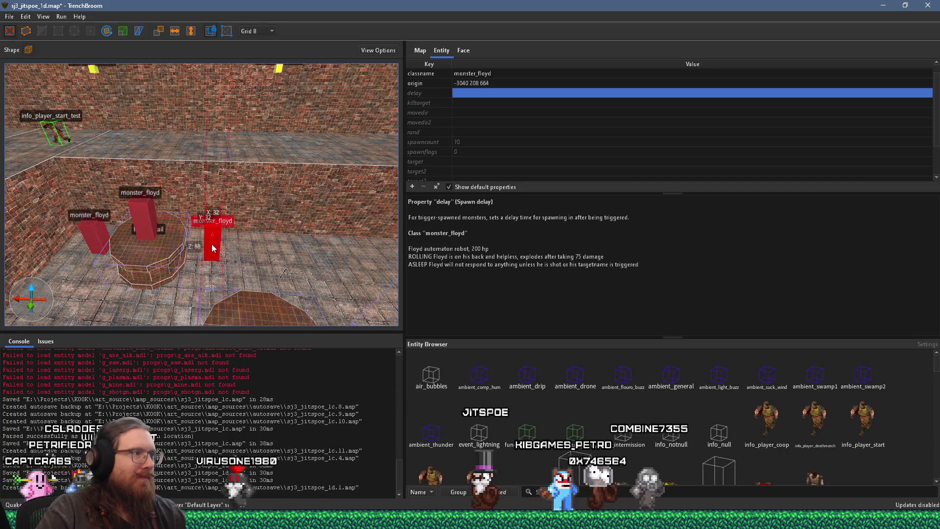
Set the right monster_floyd's spawnflags to Not in Easy
{"action": "right_click", "coordinate": [211, 244]}
{"action": "key", "text": "Escape"}
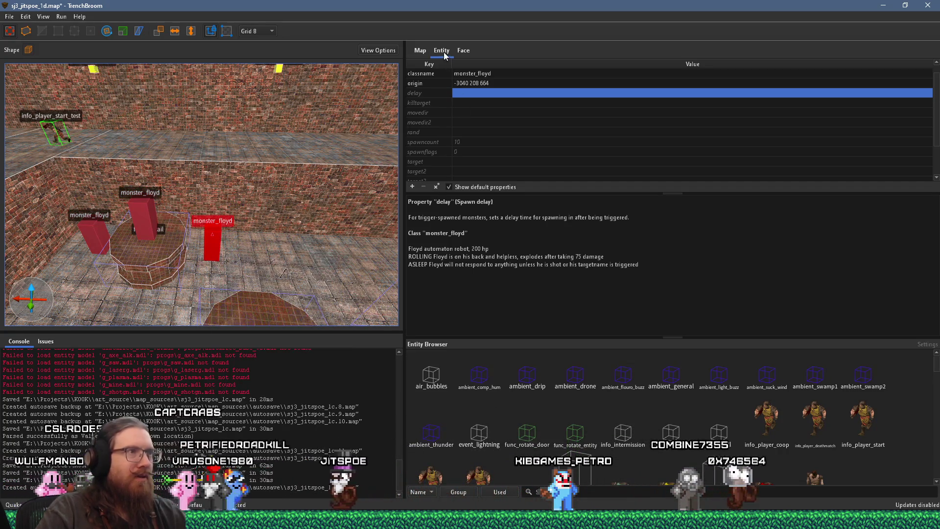
{"action": "scroll", "coordinate": [460, 141], "scroll_direction": "down", "scroll_amount": 2}
{"action": "scroll", "coordinate": [459, 141], "scroll_direction": "up", "scroll_amount": 2}
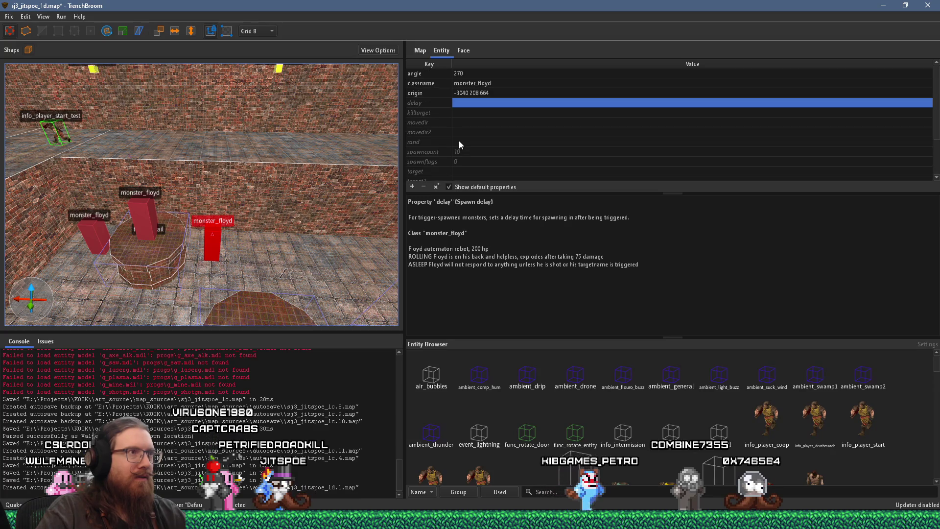
{"action": "left_click", "coordinate": [214, 241]}
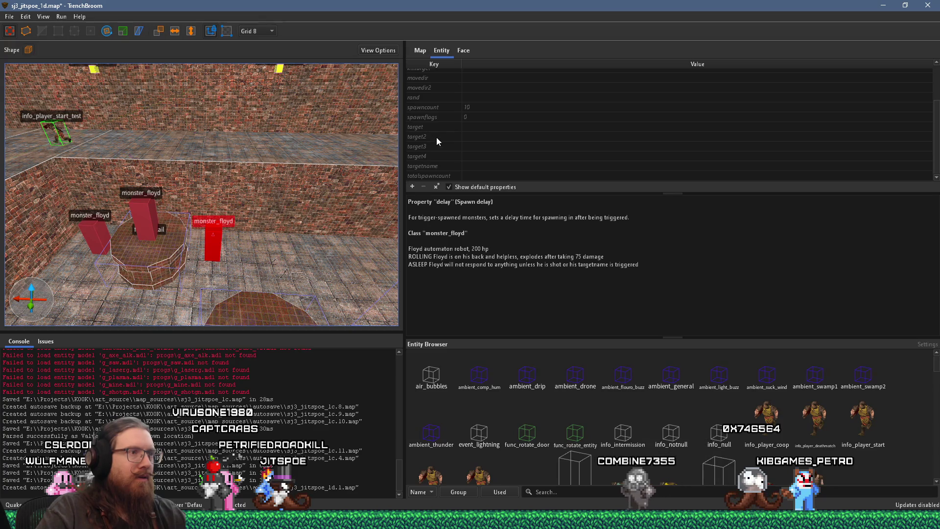
{"action": "scroll", "coordinate": [436, 137], "scroll_direction": "up", "scroll_amount": 1}
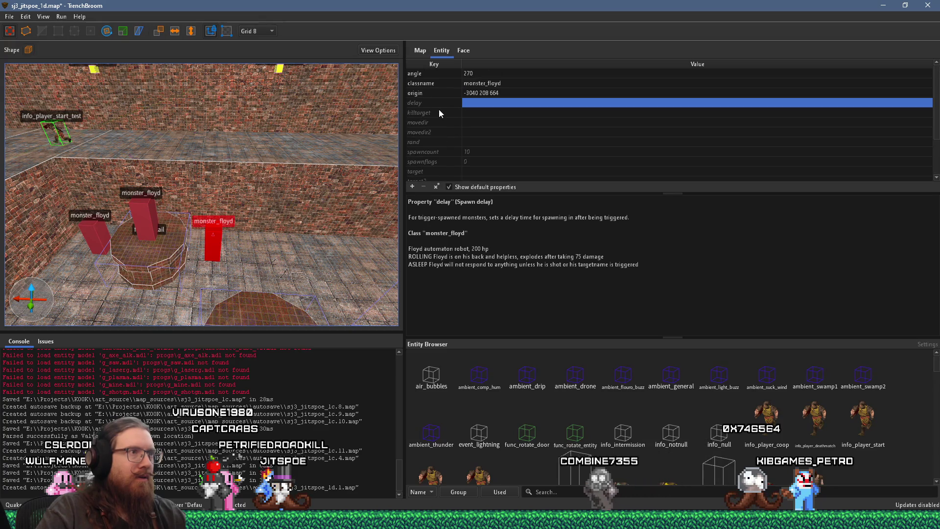
{"action": "left_click", "coordinate": [425, 163]}
{"action": "left_click", "coordinate": [490, 163]}
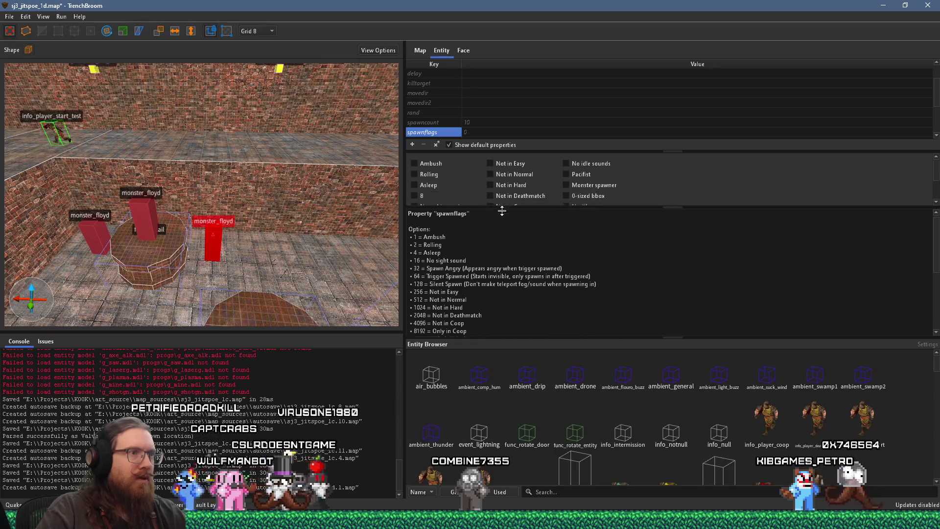
Duplicate the monster_floyd further right along the floor
{"action": "key", "text": "d"}
{"action": "key", "text": "s"}
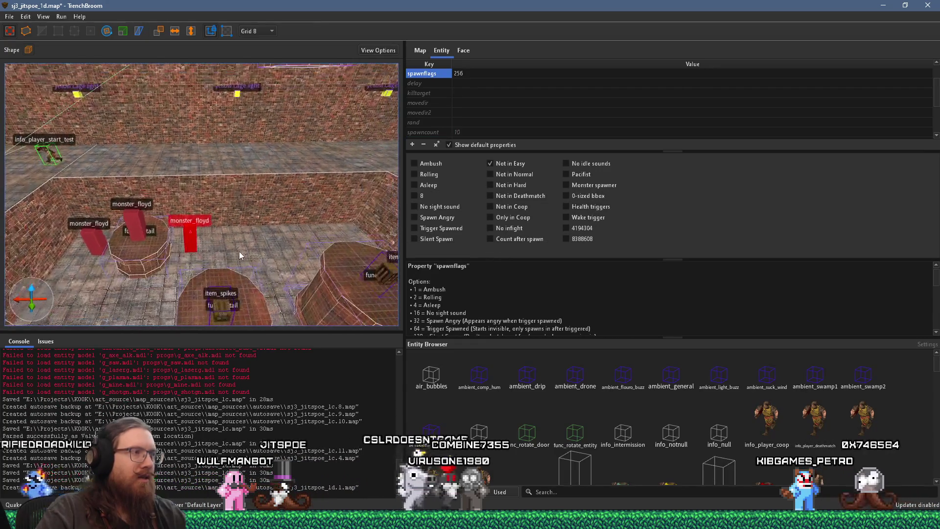
{"action": "key", "text": "s"}
{"action": "key", "text": "w"}
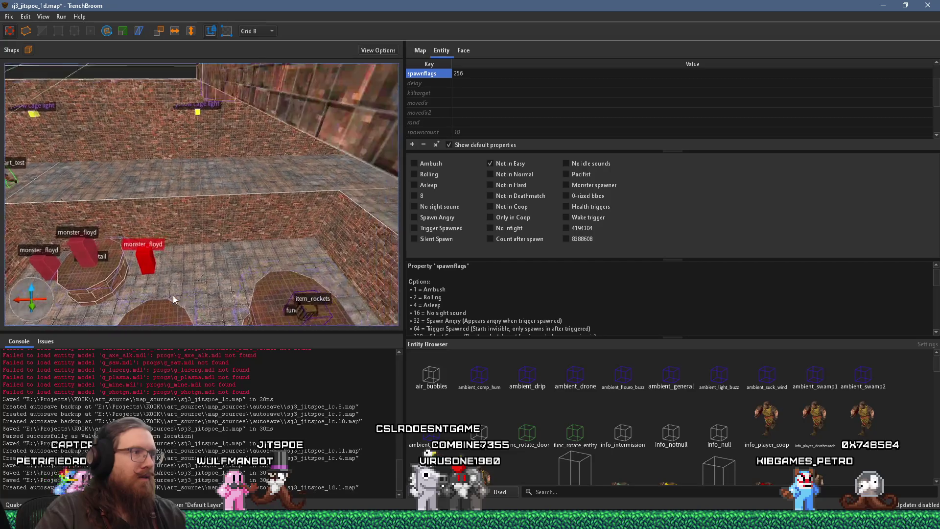
{"action": "mouse_move", "coordinate": [106, 264]}
{"action": "left_mouse_down"}
{"action": "mouse_move", "coordinate": [357, 268]}
{"action": "mouse_move", "coordinate": [367, 259]}
{"action": "mouse_move", "coordinate": [217, 263]}
{"action": "left_mouse_up"}
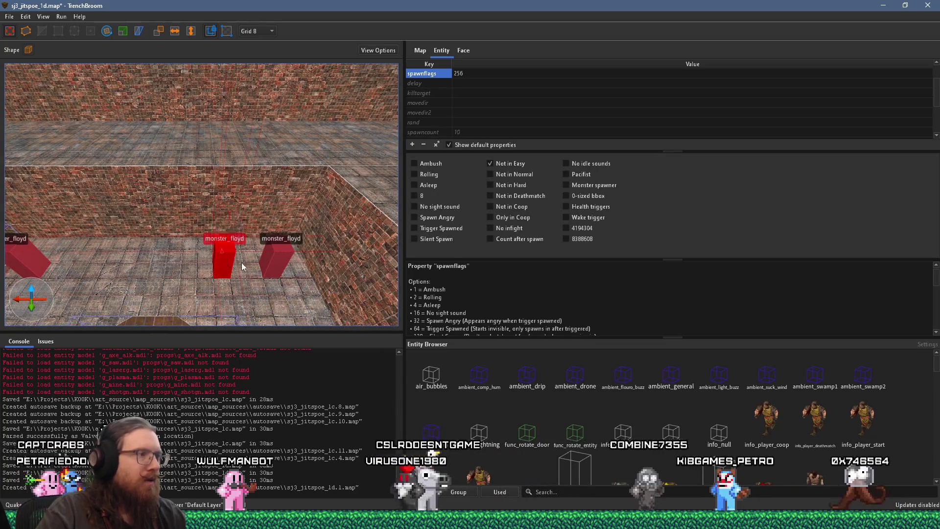
Check the right and middle floor floyds, then clear the selection
{"action": "left_click", "coordinate": [269, 262]}
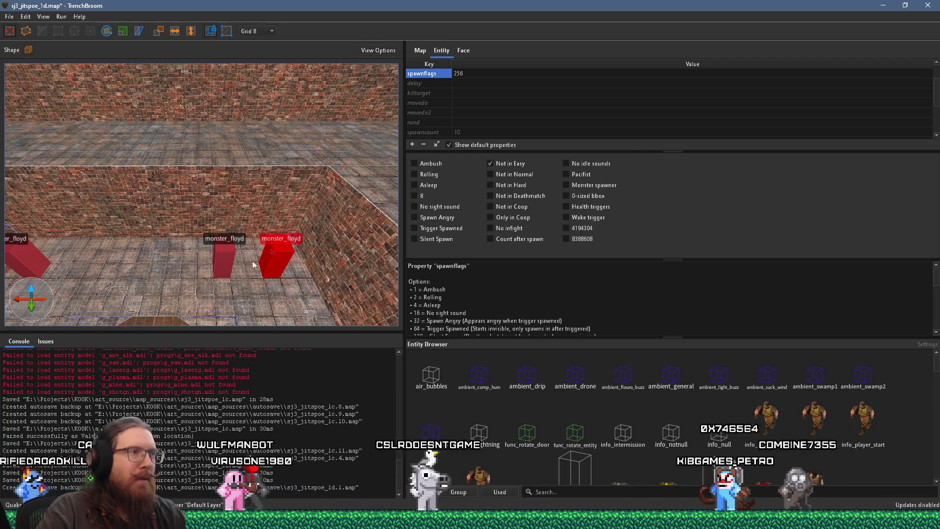
{"action": "left_click", "coordinate": [221, 264]}
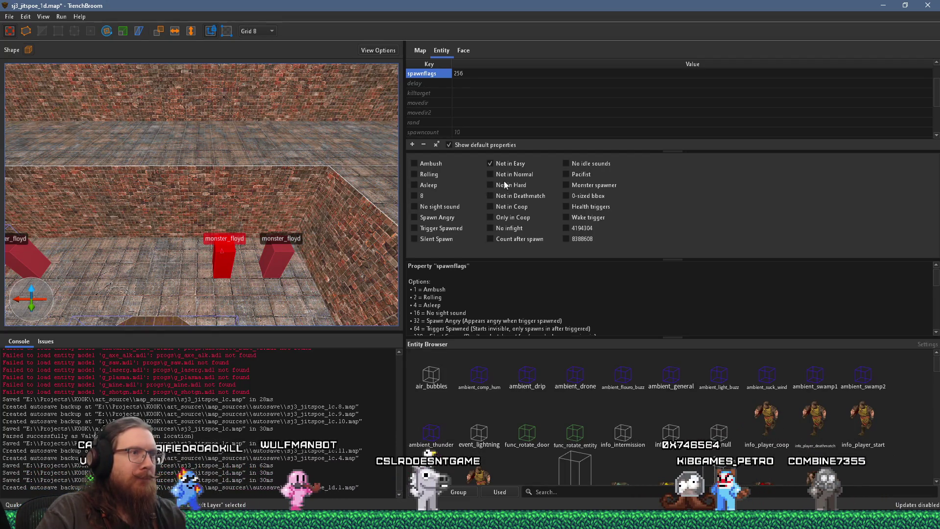
{"action": "mouse_move", "coordinate": [253, 213]}
{"action": "left_mouse_down"}
{"action": "mouse_move", "coordinate": [204, 216]}
{"action": "mouse_move", "coordinate": [160, 198]}
{"action": "left_mouse_up"}
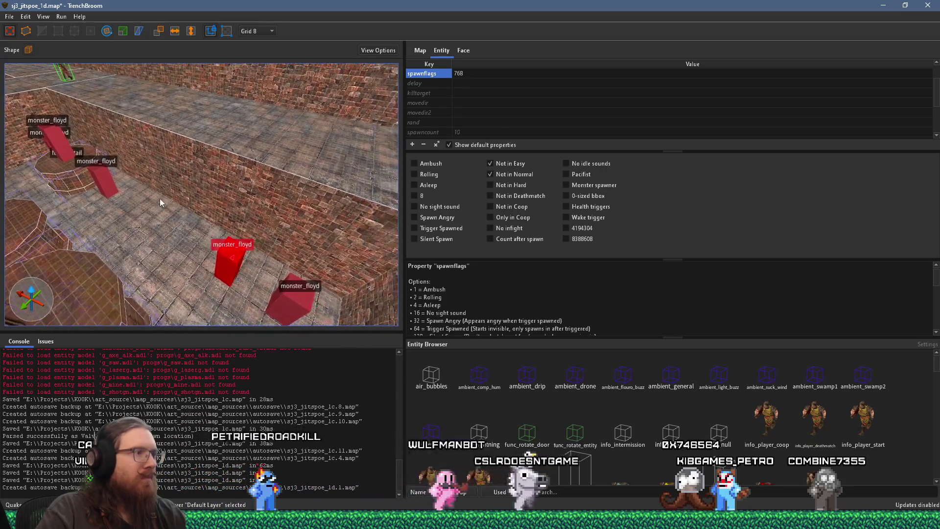
{"action": "left_click", "coordinate": [283, 289]}
{"action": "key", "text": "d"}
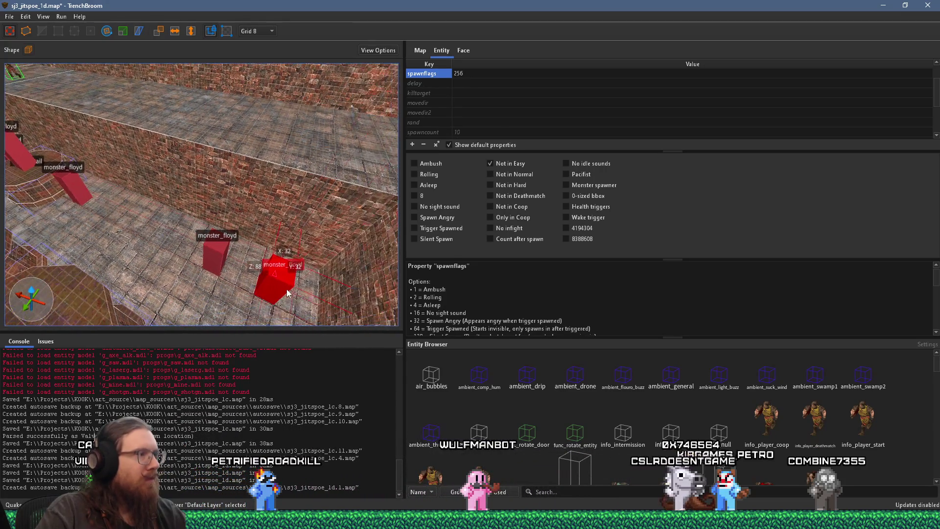
{"action": "scroll", "coordinate": [292, 293], "scroll_direction": "down", "scroll_amount": 5}
{"action": "scroll", "coordinate": [244, 265], "scroll_direction": "up", "scroll_amount": 4}
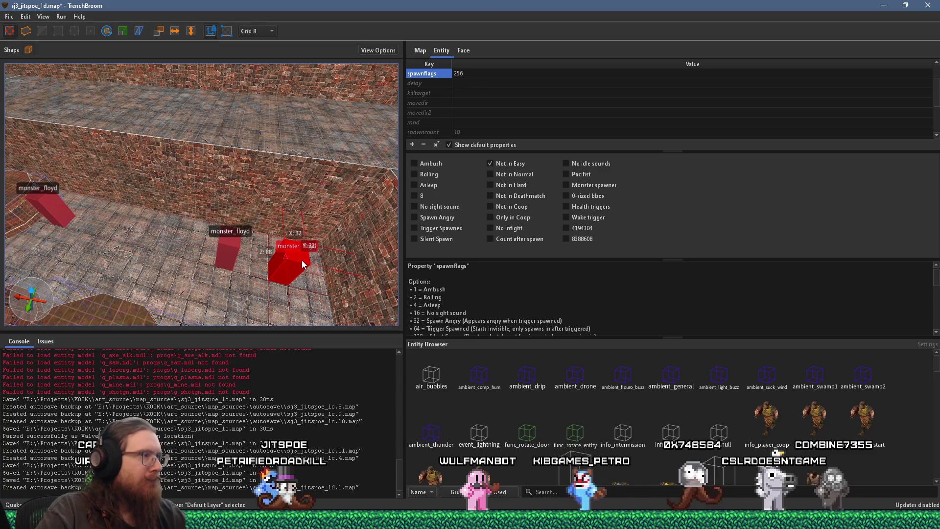
{"action": "left_click", "coordinate": [203, 239]}
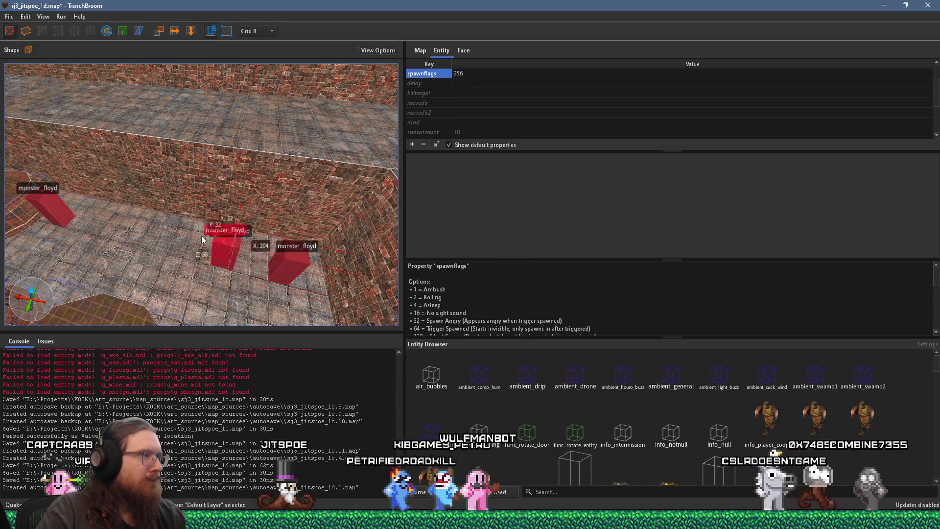
{"action": "key", "text": "a"}
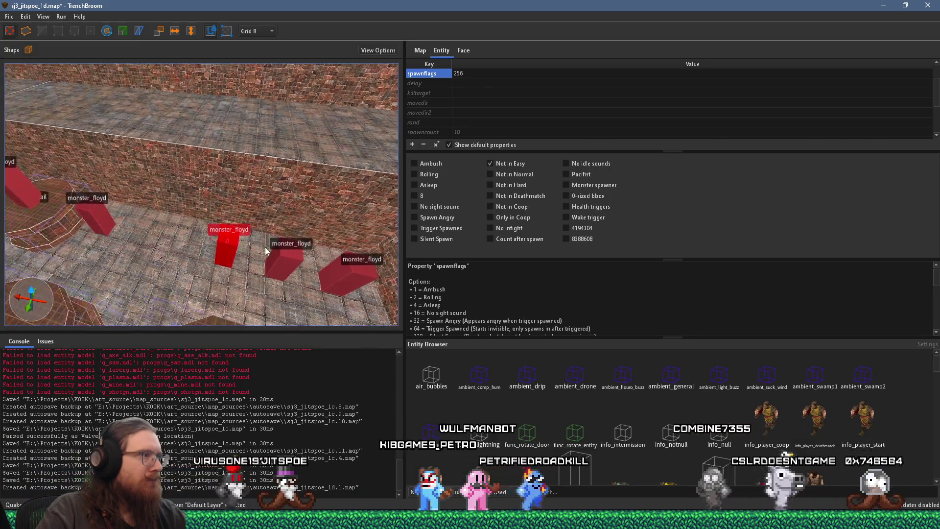
{"action": "key", "text": "Escape"}
{"action": "scroll", "coordinate": [245, 245], "scroll_direction": "down", "scroll_amount": 5}
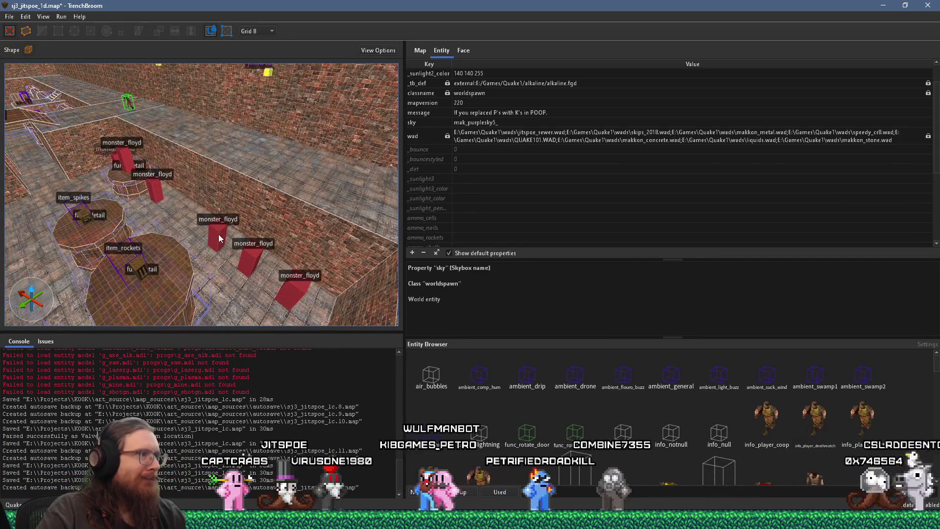
Survey the floyd room's barrels and items, then frame info_player_start_test with Ctrl+U
{"action": "left_click", "coordinate": [218, 234]}
{"action": "mouse_move", "coordinate": [218, 234]}
{"action": "left_mouse_down"}
{"action": "mouse_move", "coordinate": [84, 210]}
{"action": "mouse_move", "coordinate": [107, 181]}
{"action": "mouse_move", "coordinate": [165, 164]}
{"action": "mouse_move", "coordinate": [101, 163]}
{"action": "left_mouse_up"}
{"action": "mouse_move", "coordinate": [227, 190]}
{"action": "left_mouse_down"}
{"action": "mouse_move", "coordinate": [165, 177]}
{"action": "mouse_move", "coordinate": [264, 179]}
{"action": "mouse_move", "coordinate": [216, 187]}
{"action": "mouse_move", "coordinate": [266, 181]}
{"action": "mouse_move", "coordinate": [256, 214]}
{"action": "left_mouse_up"}
{"action": "key", "text": "w"}
{"action": "key", "text": "s"}
{"action": "key", "text": "w"}
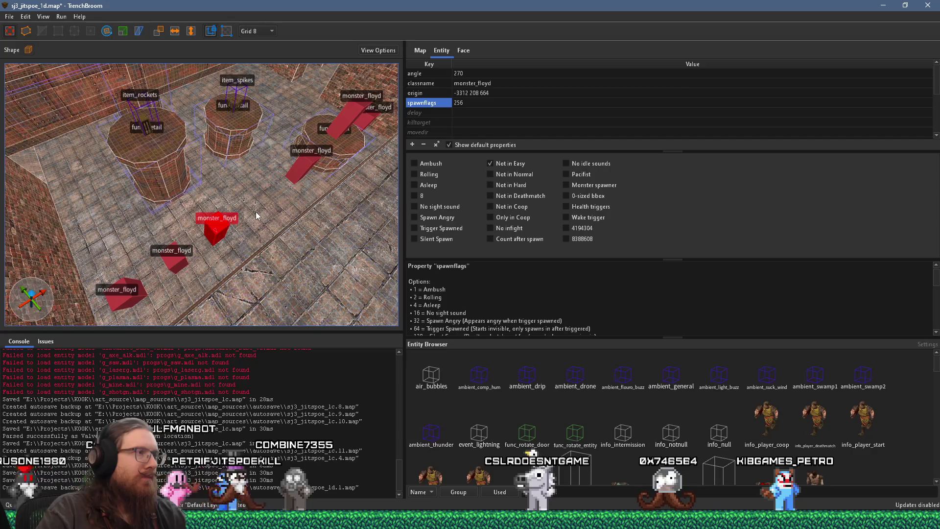
{"action": "mouse_move", "coordinate": [256, 215]}
{"action": "left_mouse_down"}
{"action": "mouse_move", "coordinate": [213, 194]}
{"action": "mouse_move", "coordinate": [225, 210]}
{"action": "mouse_move", "coordinate": [272, 197]}
{"action": "mouse_move", "coordinate": [186, 198]}
{"action": "mouse_move", "coordinate": [225, 179]}
{"action": "mouse_move", "coordinate": [277, 170]}
{"action": "left_mouse_up"}
{"action": "key", "text": "s"}
{"action": "mouse_move", "coordinate": [198, 187]}
{"action": "left_mouse_down"}
{"action": "mouse_move", "coordinate": [190, 191]}
{"action": "mouse_move", "coordinate": [314, 201]}
{"action": "left_mouse_up"}
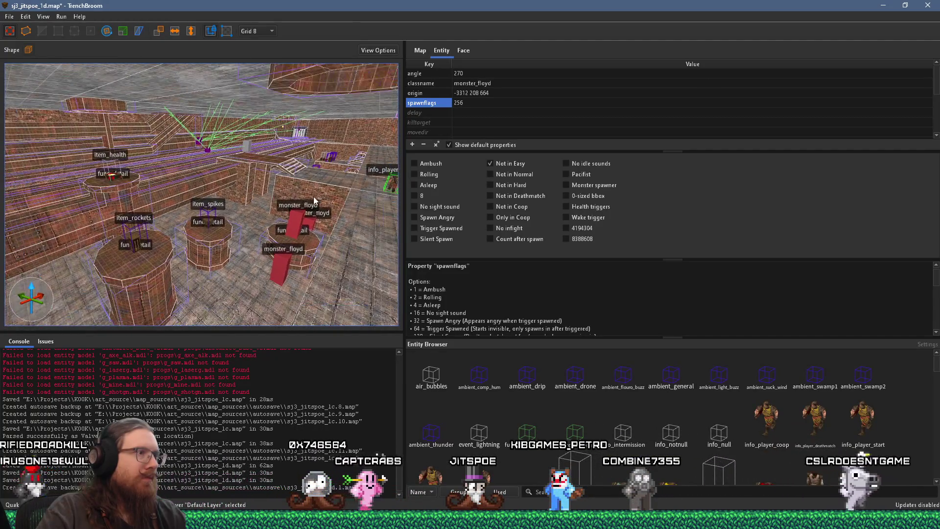
{"action": "left_click", "coordinate": [391, 189]}
{"action": "key", "text": "ctrl+u"}
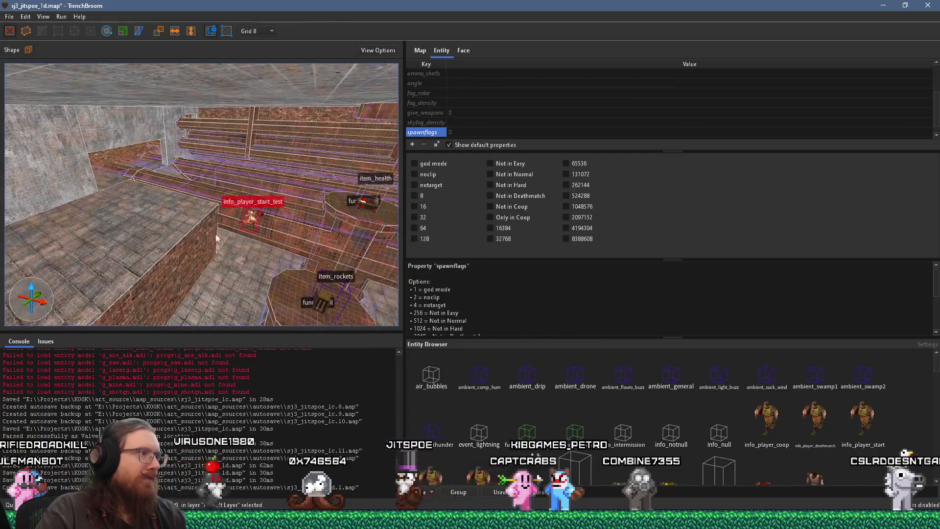
Move info_player_start_test up-left and inspect the pink trigger_fogblend's fog_density2 value
{"action": "left_click_drag", "start_coordinate": [252, 221], "coordinate": [139, 191]}
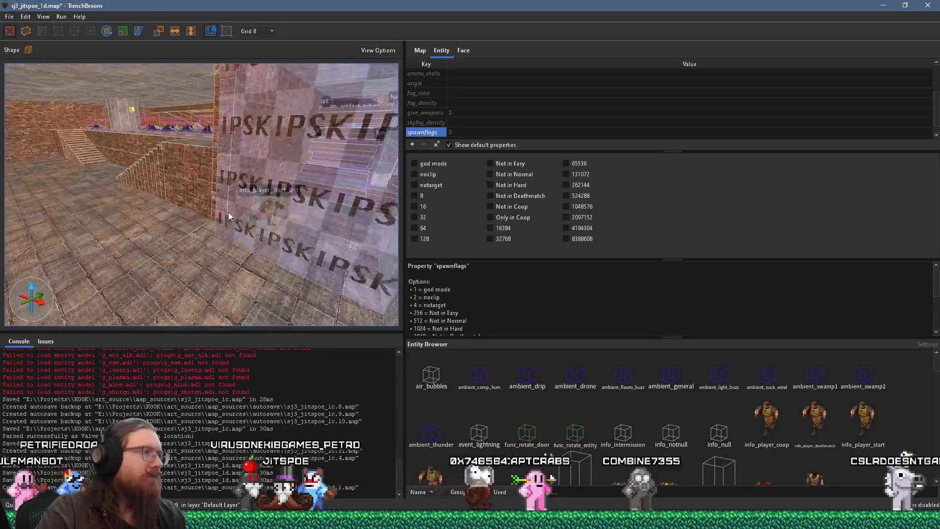
{"action": "left_click", "coordinate": [226, 234]}
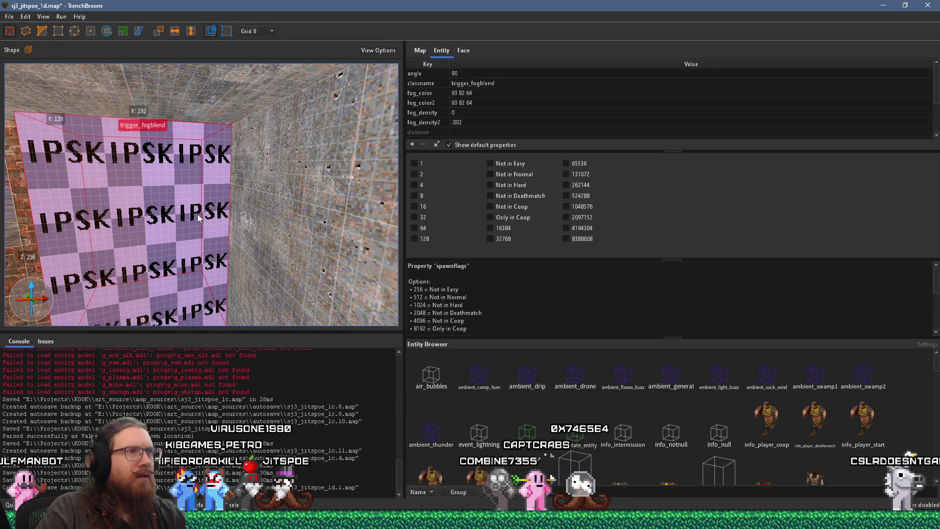
{"action": "left_click", "coordinate": [457, 126]}
{"action": "left_click", "coordinate": [471, 122]}
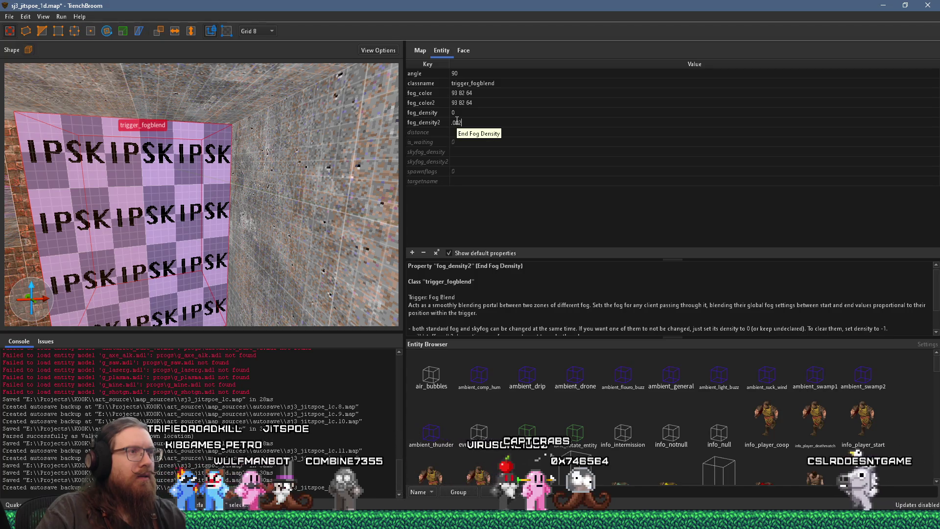
{"action": "scroll", "coordinate": [269, 156], "scroll_direction": "down", "scroll_amount": 10}
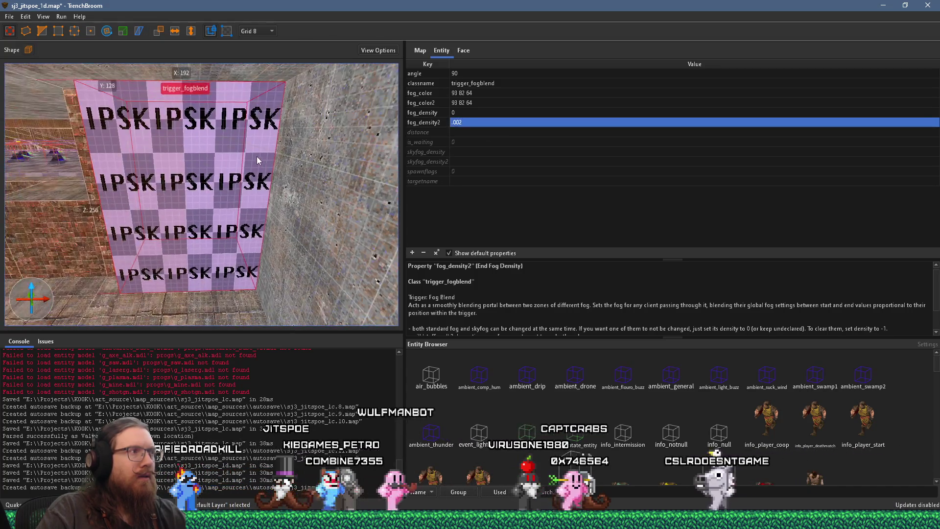
{"action": "scroll", "coordinate": [67, 184], "scroll_direction": "up", "scroll_amount": 10}
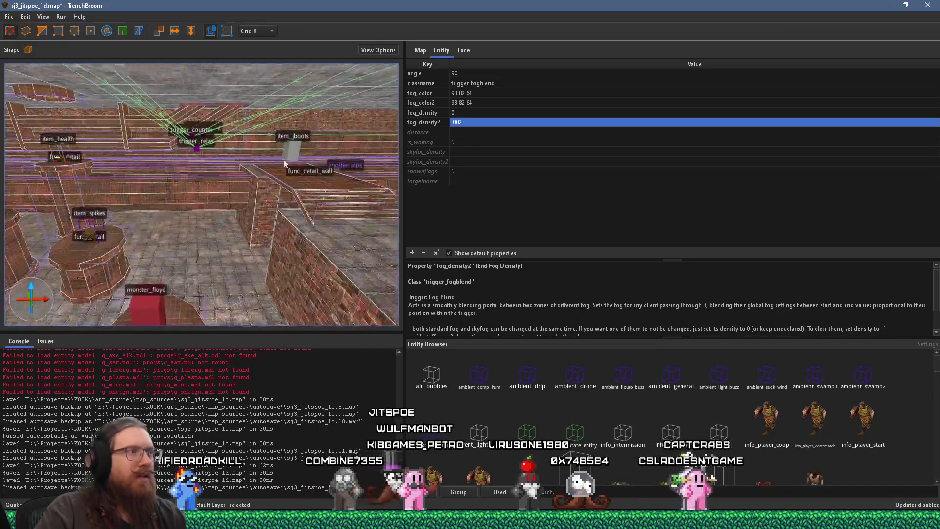
{"action": "scroll", "coordinate": [201, 194], "scroll_direction": "up", "scroll_amount": 10}
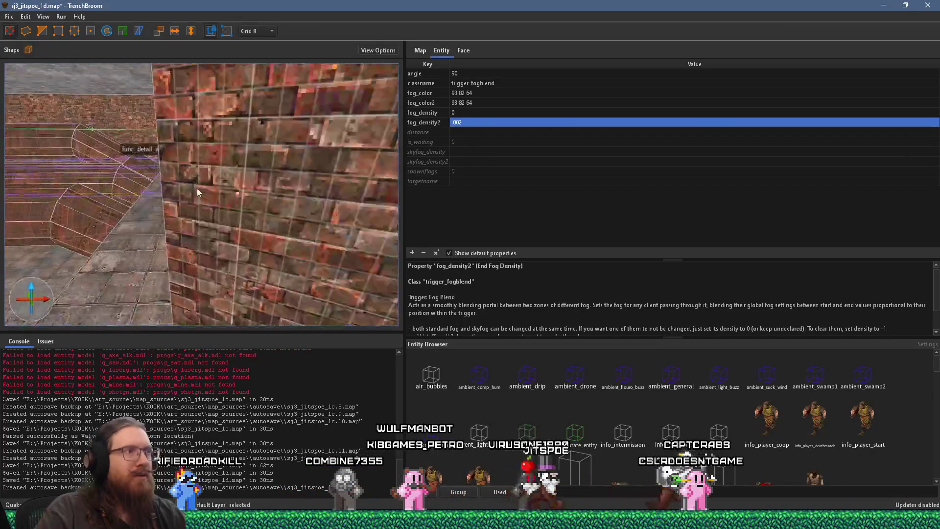
{"action": "scroll", "coordinate": [57, 274], "scroll_direction": "down", "scroll_amount": 10}
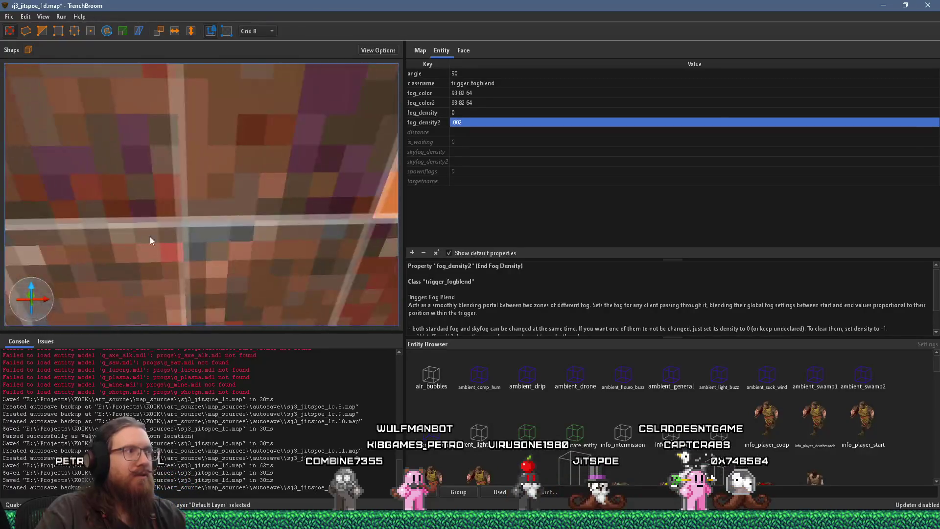
{"action": "scroll", "coordinate": [93, 195], "scroll_direction": "up", "scroll_amount": 5}
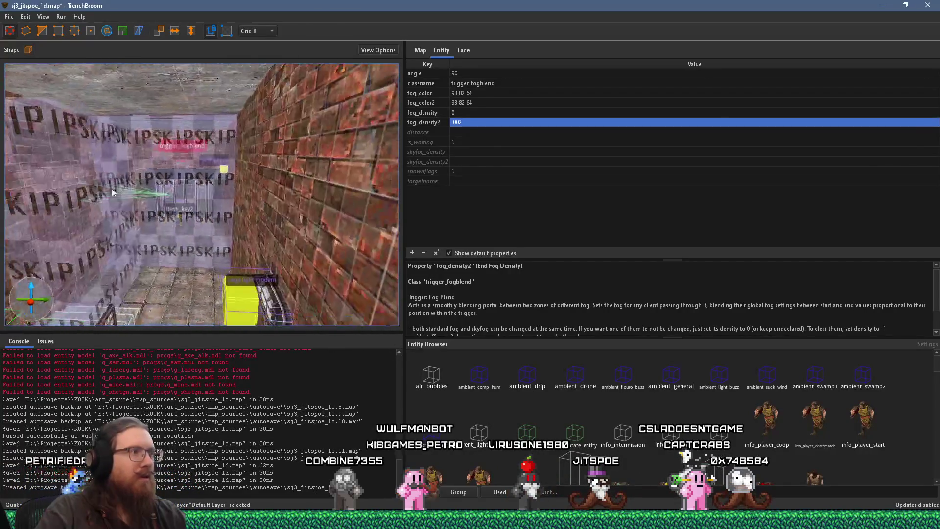
Add the nearby trigger_once and compare the start and end fog density properties
{"action": "left_click", "coordinate": [195, 183], "text": "ctrl"}
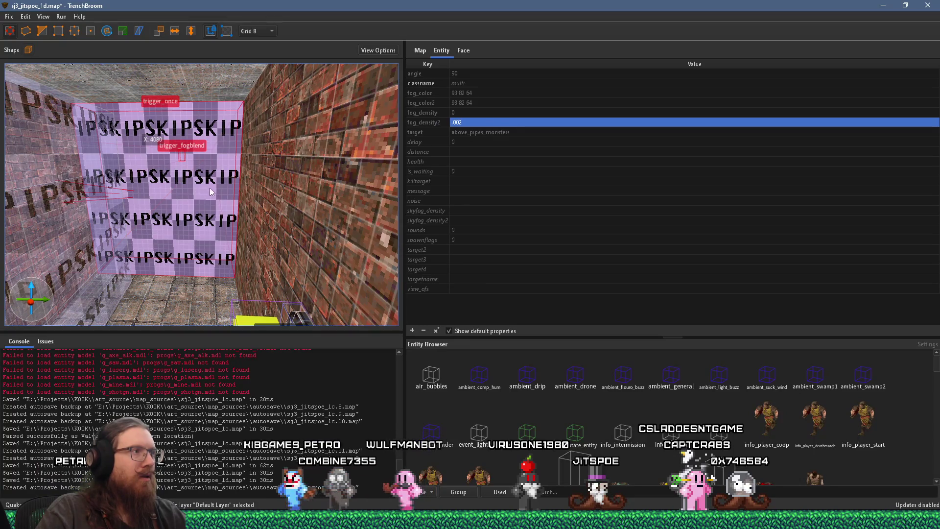
{"action": "left_click", "coordinate": [477, 114]}
{"action": "left_click", "coordinate": [478, 125]}
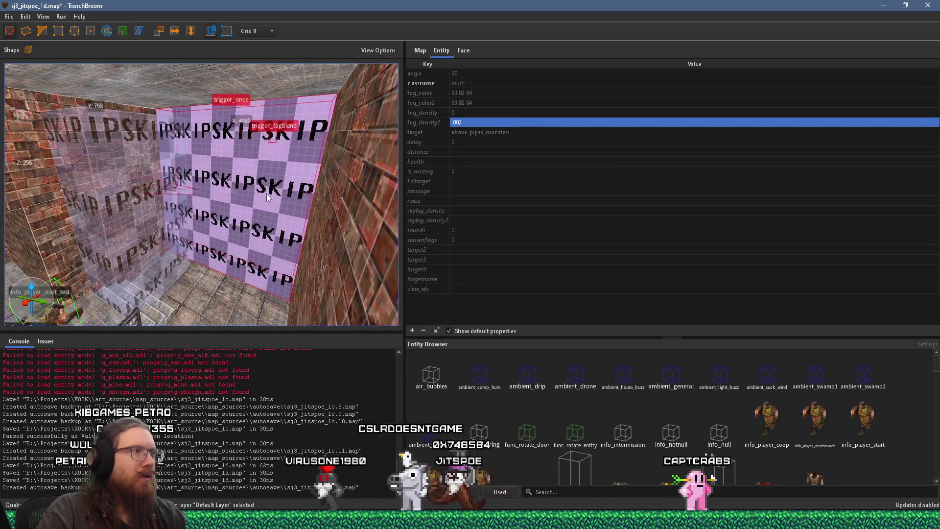
Select only the second trigger_fogblend and begin rotating it 90 degrees toward 270
{"action": "left_click", "coordinate": [203, 234]}
{"action": "left_click_drag", "start_coordinate": [203, 234], "coordinate": [163, 232]}
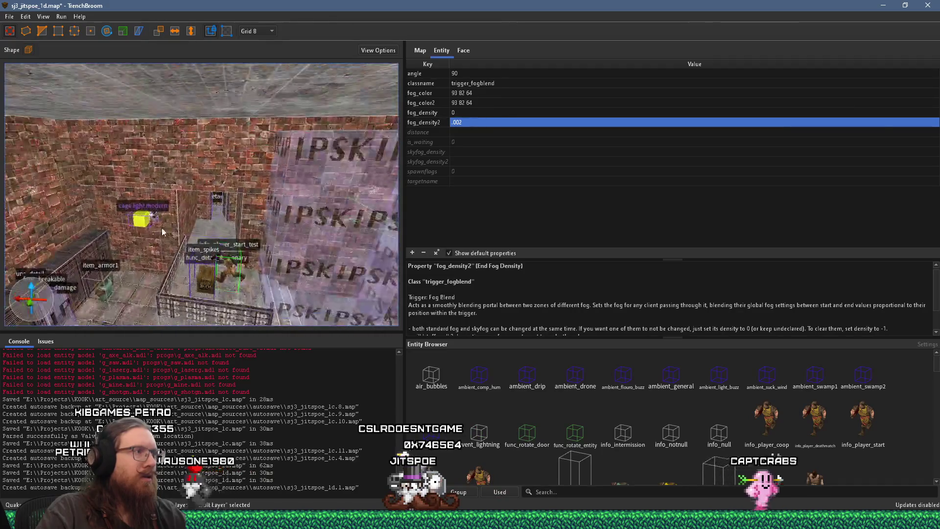
{"action": "left_click", "coordinate": [244, 201], "text": "ctrl"}
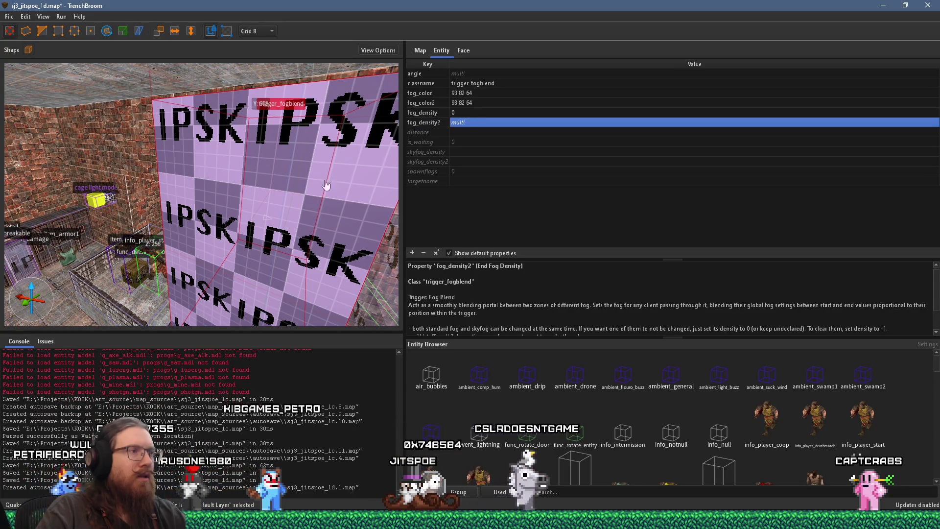
{"action": "left_click", "coordinate": [271, 195]}
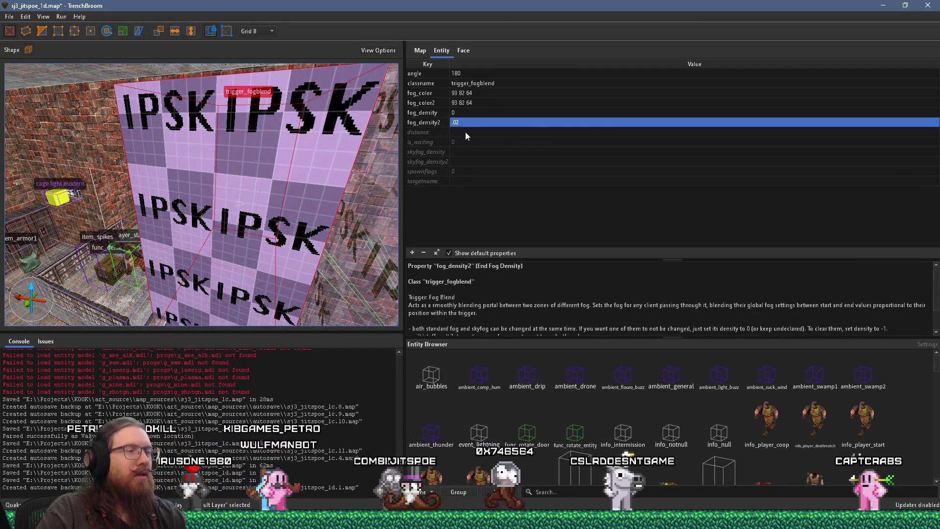
{"action": "scroll", "coordinate": [270, 192], "scroll_direction": "up", "scroll_amount": 3}
{"action": "mouse_move", "coordinate": [270, 192]}
{"action": "left_mouse_down"}
{"action": "mouse_move", "coordinate": [155, 236]}
{"action": "mouse_move", "coordinate": [259, 195]}
{"action": "left_mouse_up"}
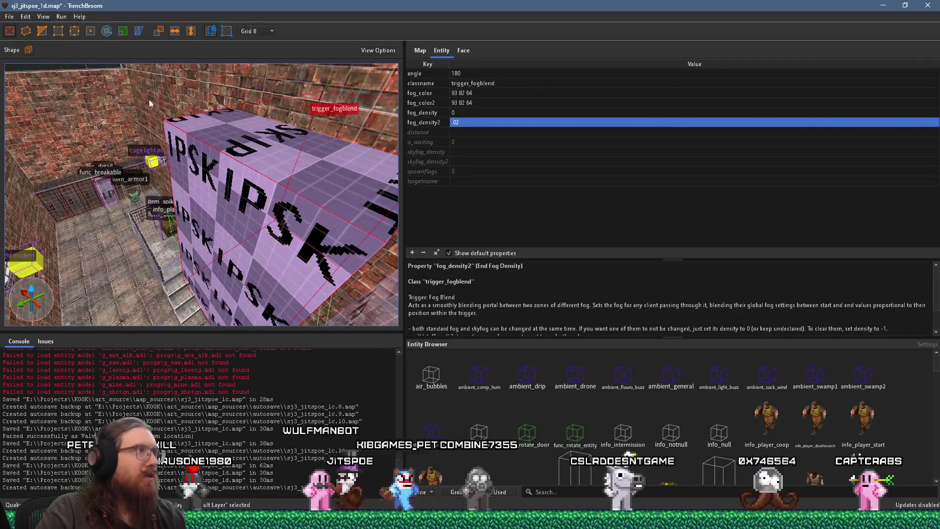
{"action": "left_click", "coordinate": [107, 31]}
{"action": "mouse_move", "coordinate": [274, 253]}
{"action": "left_mouse_down"}
{"action": "mouse_move", "coordinate": [365, 250]}
{"action": "mouse_move", "coordinate": [305, 262]}
{"action": "mouse_move", "coordinate": [290, 218]}
{"action": "mouse_move", "coordinate": [312, 174]}
{"action": "mouse_move", "coordinate": [291, 193]}
{"action": "mouse_move", "coordinate": [169, 158]}
{"action": "mouse_move", "coordinate": [208, 233]}
{"action": "mouse_move", "coordinate": [172, 196]}
{"action": "mouse_move", "coordinate": [75, 139]}
{"action": "mouse_move", "coordinate": [181, 171]}
{"action": "mouse_move", "coordinate": [290, 173]}
{"action": "mouse_move", "coordinate": [360, 193]}
{"action": "left_mouse_up"}
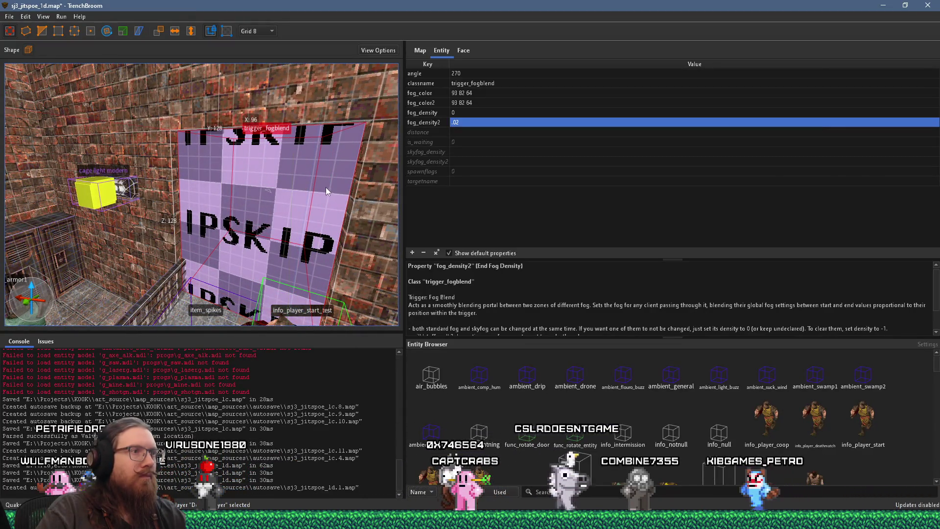
Set skyfog_density and skyfog_density2 on the fog trigger to 0
{"action": "left_click", "coordinate": [415, 155]}
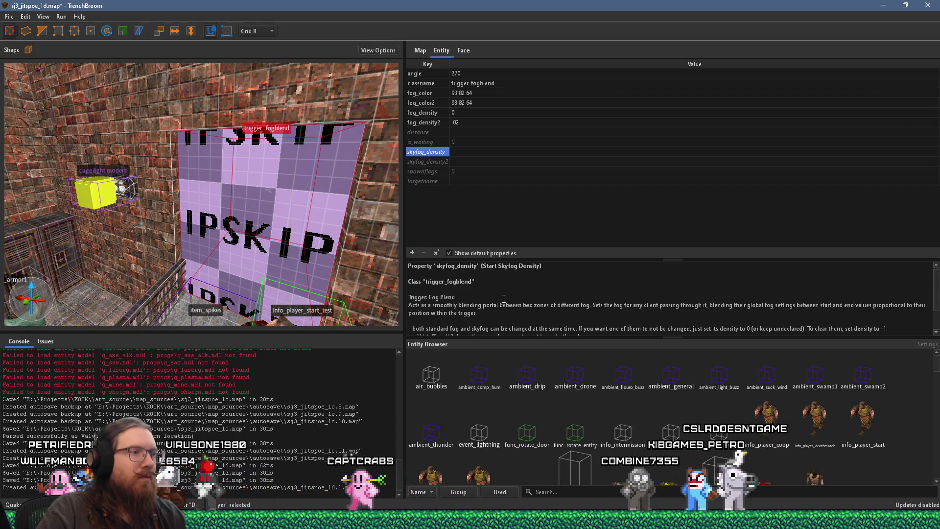
{"action": "scroll", "coordinate": [504, 298], "scroll_direction": "down", "scroll_amount": 1}
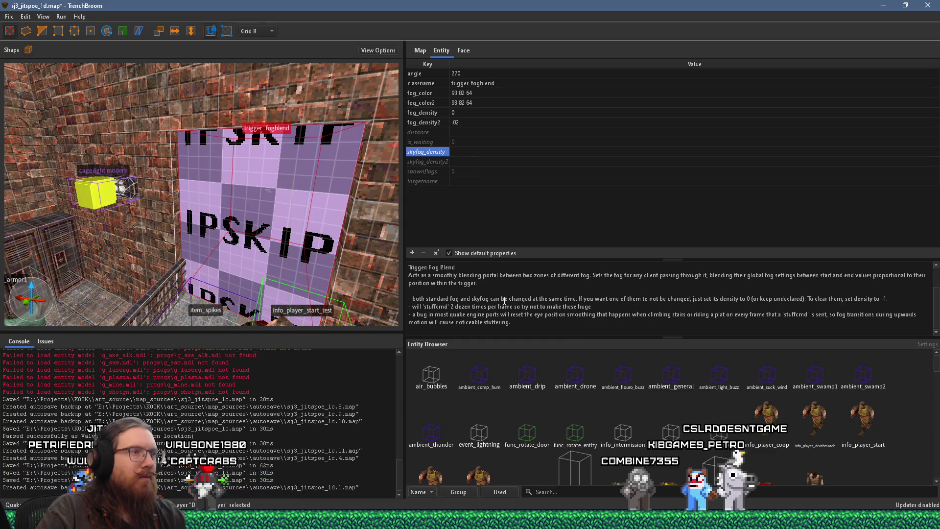
{"action": "left_click", "coordinate": [465, 151]}
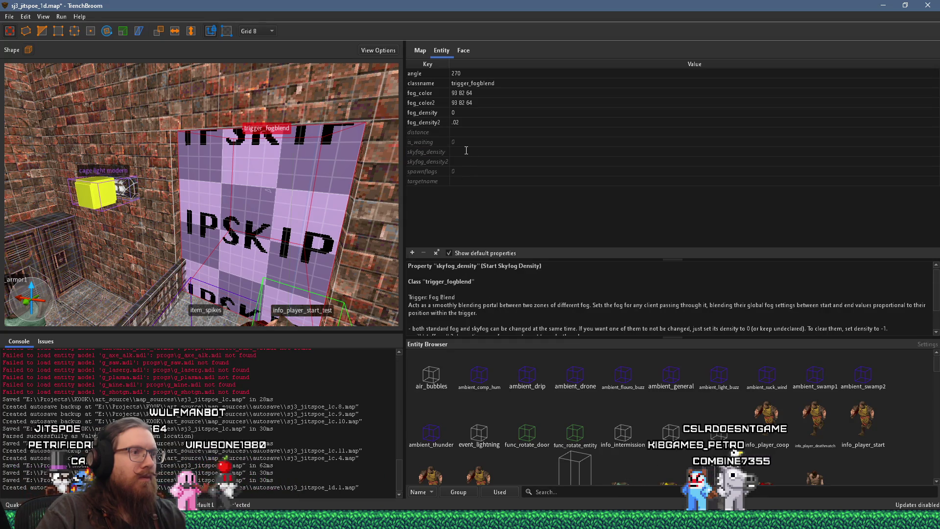
{"action": "type", "text": "0"}
{"action": "key", "text": "Return"}
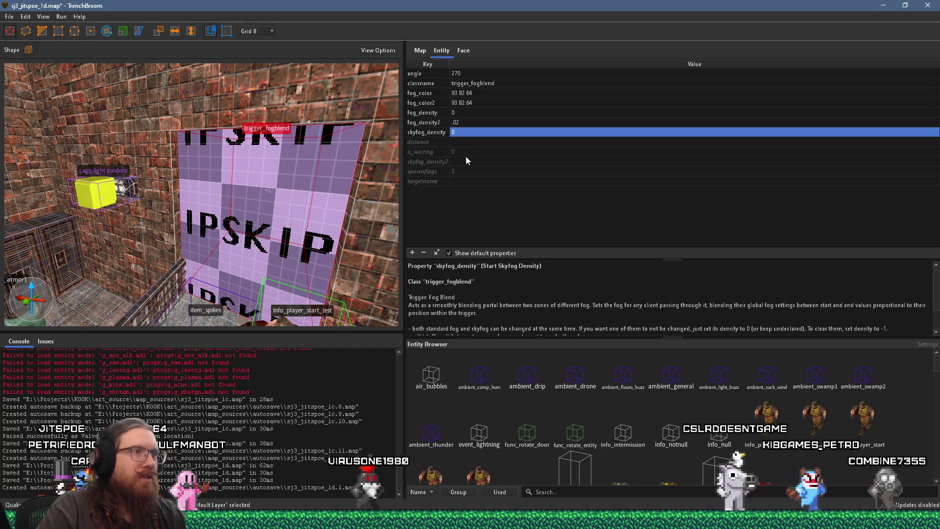
{"action": "left_click", "coordinate": [466, 162]}
{"action": "type", "text": "0"}
{"action": "key", "text": "Return"}
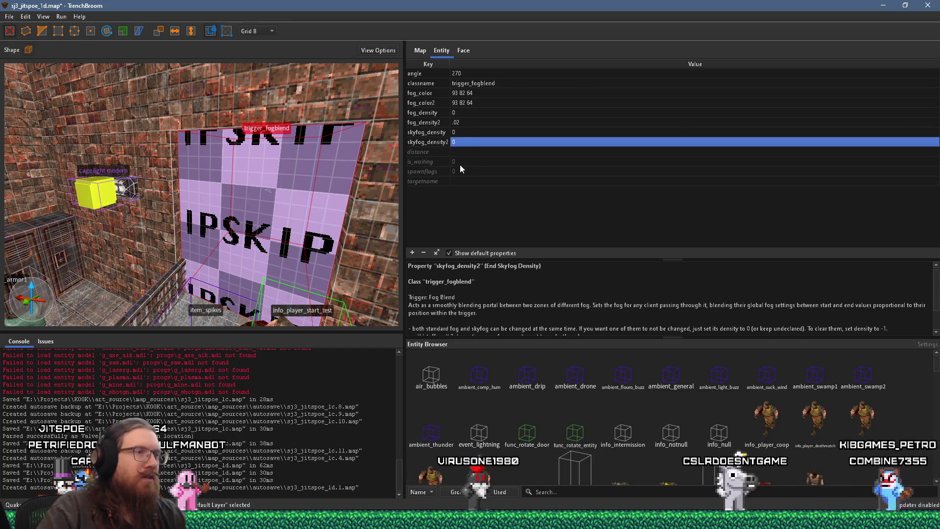
Lower the fog trigger's fog_density2 to .005
{"action": "left_click", "coordinate": [471, 123]}
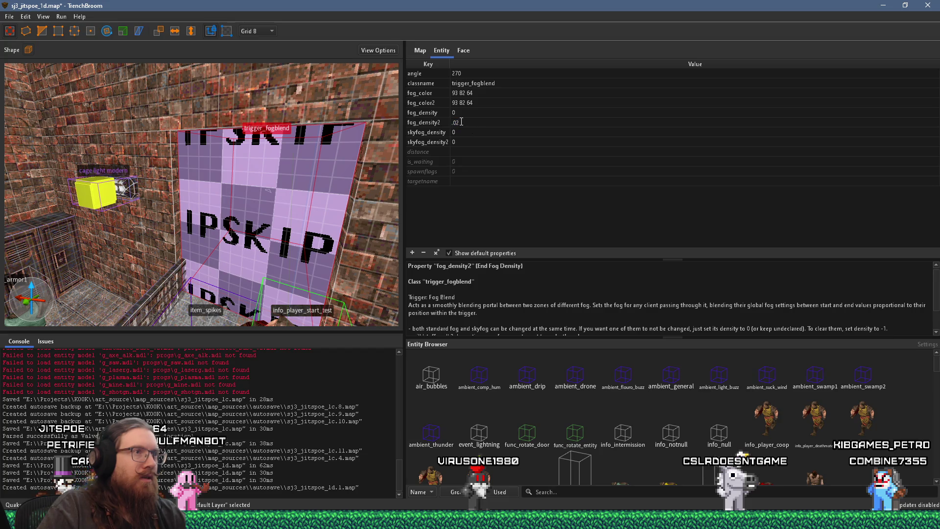
{"action": "type", "text": ".005"}
{"action": "key", "text": "Return"}
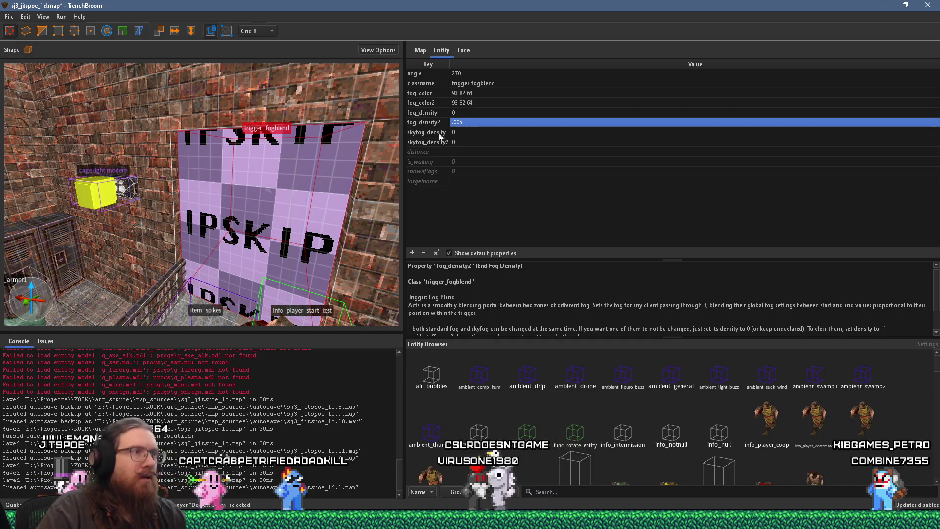
{"action": "left_click", "coordinate": [439, 95]}
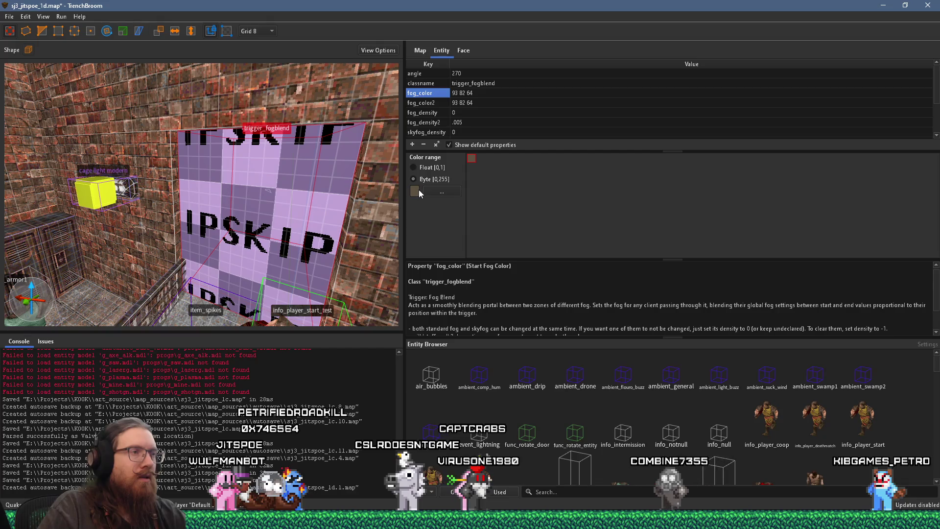
Set fog_color to the darker brown 61 54 42 in the Select Color dialog
{"action": "left_click", "coordinate": [431, 192]}
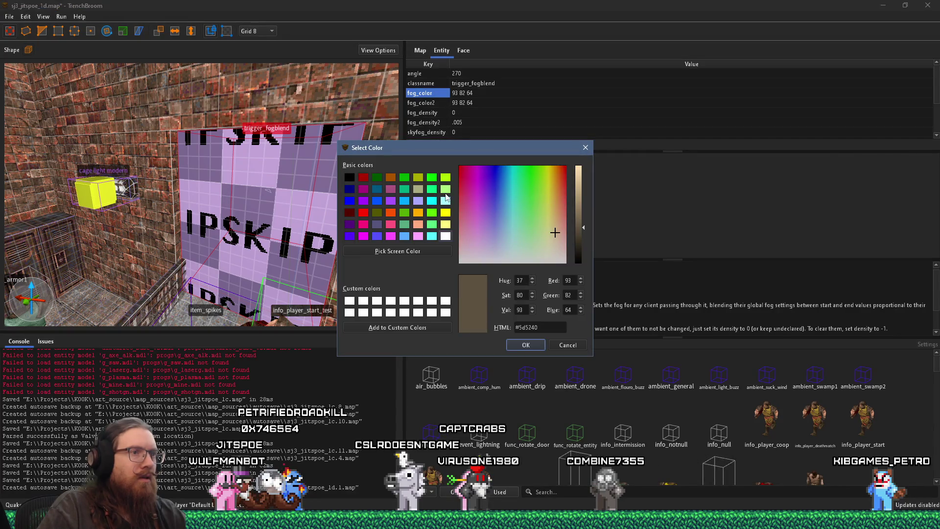
{"action": "left_click", "coordinate": [526, 346]}
{"action": "scroll", "coordinate": [384, 251], "scroll_direction": "up", "scroll_amount": 3}
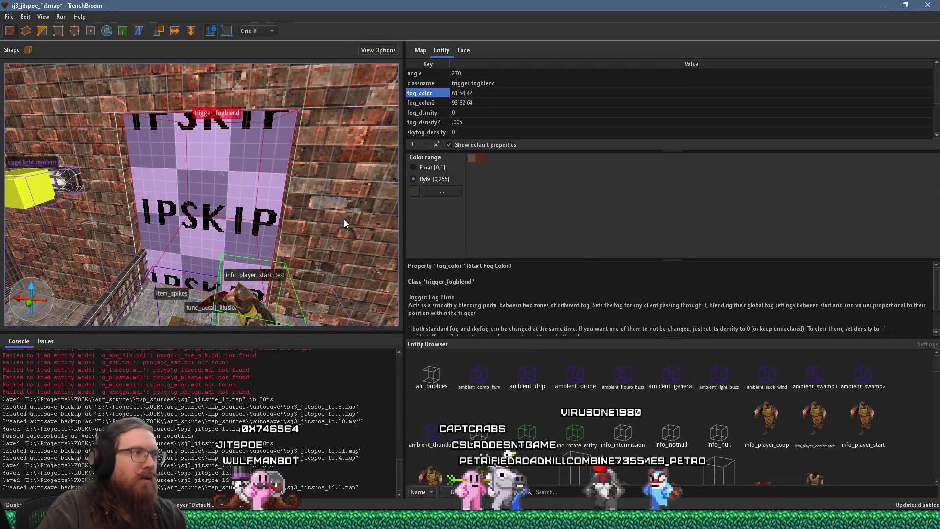
{"action": "left_click_drag", "start_coordinate": [341, 216], "coordinate": [328, 233]}
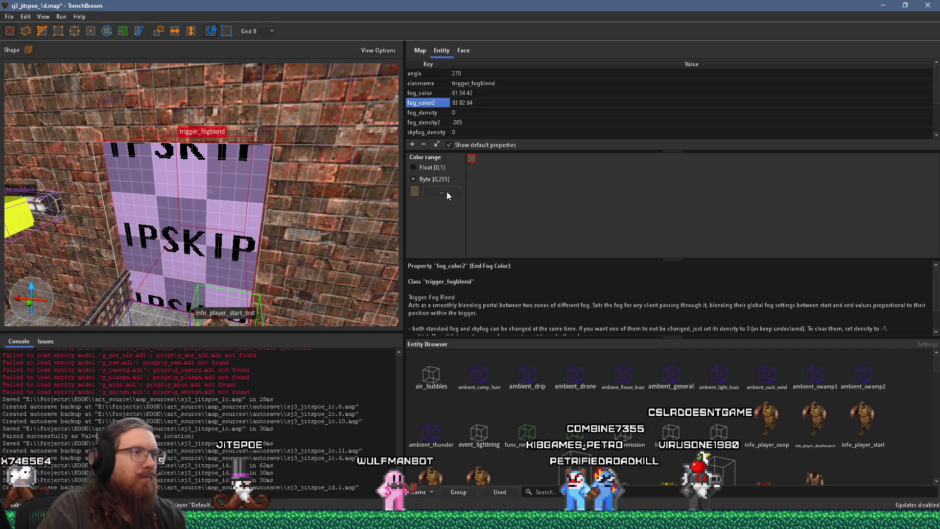
Copy 61 54 42 into fog_color2 so both fog colours match
{"action": "left_click", "coordinate": [465, 93]}
{"action": "left_click", "coordinate": [465, 93]}
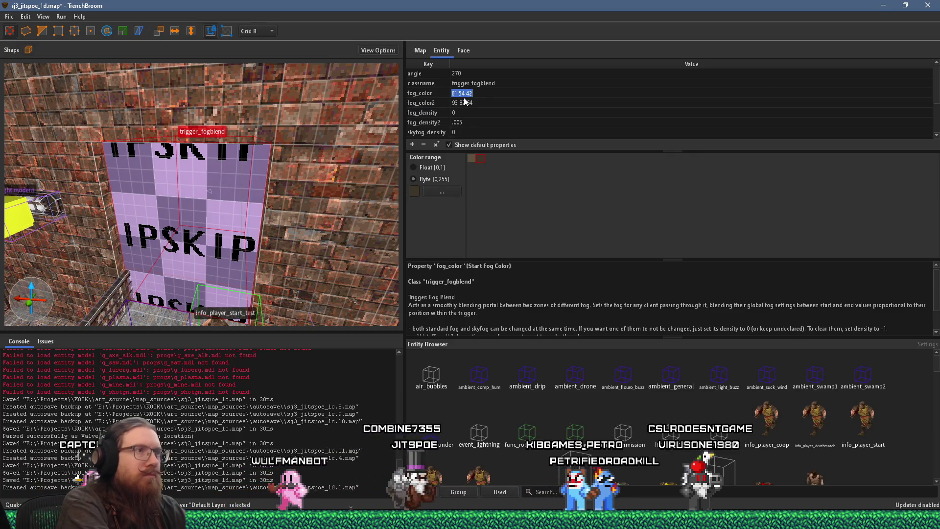
{"action": "double_click", "coordinate": [474, 102]}
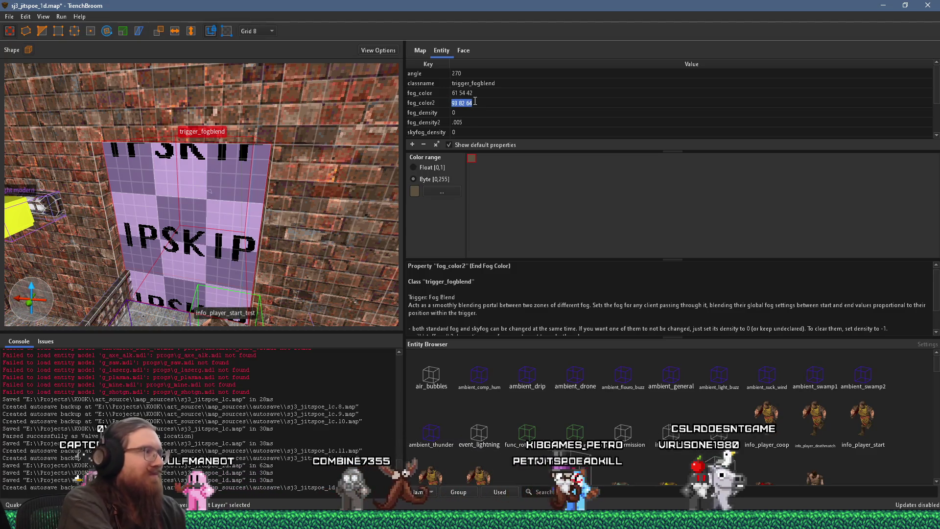
{"action": "key", "text": "ctrl+v"}
{"action": "key", "text": "Return"}
{"action": "key", "text": "Down"}
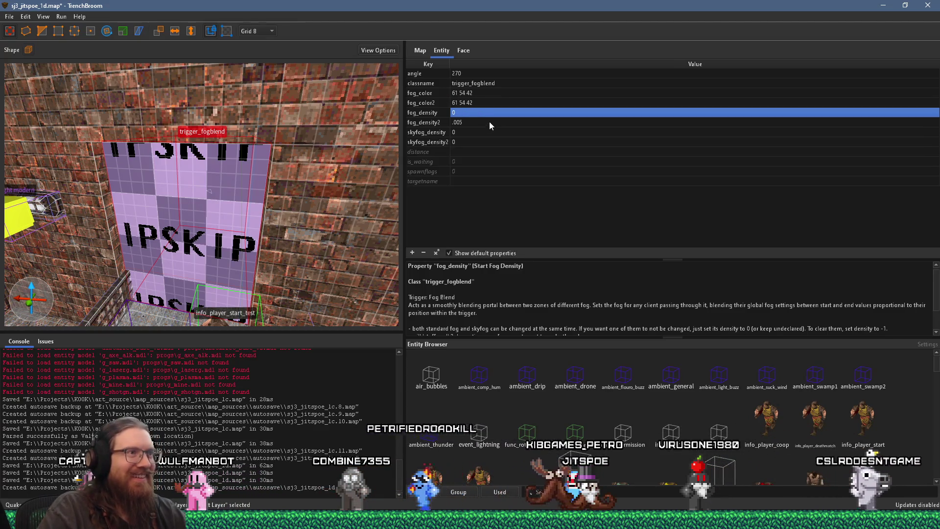
{"action": "left_click", "coordinate": [492, 130]}
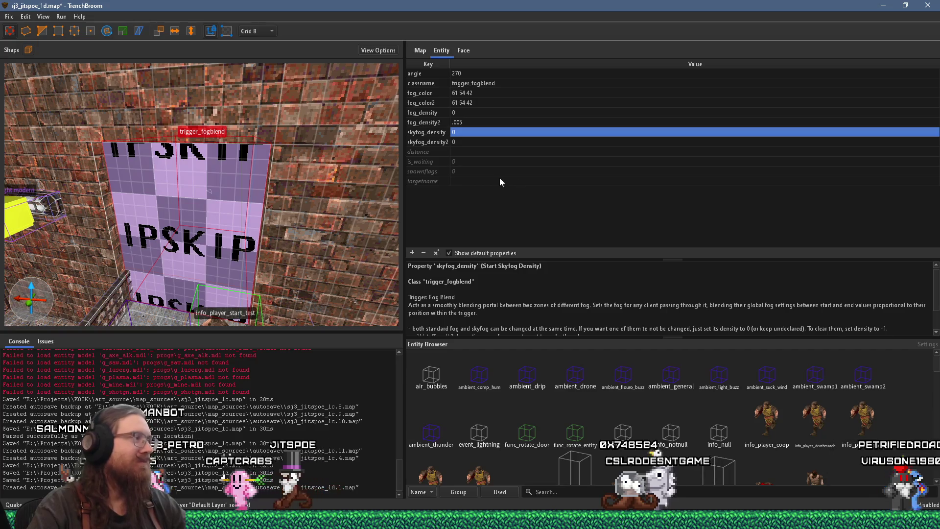
{"action": "mouse_move", "coordinate": [238, 227]}
{"action": "left_mouse_down"}
{"action": "mouse_move", "coordinate": [262, 204]}
{"action": "mouse_move", "coordinate": [213, 189]}
{"action": "left_mouse_up"}
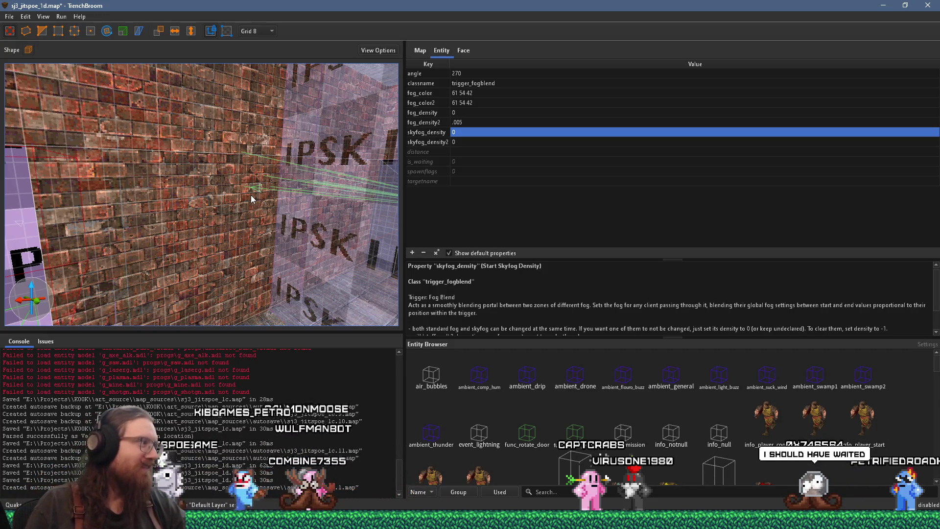
Fly past the stairs and ceiling, then frame the selected trigger_fogblend beside the player start
{"action": "scroll", "coordinate": [258, 227], "scroll_direction": "down", "scroll_amount": 10}
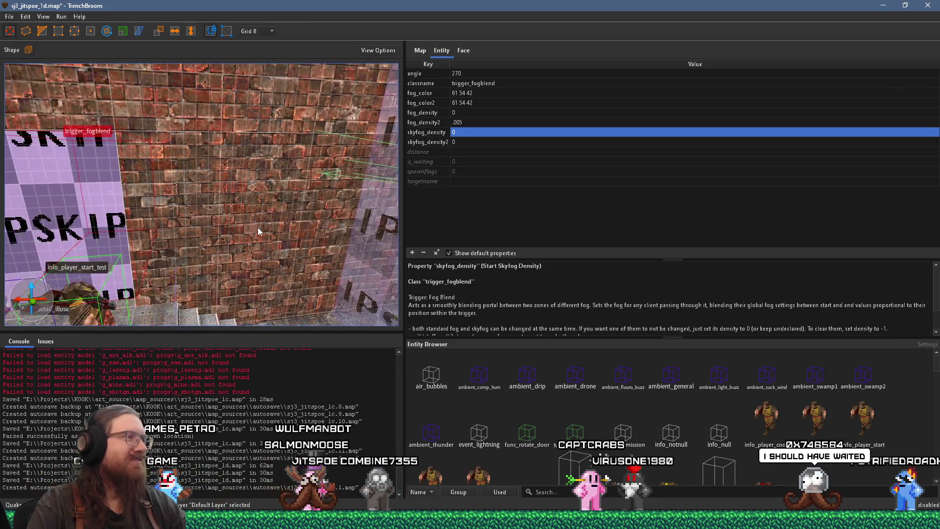
{"action": "mouse_move", "coordinate": [375, 250]}
{"action": "left_mouse_down"}
{"action": "mouse_move", "coordinate": [151, 275]}
{"action": "mouse_move", "coordinate": [138, 299]}
{"action": "mouse_move", "coordinate": [125, 294]}
{"action": "mouse_move", "coordinate": [266, 221]}
{"action": "mouse_move", "coordinate": [263, 234]}
{"action": "left_mouse_up"}
{"action": "scroll", "coordinate": [263, 235], "scroll_direction": "down", "scroll_amount": 3}
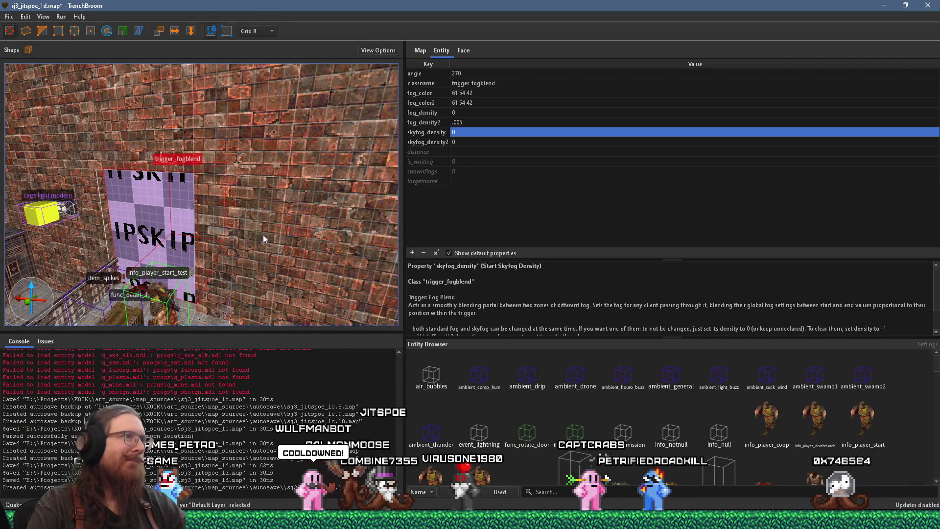
{"action": "left_click_drag", "start_coordinate": [163, 240], "coordinate": [336, 203]}
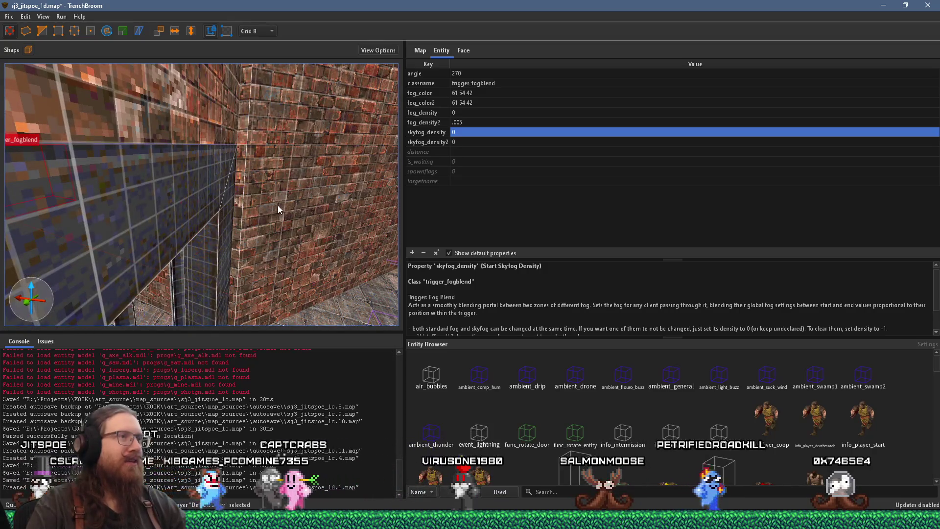
{"action": "left_click_drag", "start_coordinate": [165, 217], "coordinate": [196, 206]}
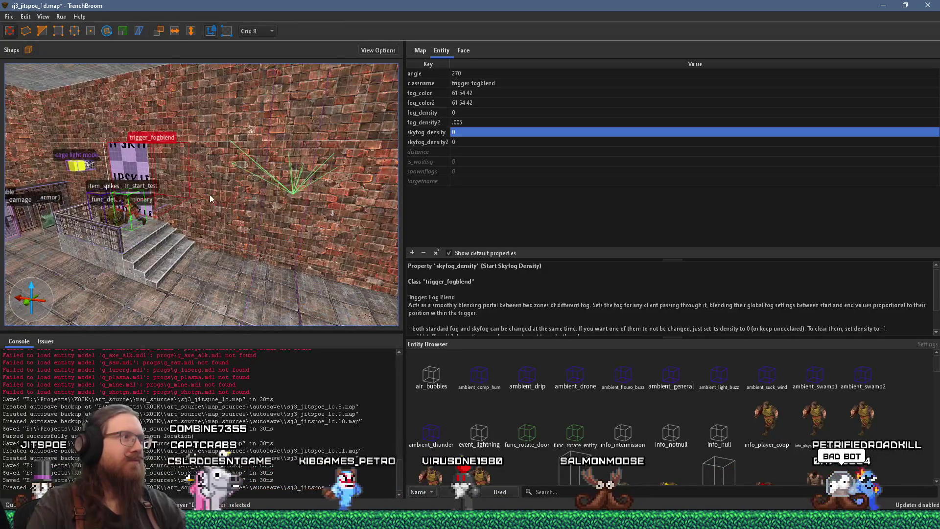
{"action": "mouse_move", "coordinate": [151, 183]}
{"action": "left_mouse_down"}
{"action": "mouse_move", "coordinate": [173, 233]}
{"action": "mouse_move", "coordinate": [154, 199]}
{"action": "left_mouse_up"}
{"action": "key", "text": "ctrl+u"}
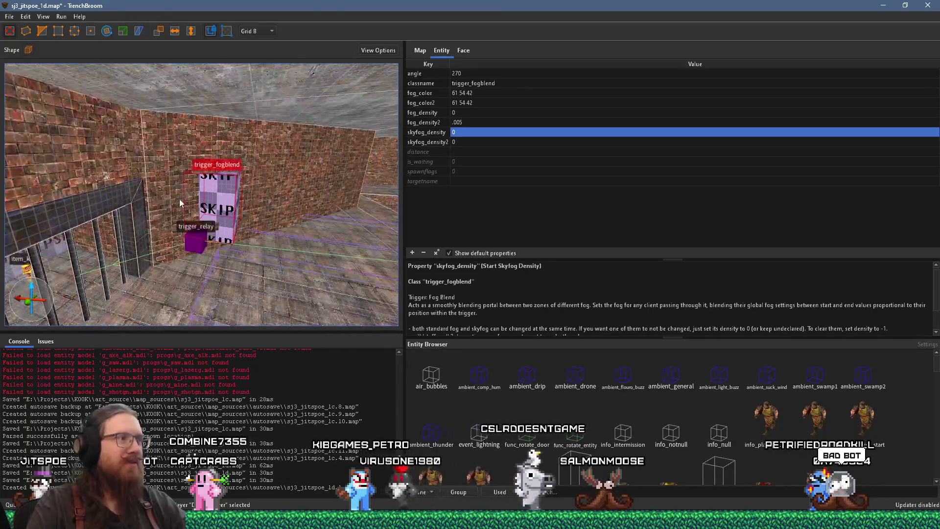
{"action": "mouse_move", "coordinate": [275, 196]}
{"action": "left_mouse_down"}
{"action": "mouse_move", "coordinate": [342, 195]}
{"action": "mouse_move", "coordinate": [206, 235]}
{"action": "mouse_move", "coordinate": [197, 254]}
{"action": "mouse_move", "coordinate": [154, 98]}
{"action": "mouse_move", "coordinate": [232, 165]}
{"action": "mouse_move", "coordinate": [40, 100]}
{"action": "mouse_move", "coordinate": [145, 176]}
{"action": "left_mouse_up"}
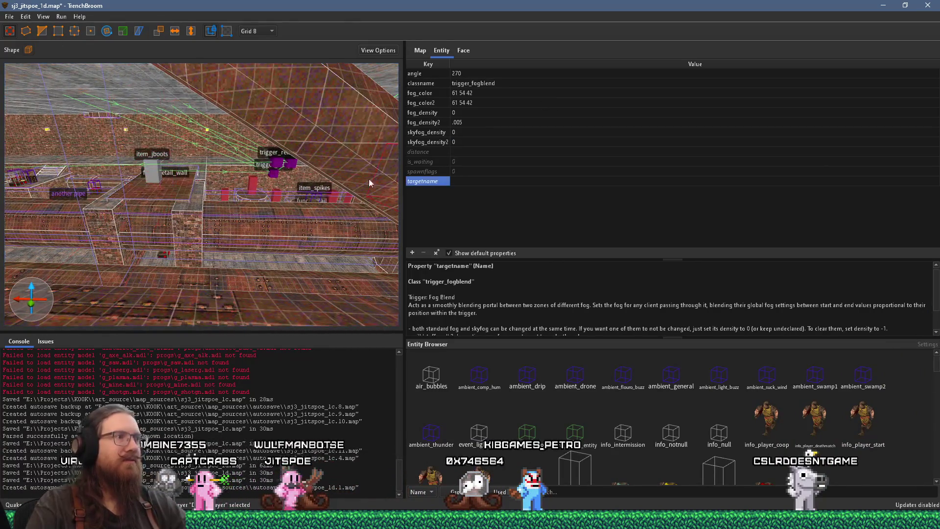
{"action": "mouse_move", "coordinate": [287, 181]}
{"action": "left_mouse_down"}
{"action": "mouse_move", "coordinate": [84, 220]}
{"action": "mouse_move", "coordinate": [210, 172]}
{"action": "mouse_move", "coordinate": [349, 193]}
{"action": "mouse_move", "coordinate": [113, 189]}
{"action": "mouse_move", "coordinate": [362, 172]}
{"action": "left_mouse_up"}
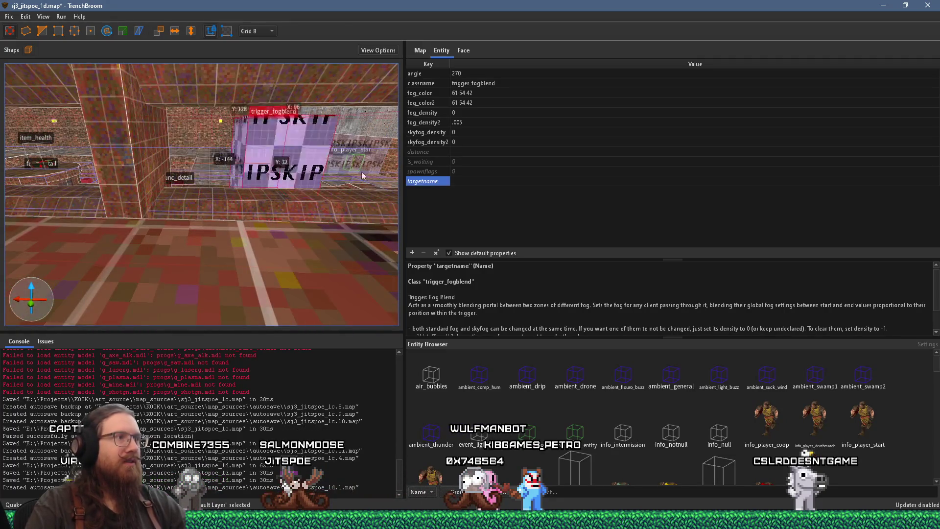
Try selecting different trigger_fogblend volumes, then undo back to the earlier selection
{"action": "left_click", "coordinate": [422, 171]}
{"action": "mouse_move", "coordinate": [147, 205]}
{"action": "left_mouse_down"}
{"action": "mouse_move", "coordinate": [25, 209]}
{"action": "mouse_move", "coordinate": [233, 192]}
{"action": "mouse_move", "coordinate": [256, 165]}
{"action": "left_mouse_up"}
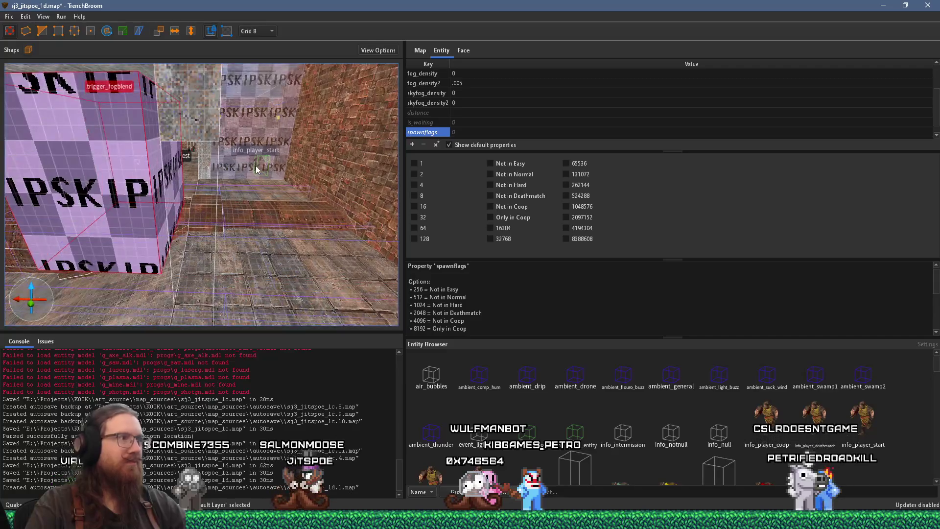
{"action": "left_click", "coordinate": [256, 167]}
{"action": "key", "text": "Escape"}
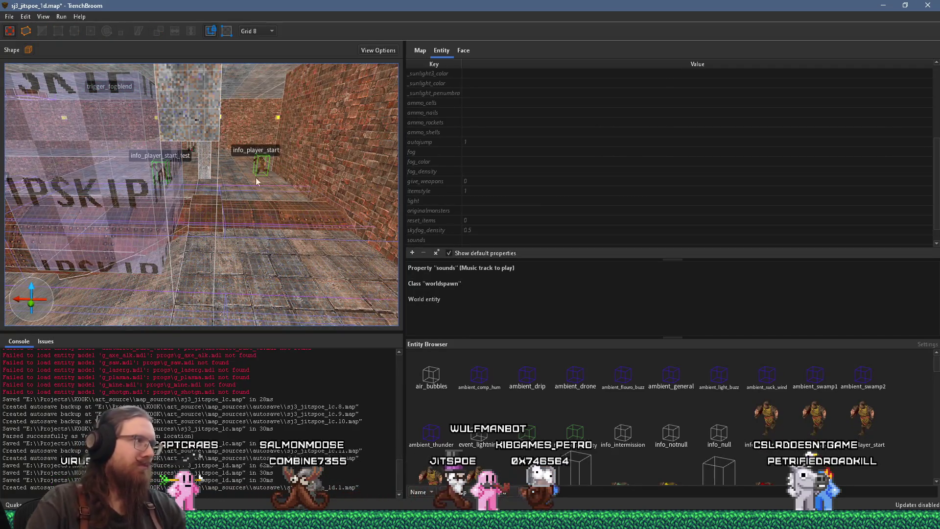
{"action": "left_click", "coordinate": [88, 225]}
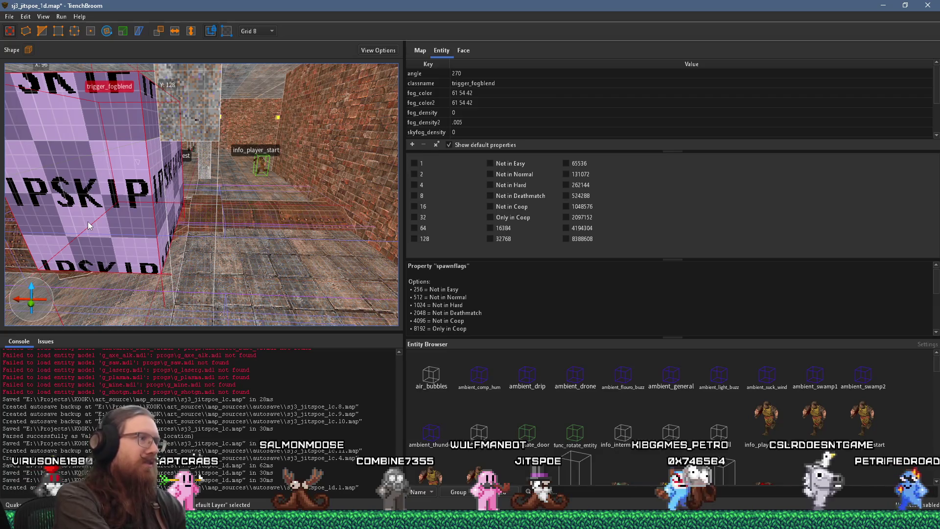
{"action": "key", "text": "ctrl+z"}
{"action": "key", "text": "ctrl+z"}
Select the wall trigger_fogblend instead of the .005 one and delete it
{"action": "mouse_move", "coordinate": [160, 198]}
{"action": "left_mouse_down"}
{"action": "mouse_move", "coordinate": [210, 181]}
{"action": "mouse_move", "coordinate": [249, 191]}
{"action": "mouse_move", "coordinate": [240, 237]}
{"action": "mouse_move", "coordinate": [212, 262]}
{"action": "left_mouse_up"}
{"action": "left_click", "coordinate": [254, 172]}
{"action": "left_click", "coordinate": [212, 184]}
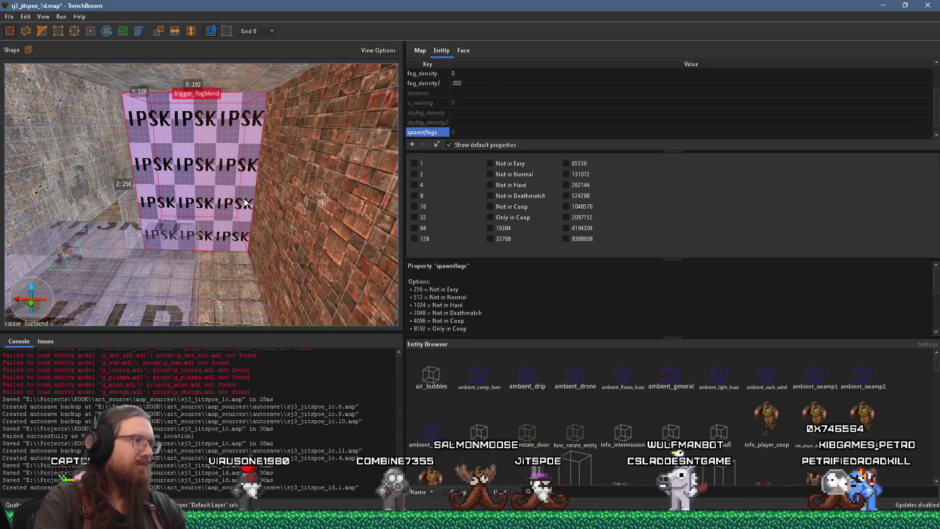
{"action": "key", "text": "Delete"}
Move the floor trigger_fogblend up the corridor and rotate it 180 degrees about Z
{"action": "mouse_move", "coordinate": [166, 256]}
{"action": "left_mouse_down"}
{"action": "mouse_move", "coordinate": [210, 140]}
{"action": "mouse_move", "coordinate": [208, 166]}
{"action": "mouse_move", "coordinate": [211, 158]}
{"action": "left_mouse_up"}
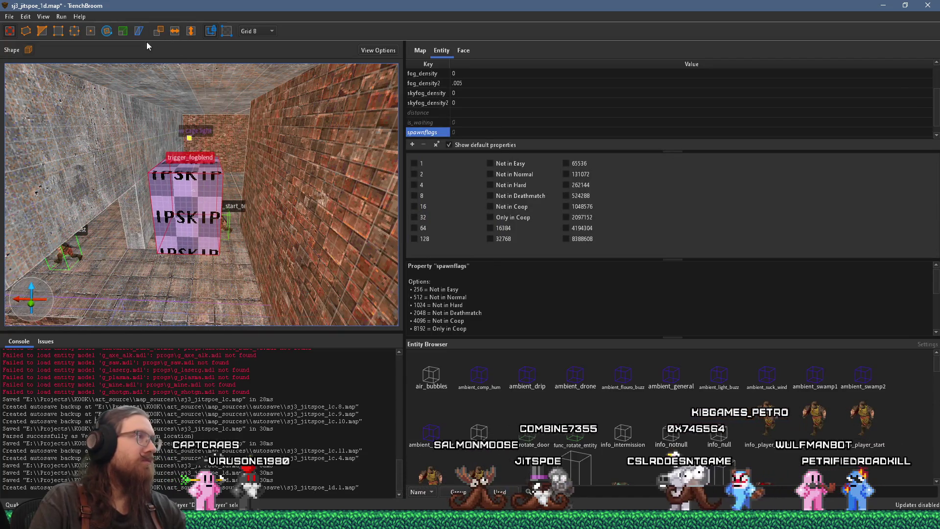
{"action": "left_click", "coordinate": [108, 32]}
{"action": "left_click_drag", "start_coordinate": [223, 218], "coordinate": [110, 155]}
{"action": "scroll", "coordinate": [132, 166], "scroll_direction": "up", "scroll_amount": 2}
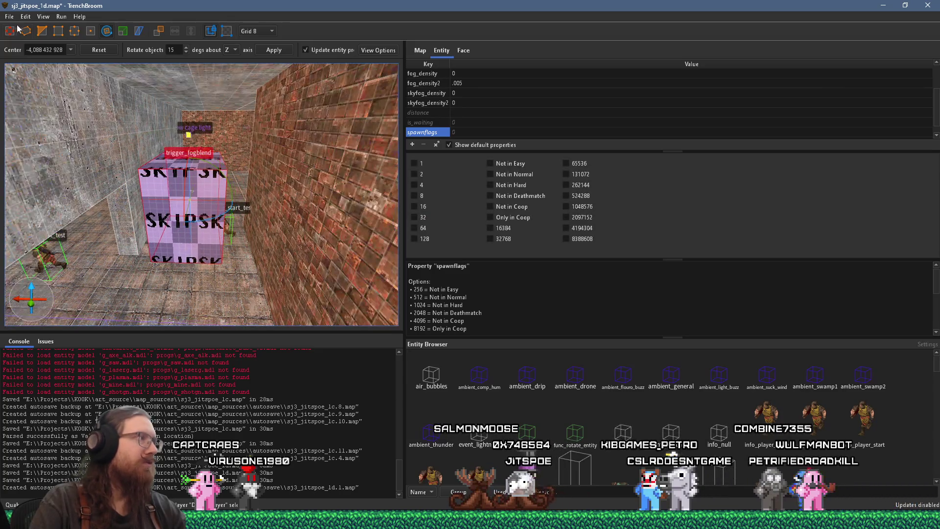
{"action": "left_click", "coordinate": [10, 30]}
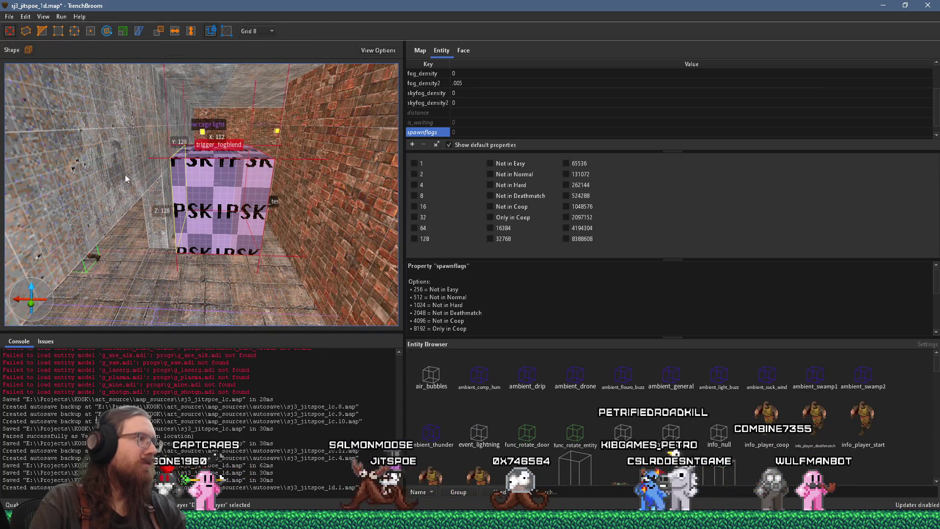
Fly along the corridor and select the info_player_start_test entity
{"action": "mouse_move", "coordinate": [162, 225]}
{"action": "left_mouse_down"}
{"action": "mouse_move", "coordinate": [178, 232]}
{"action": "mouse_move", "coordinate": [92, 242]}
{"action": "mouse_move", "coordinate": [181, 224]}
{"action": "left_mouse_up"}
{"action": "mouse_move", "coordinate": [266, 238]}
{"action": "left_mouse_down"}
{"action": "mouse_move", "coordinate": [218, 122]}
{"action": "mouse_move", "coordinate": [107, 151]}
{"action": "mouse_move", "coordinate": [210, 193]}
{"action": "mouse_move", "coordinate": [17, 180]}
{"action": "mouse_move", "coordinate": [126, 188]}
{"action": "mouse_move", "coordinate": [288, 233]}
{"action": "mouse_move", "coordinate": [187, 235]}
{"action": "mouse_move", "coordinate": [150, 204]}
{"action": "mouse_move", "coordinate": [298, 259]}
{"action": "mouse_move", "coordinate": [318, 314]}
{"action": "left_mouse_up"}
{"action": "left_click", "coordinate": [317, 318]}
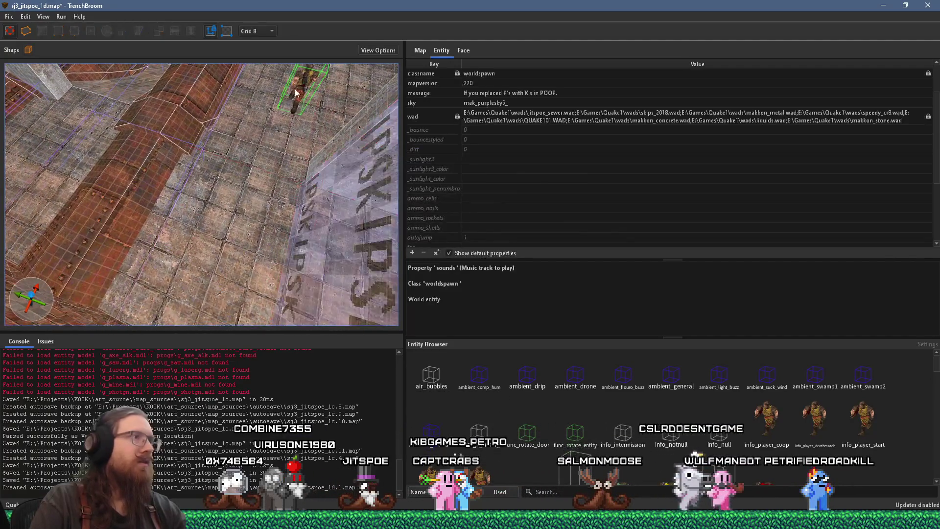
Move info_player_start_test down and select the pink trigger_fogblend wall
{"action": "mouse_move", "coordinate": [169, 166]}
{"action": "left_mouse_down"}
{"action": "mouse_move", "coordinate": [228, 123]}
{"action": "mouse_move", "coordinate": [226, 226]}
{"action": "left_mouse_up"}
{"action": "left_click", "coordinate": [146, 186]}
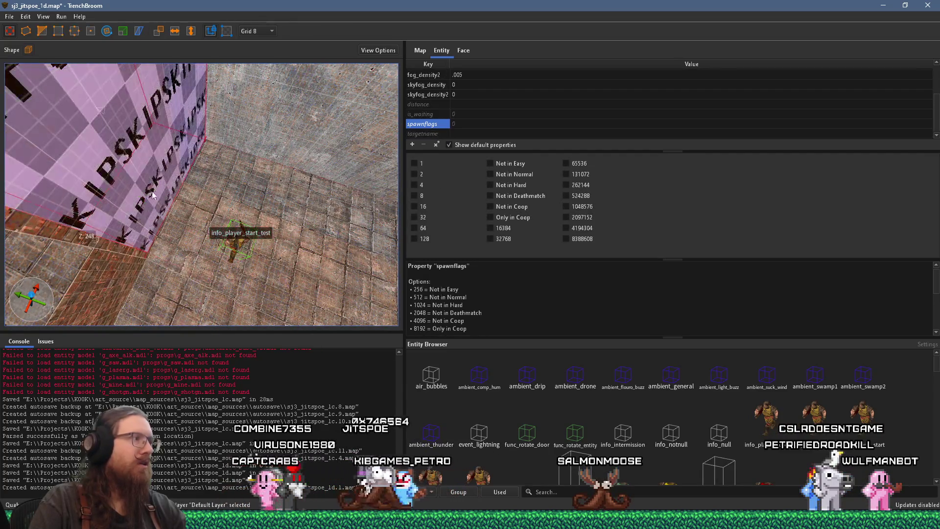
{"action": "scroll", "coordinate": [146, 181], "scroll_direction": "up", "scroll_amount": 3}
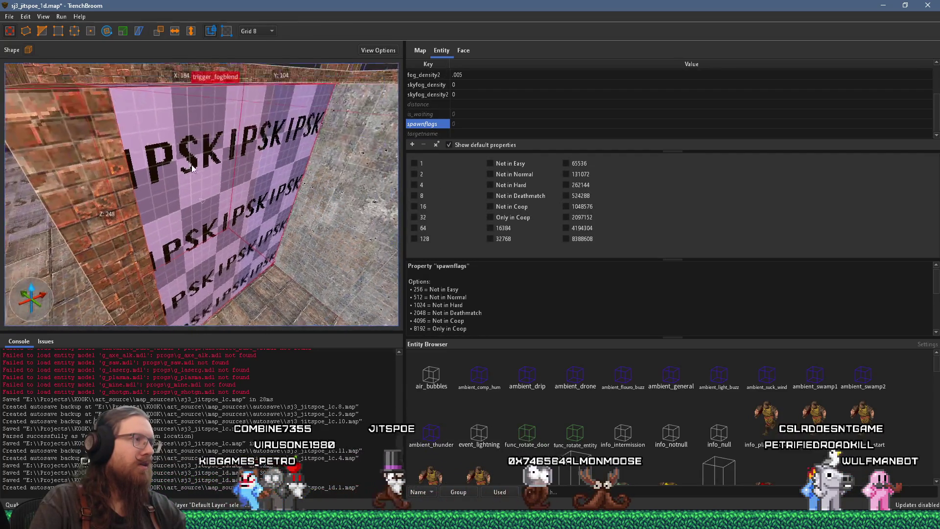
{"action": "key", "text": "Escape"}
{"action": "left_click", "coordinate": [161, 170]}
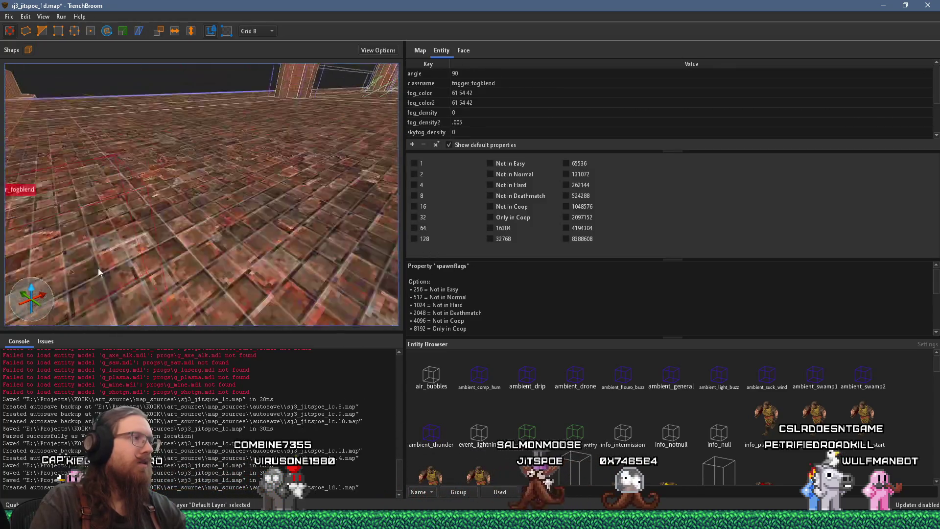
Bring up the context menu for the selected fog triggers
{"action": "scroll", "coordinate": [147, 162], "scroll_direction": "down", "scroll_amount": 5}
{"action": "scroll", "coordinate": [118, 143], "scroll_direction": "up", "scroll_amount": 10}
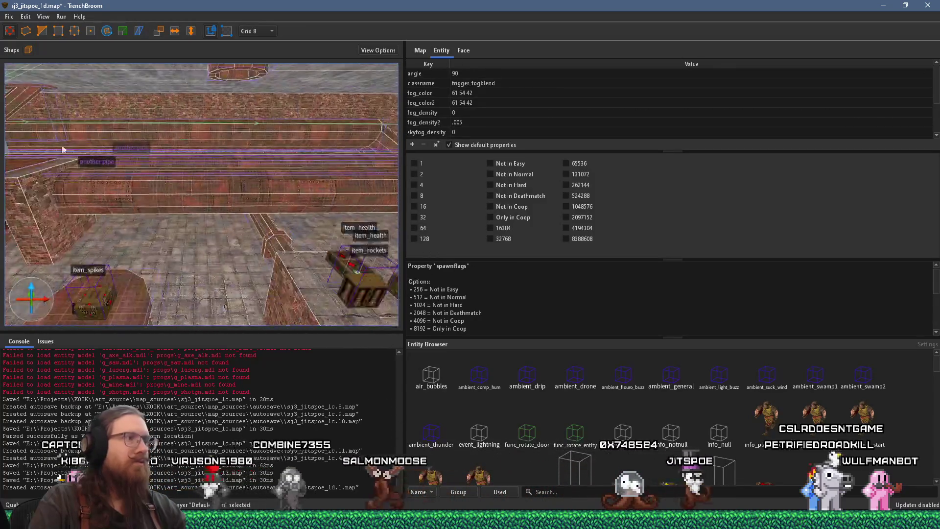
{"action": "scroll", "coordinate": [260, 185], "scroll_direction": "up", "scroll_amount": 10}
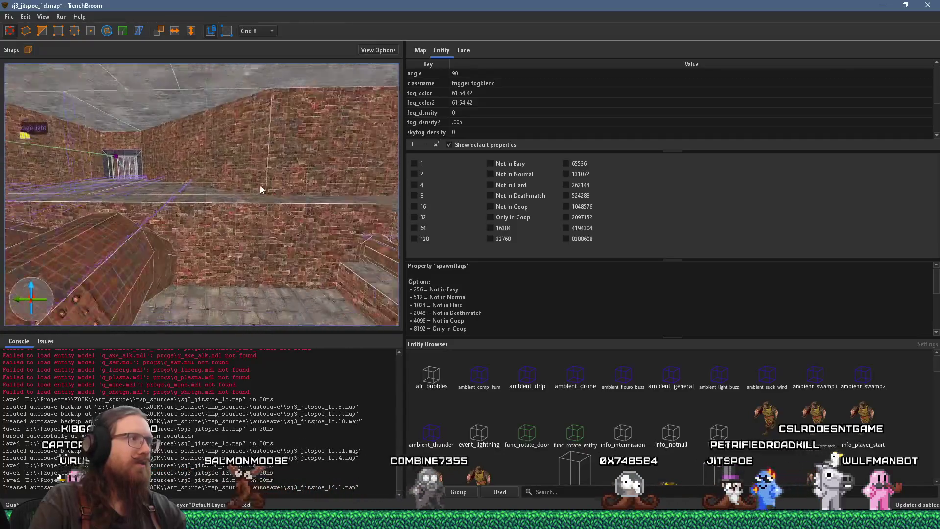
{"action": "scroll", "coordinate": [187, 208], "scroll_direction": "up", "scroll_amount": 10}
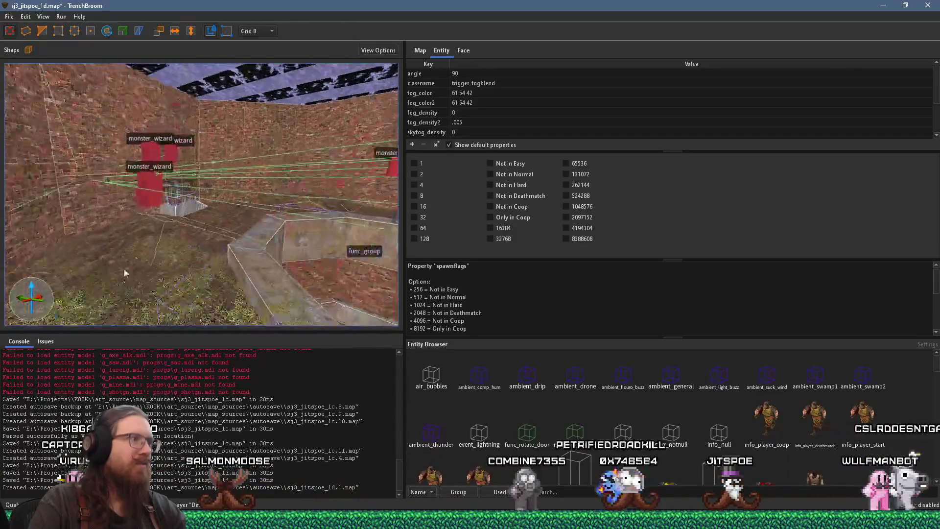
{"action": "scroll", "coordinate": [116, 235], "scroll_direction": "up", "scroll_amount": 5}
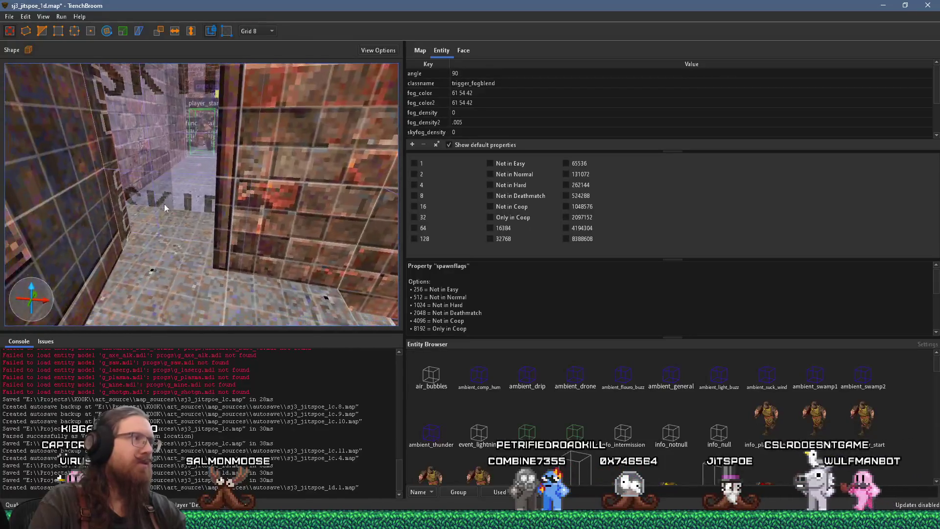
{"action": "right_click", "coordinate": [180, 153]}
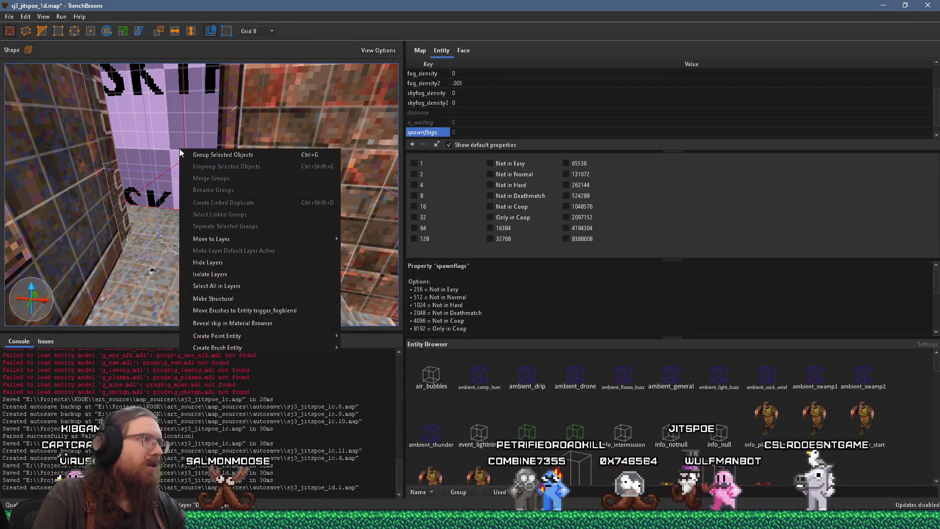
Group the selected trigger_fogblend brushes into the named fog triggers group
{"action": "left_click", "coordinate": [195, 155]}
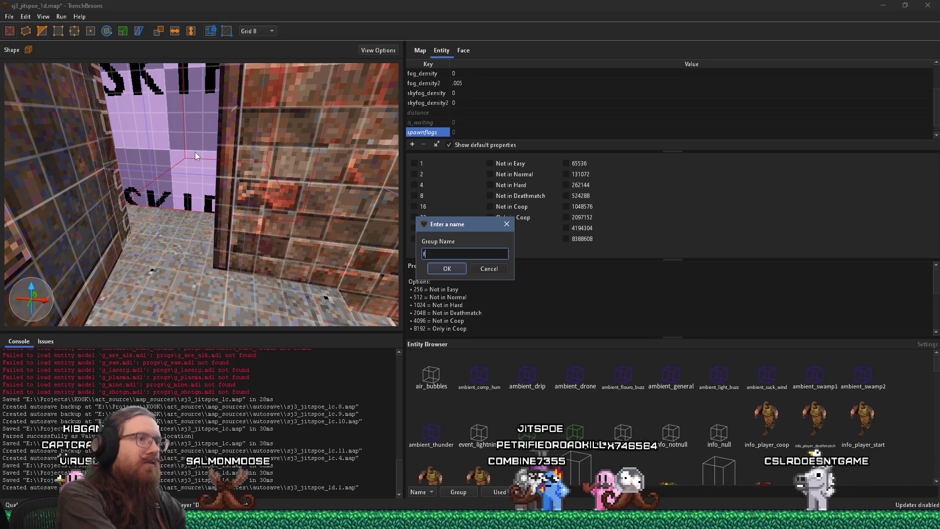
{"action": "type", "text": "fog t_trigger"}
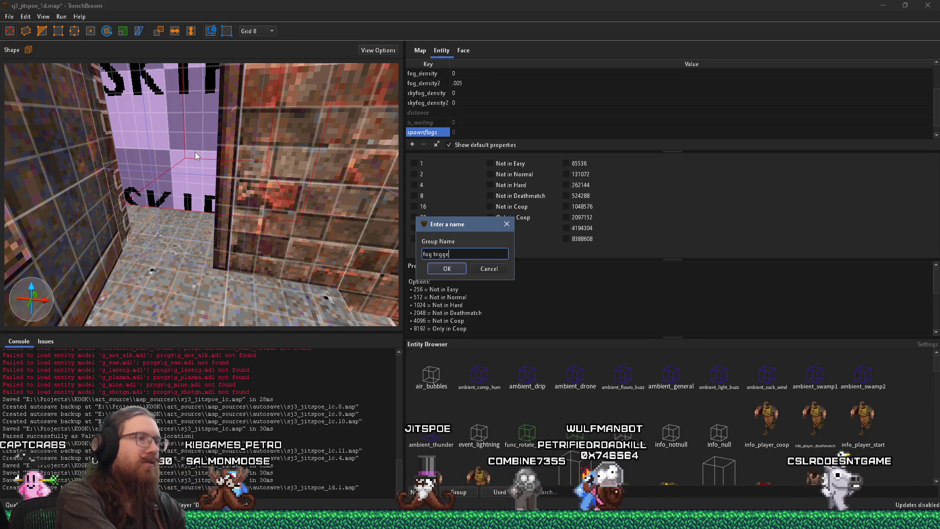
{"action": "key", "text": "Return"}
Save the map with Ctrl+S and clear the selection
{"action": "key", "text": "ctrl+s"}
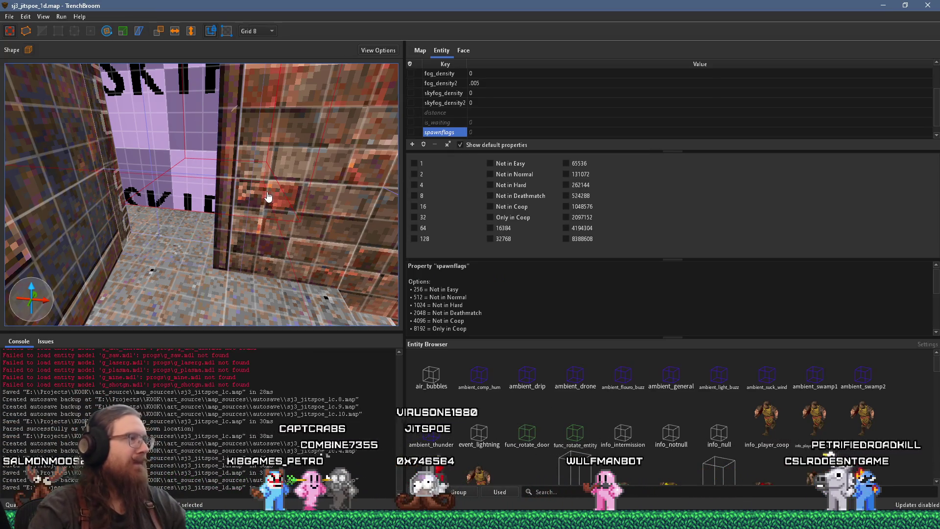
{"action": "scroll", "coordinate": [210, 195], "scroll_direction": "up", "scroll_amount": 5}
{"action": "scroll", "coordinate": [219, 222], "scroll_direction": "up", "scroll_amount": 5}
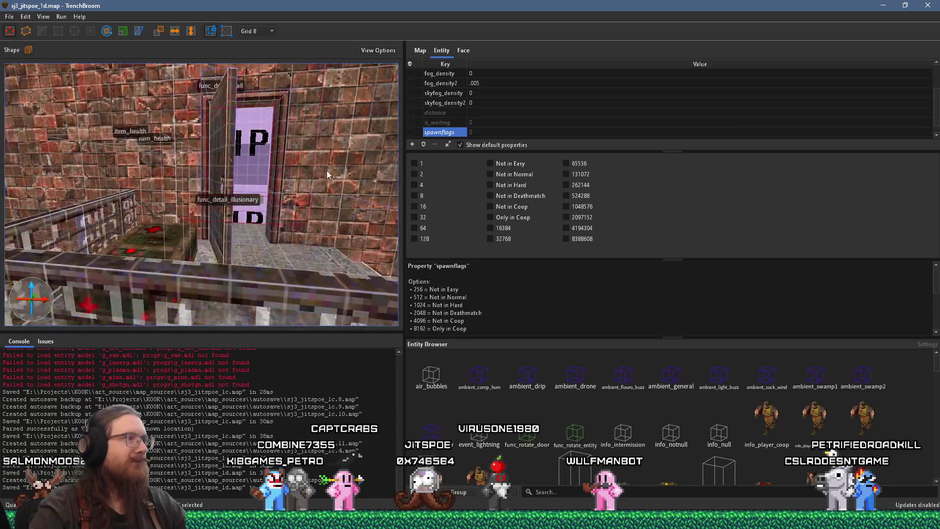
{"action": "scroll", "coordinate": [264, 177], "scroll_direction": "up", "scroll_amount": 8}
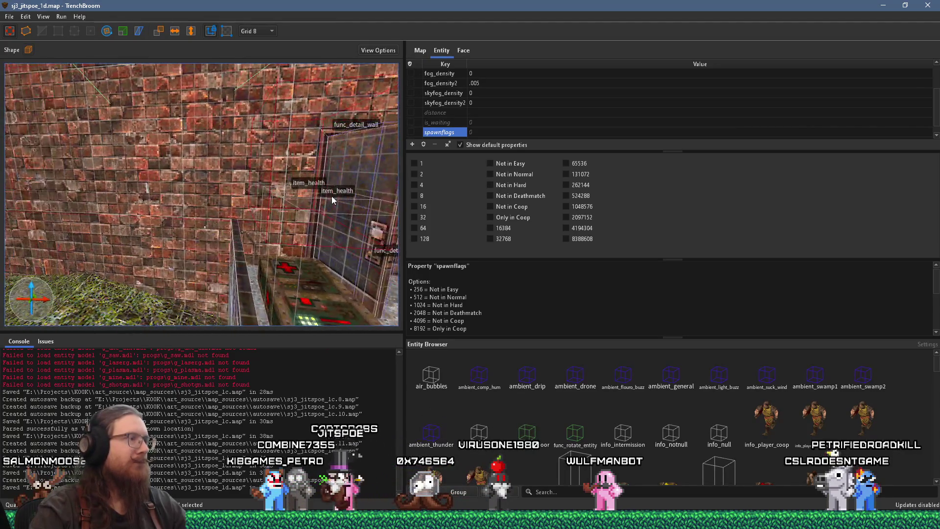
{"action": "scroll", "coordinate": [219, 190], "scroll_direction": "down", "scroll_amount": 8}
{"action": "key", "text": "Escape"}
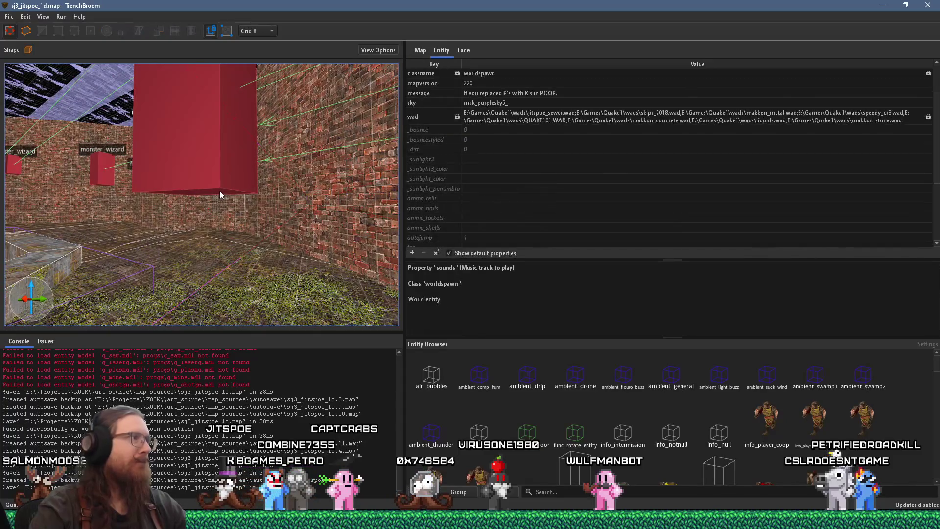
Save the map from the File menu
{"action": "scroll", "coordinate": [246, 250], "scroll_direction": "up", "scroll_amount": 3}
{"action": "left_click", "coordinate": [10, 17]}
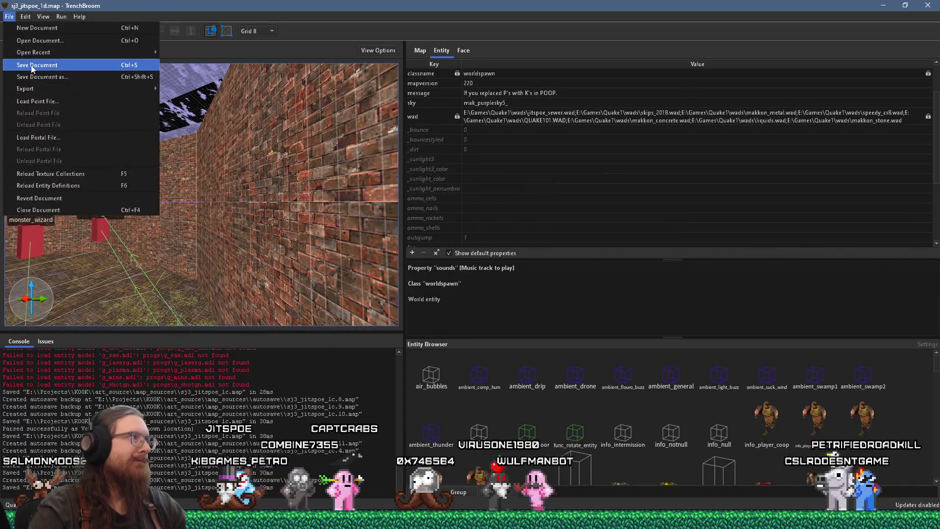
{"action": "left_click", "coordinate": [32, 68]}
Compile the map with the alkaline dev profile
{"action": "left_click", "coordinate": [63, 18]}
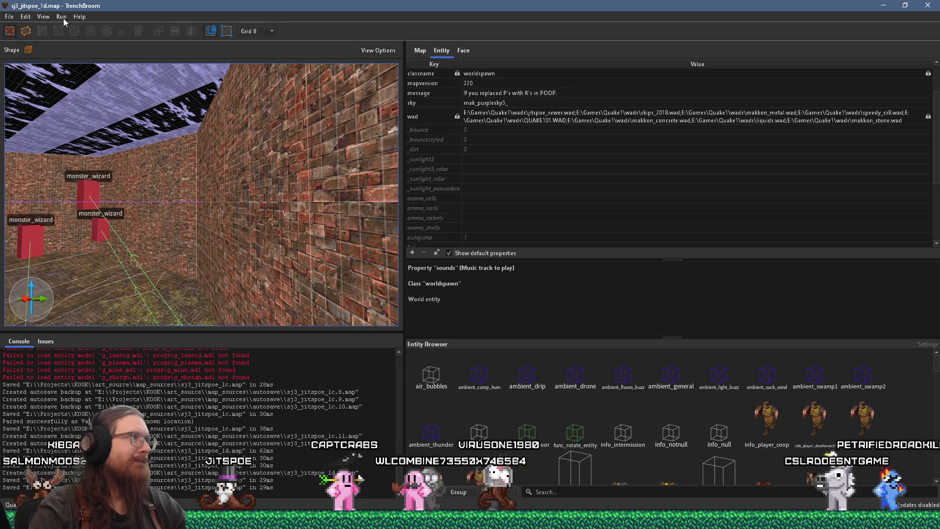
{"action": "left_click", "coordinate": [67, 29]}
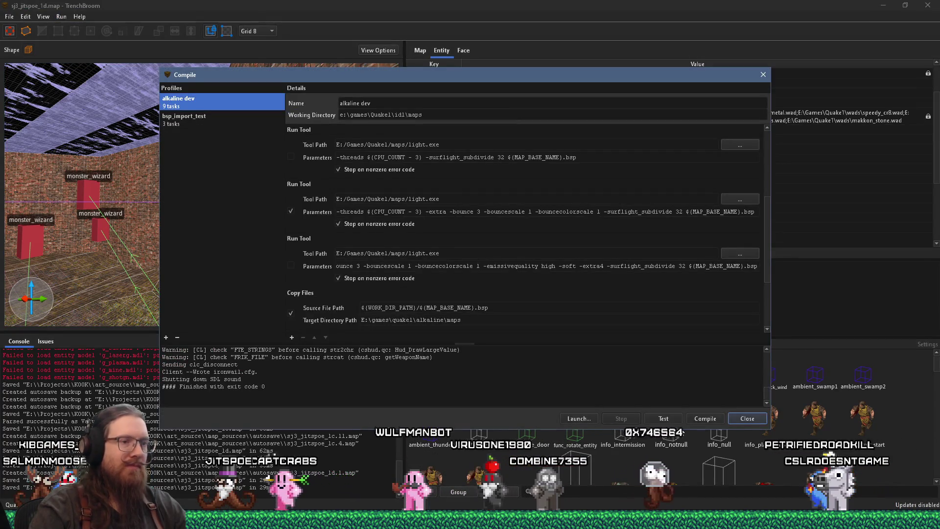
{"action": "left_click", "coordinate": [709, 420]}
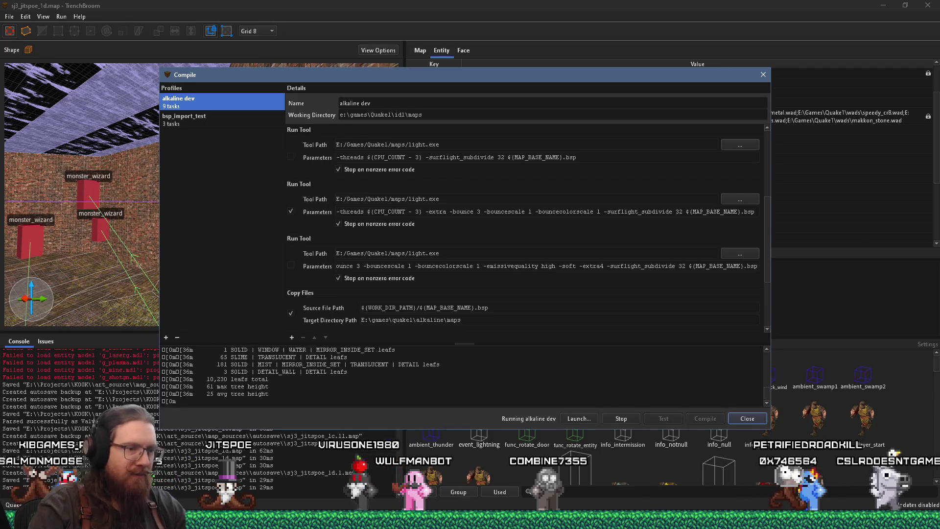
{"action": "key", "text": "alt+Tab"}
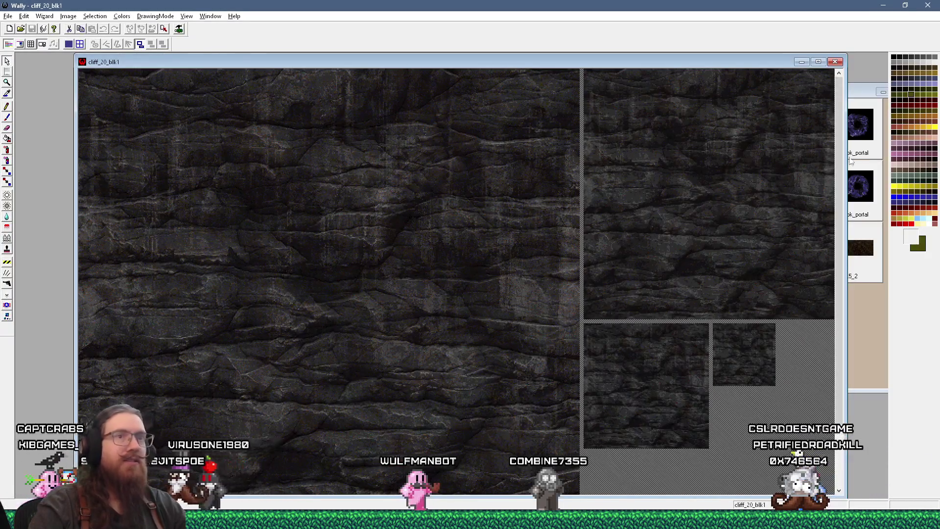
Bring jitspoe_sewer.wad forward and open the KOOK look_up_table_generator folder in File Explorer
{"action": "left_click", "coordinate": [860, 348]}
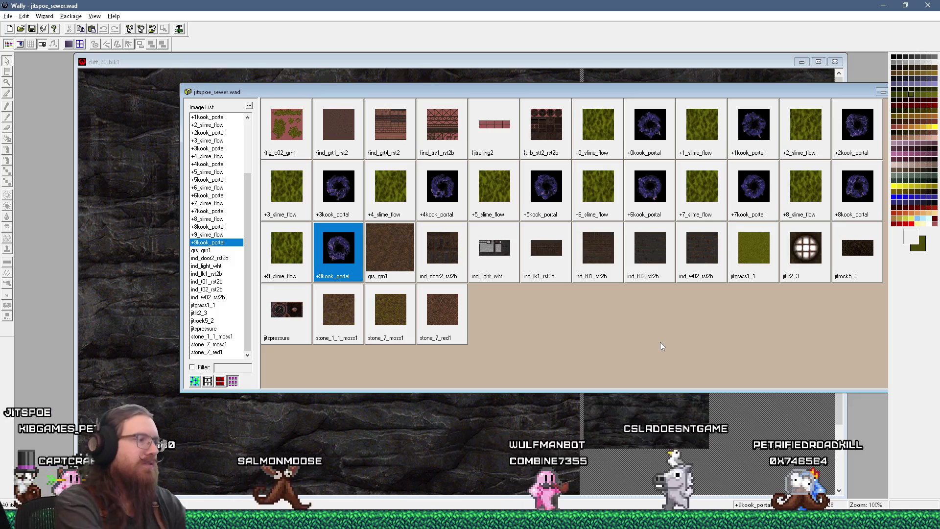
{"action": "key", "text": "super+r"}
{"action": "key", "text": "Return"}
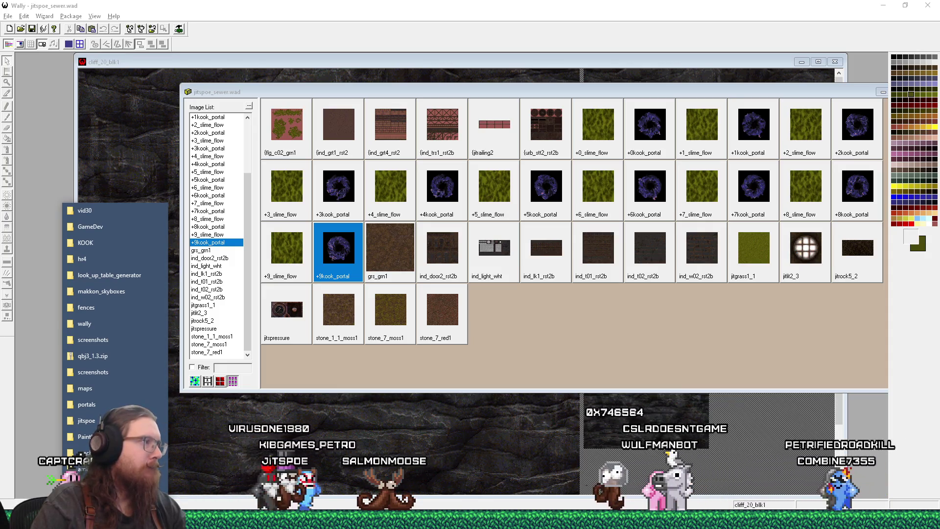
{"action": "left_click", "coordinate": [160, 226]}
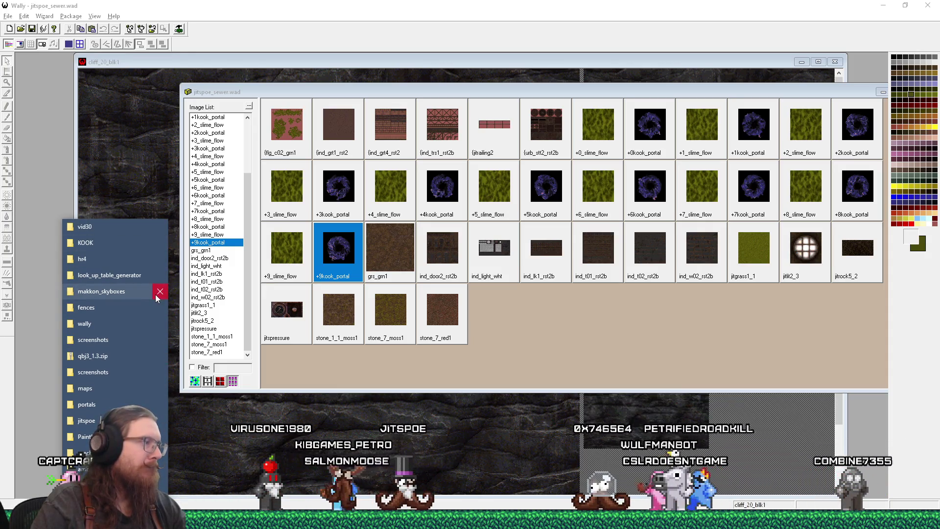
{"action": "left_click", "coordinate": [137, 281]}
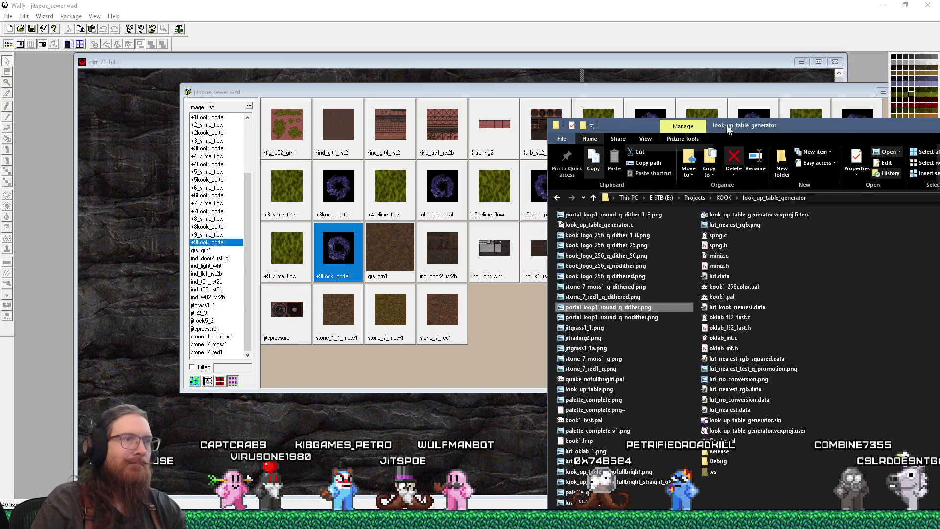
Open kook_logo_256_q_dither_1_8.png in Photo Viewer and zoom in on the dithered logo
{"action": "left_click_drag", "start_coordinate": [709, 135], "coordinate": [566, 110]}
{"action": "double_click", "coordinate": [506, 211]}
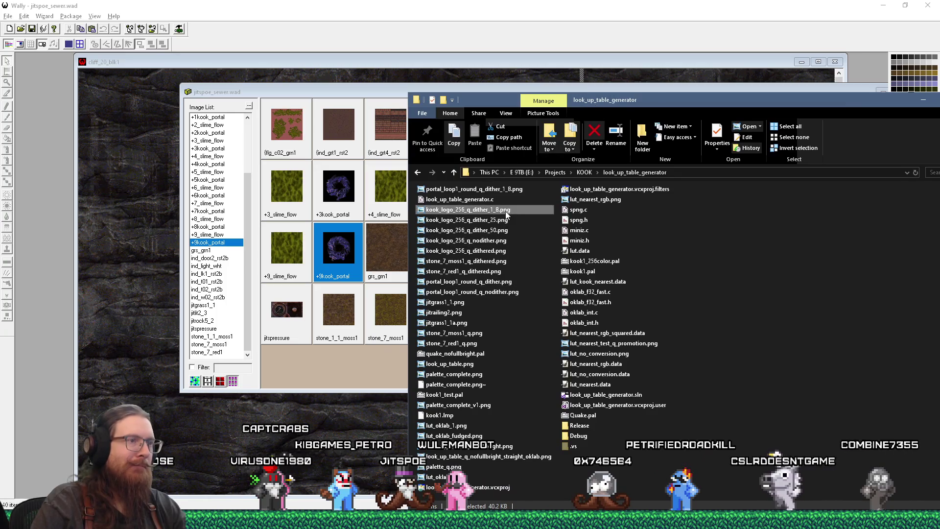
{"action": "scroll", "coordinate": [562, 294], "scroll_direction": "up", "scroll_amount": 5}
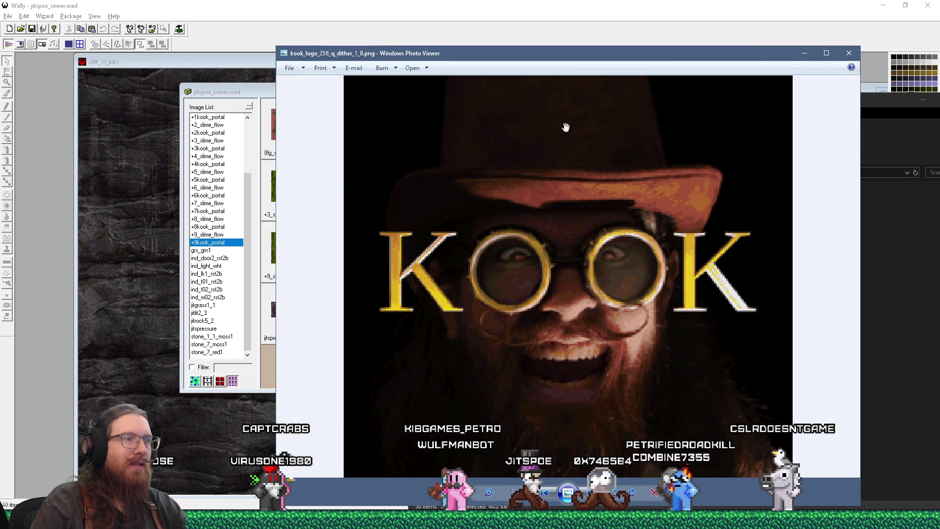
{"action": "mouse_move", "coordinate": [582, 54]}
{"action": "left_mouse_down"}
{"action": "mouse_move", "coordinate": [377, 27]}
{"action": "mouse_move", "coordinate": [330, 5]}
{"action": "left_mouse_up"}
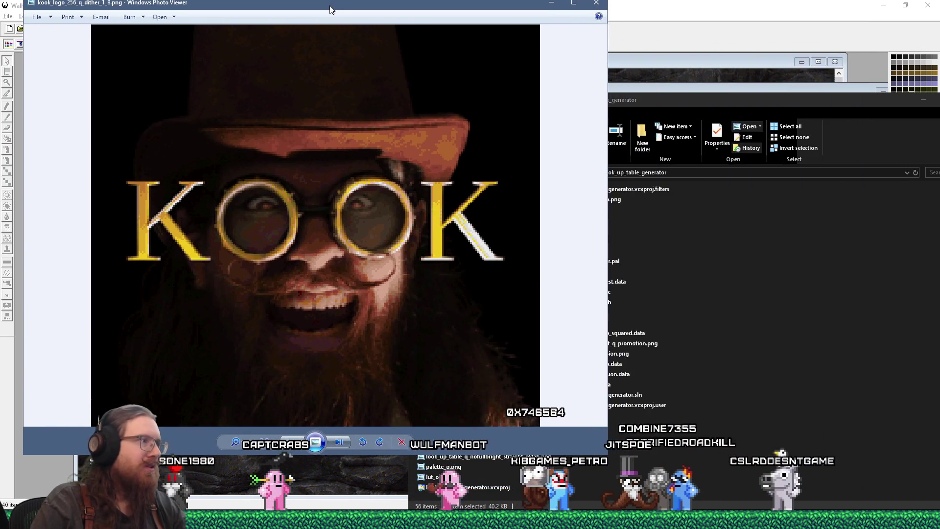
{"action": "scroll", "coordinate": [552, 198], "scroll_direction": "up", "scroll_amount": 3}
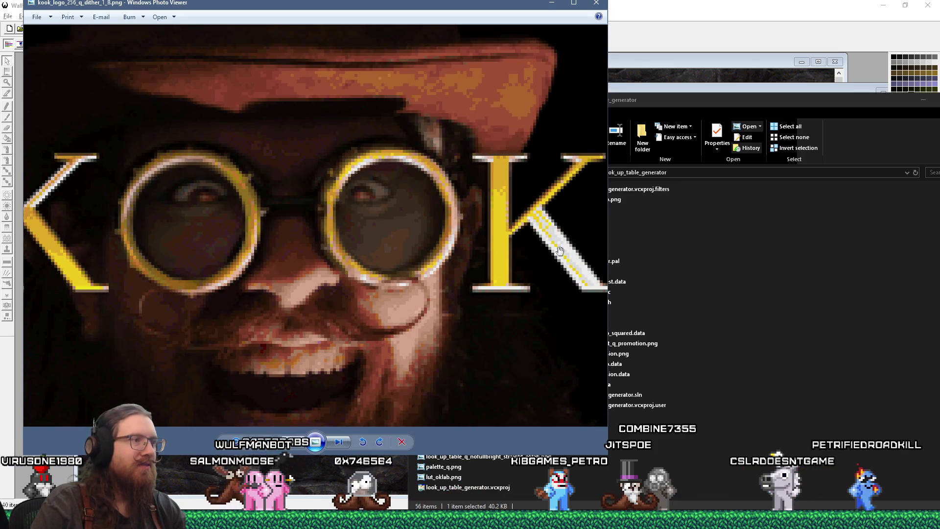
{"action": "scroll", "coordinate": [467, 269], "scroll_direction": "down", "scroll_amount": 3}
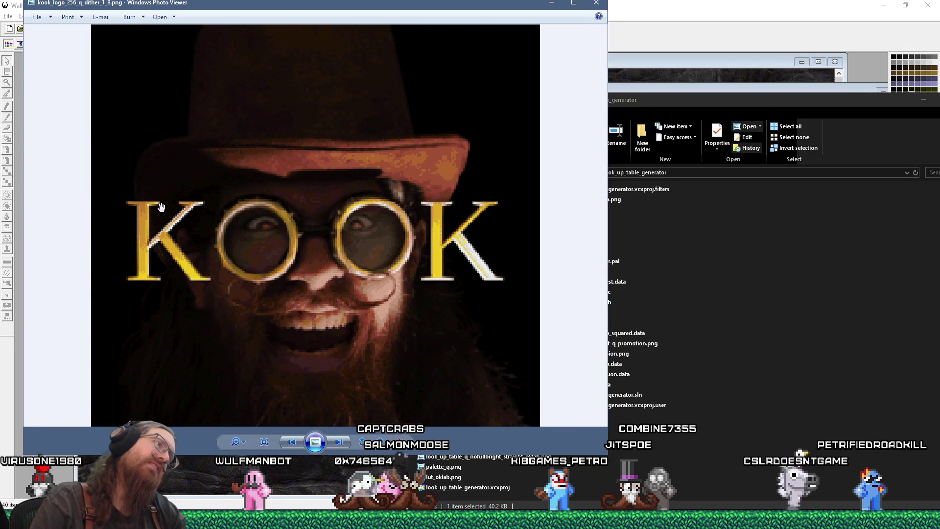
Open kook_logo_256_q_nodither.png from the project folder for comparison
{"action": "left_click", "coordinate": [804, 319]}
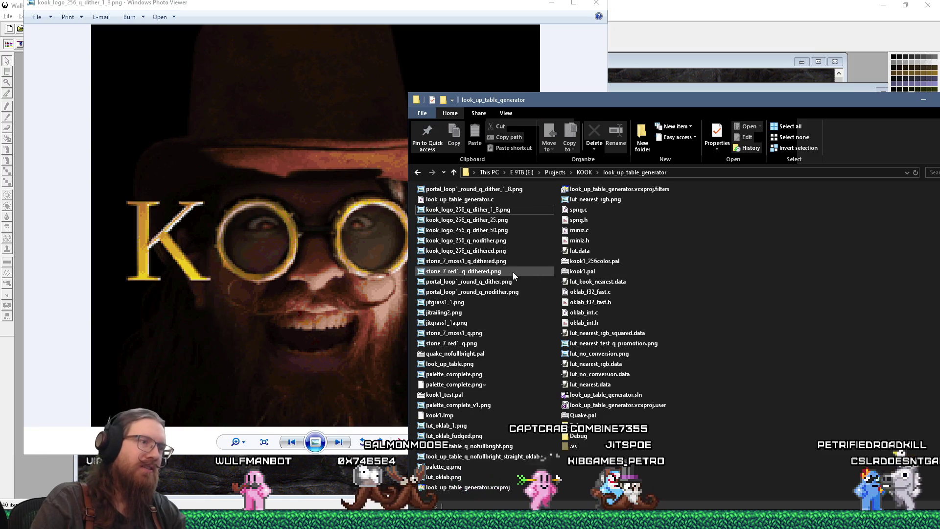
{"action": "left_click", "coordinate": [502, 241]}
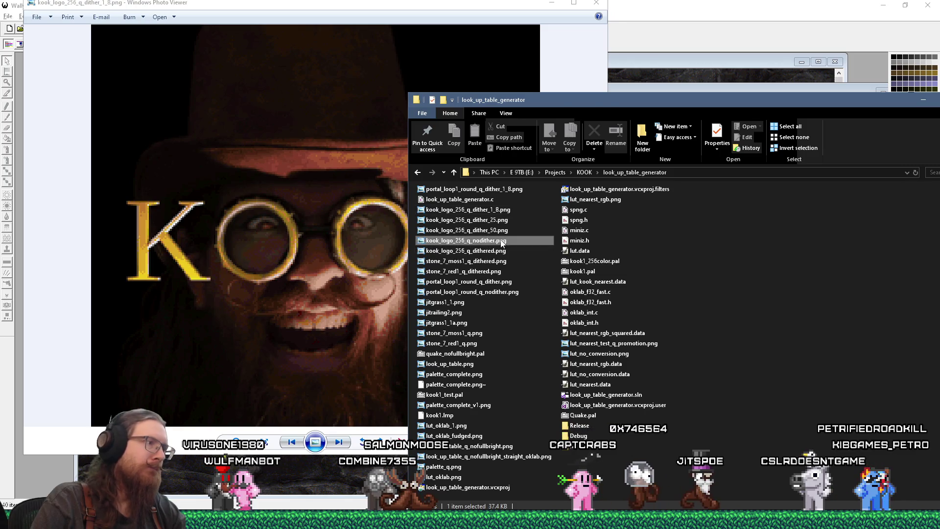
{"action": "double_click", "coordinate": [501, 241]}
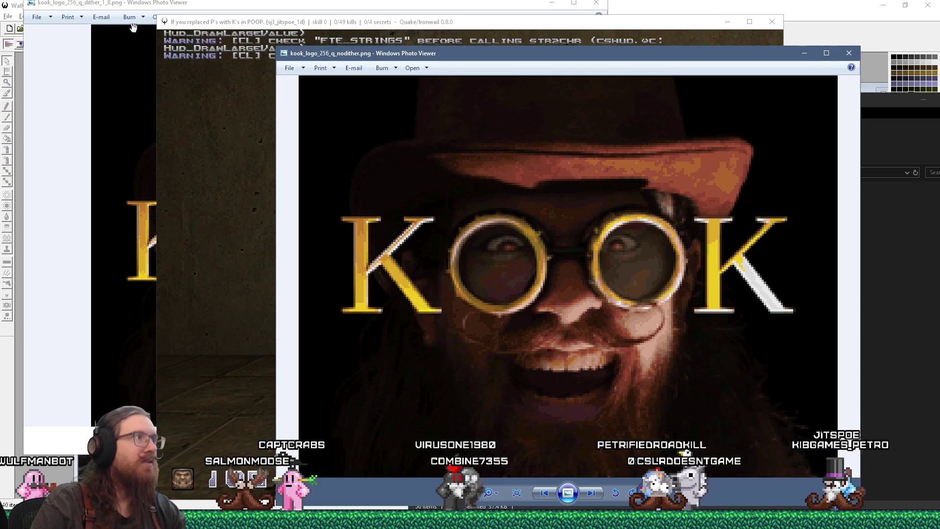
Compare the dithered and undithered KOOK logo renders, then return to the Ironwail game
{"action": "left_click", "coordinate": [130, 4]}
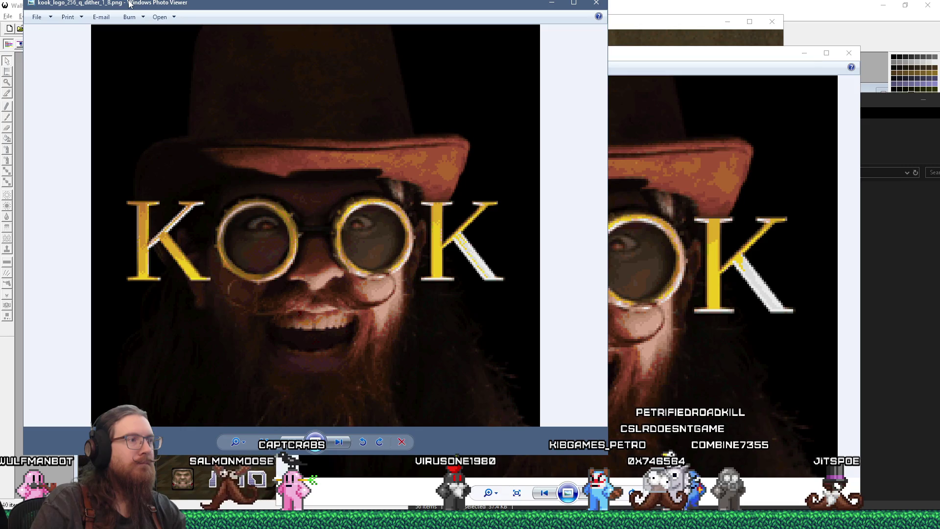
{"action": "left_click", "coordinate": [680, 225]}
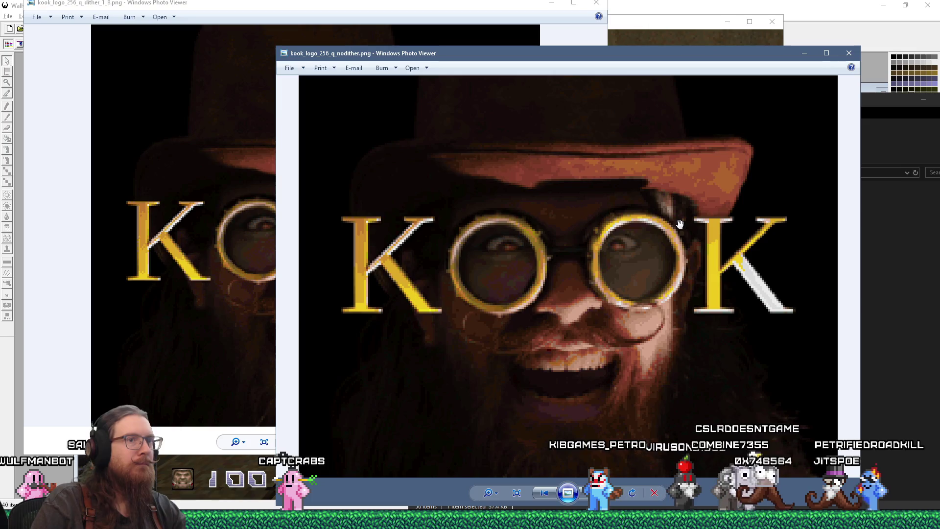
{"action": "left_click", "coordinate": [687, 27]}
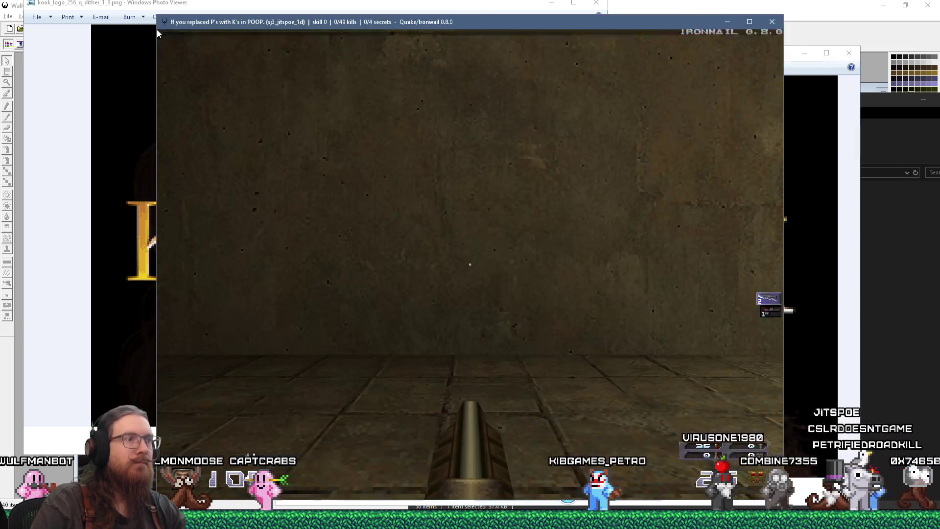
Walk down the corridor and along the walkway into the lamp-lit room past the tables
{"action": "key", "text": "w"}
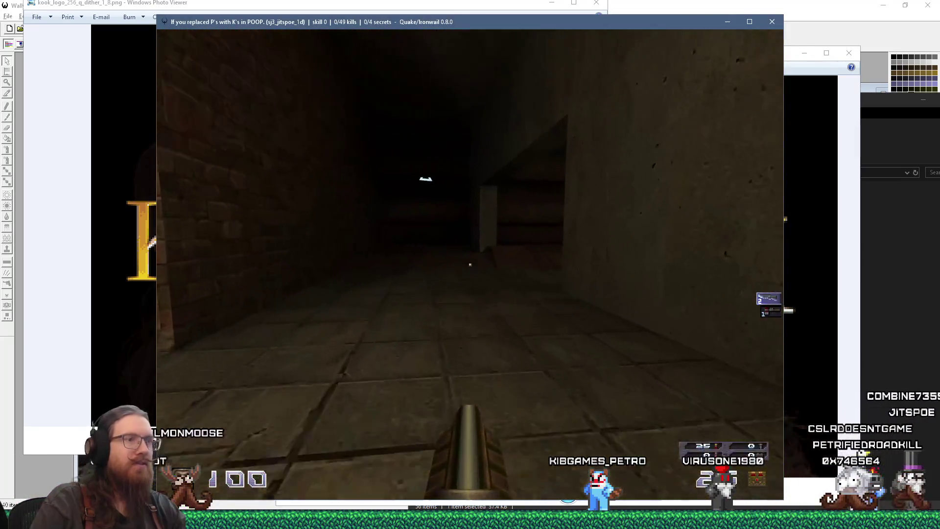
{"action": "key", "text": "w"}
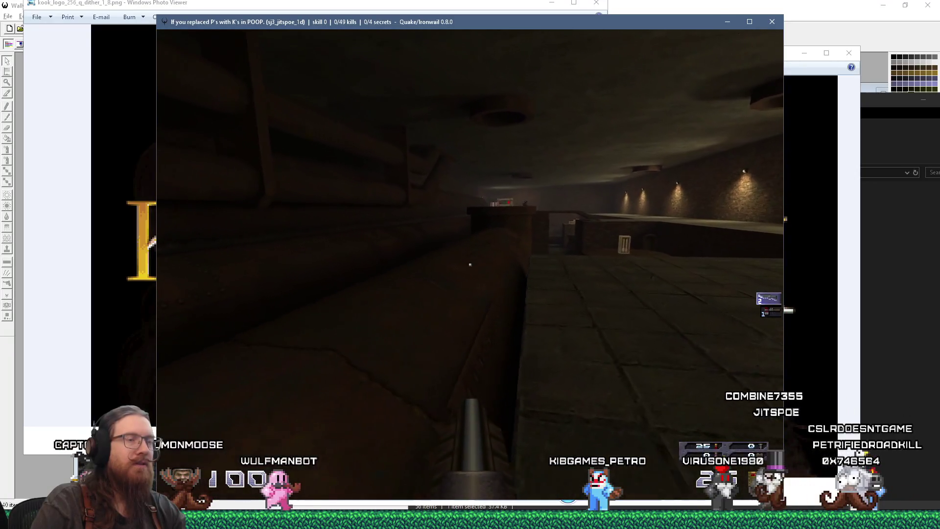
{"action": "key", "text": "w"}
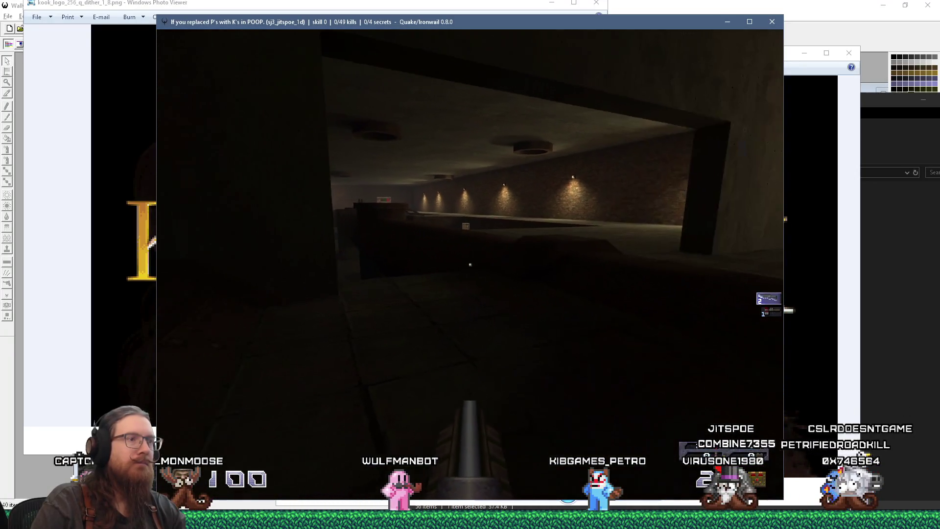
{"action": "key", "text": "w"}
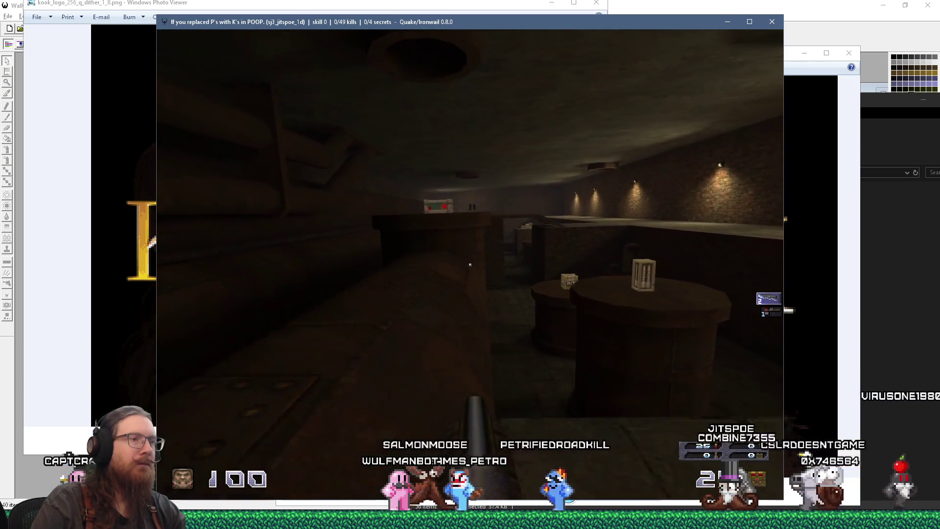
{"action": "key", "text": "w"}
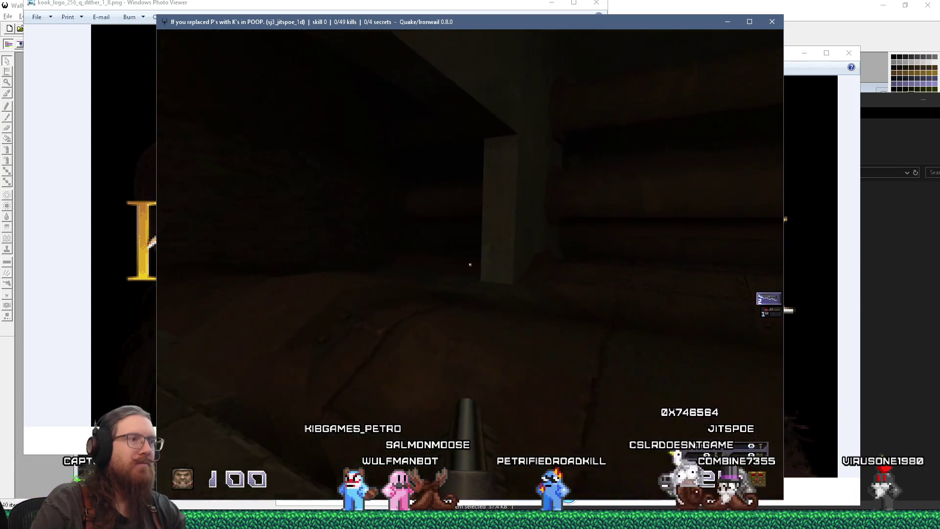
{"action": "key", "text": "w"}
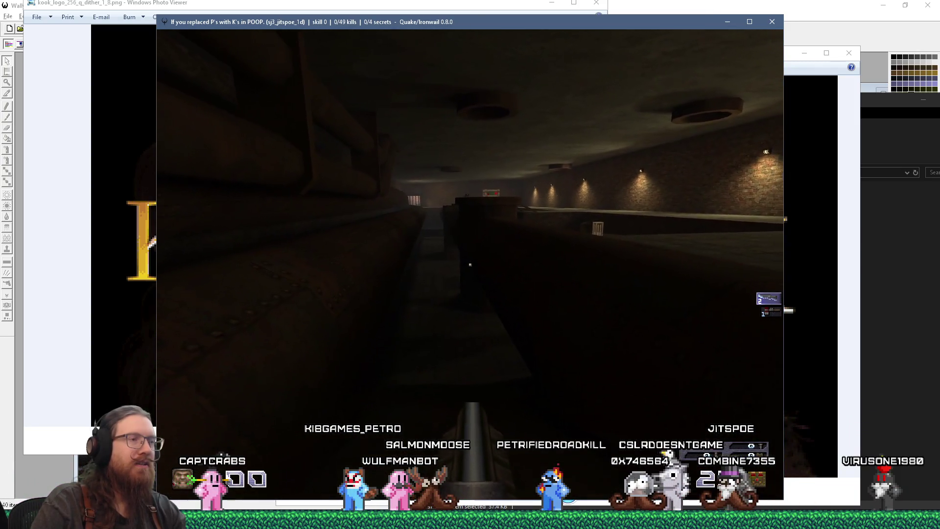
{"action": "key", "text": "w"}
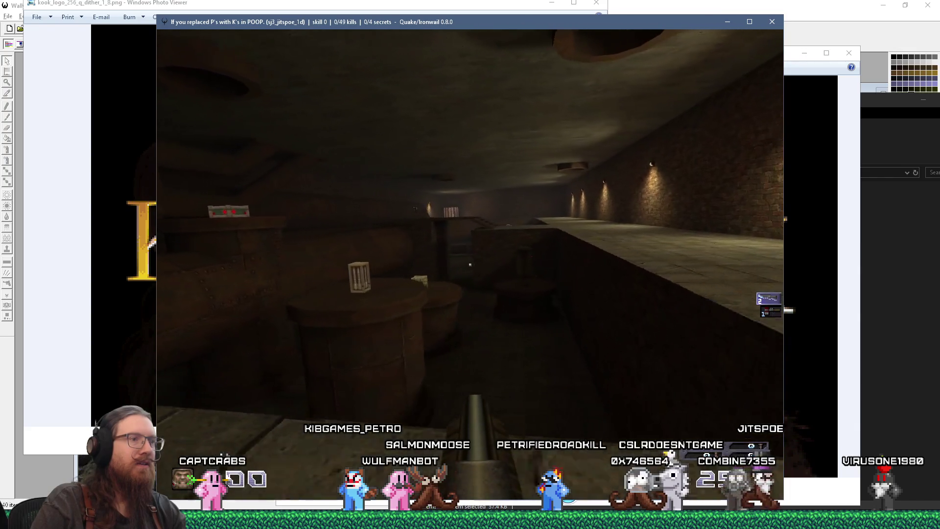
{"action": "key", "text": "w"}
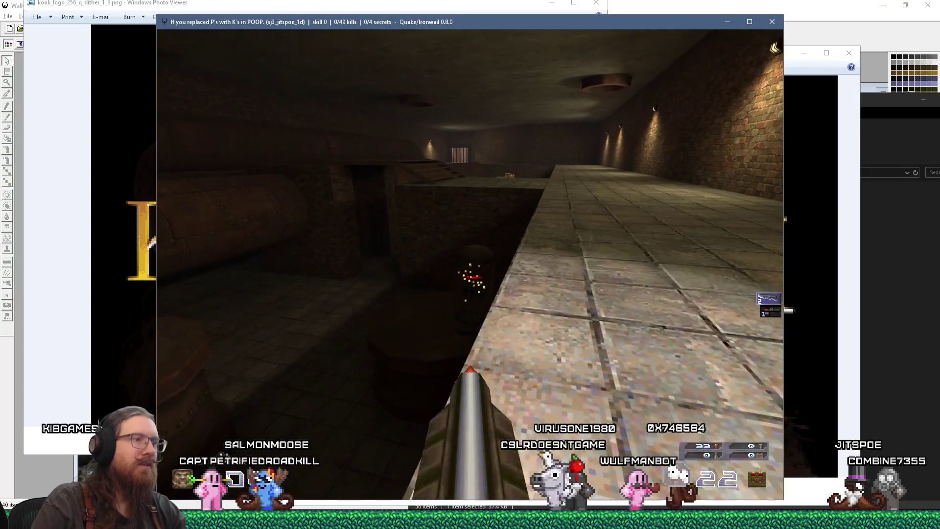
Shoot the canister enemy with the shotgun until the tally reads 1/49 kills
{"action": "left_click", "coordinate": [470, 264]}
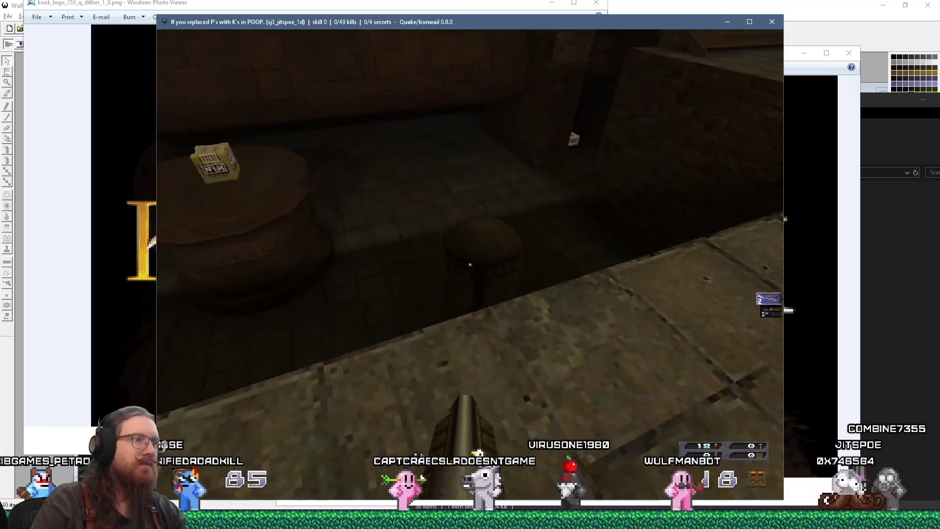
{"action": "left_click", "coordinate": [470, 265]}
{"action": "left_click", "coordinate": [470, 264]}
{"action": "left_click", "coordinate": [470, 265]}
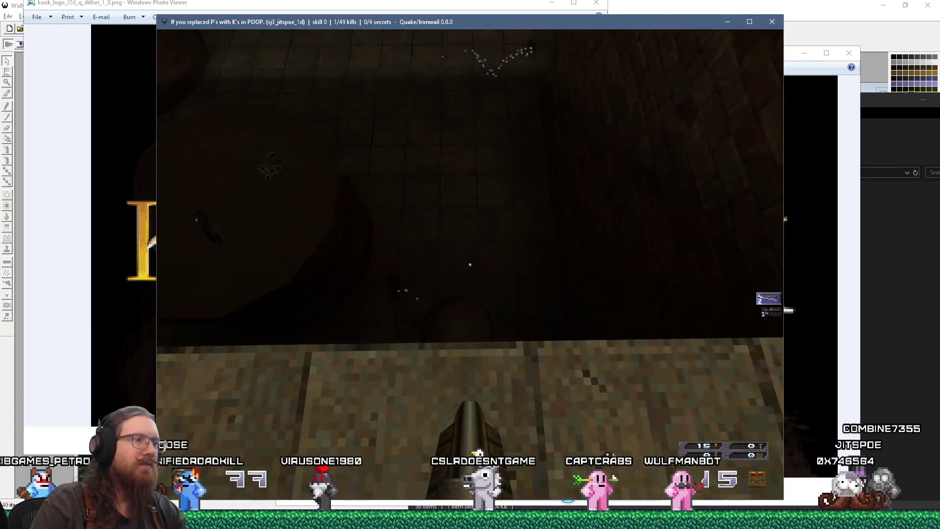
{"action": "left_click", "coordinate": [470, 264]}
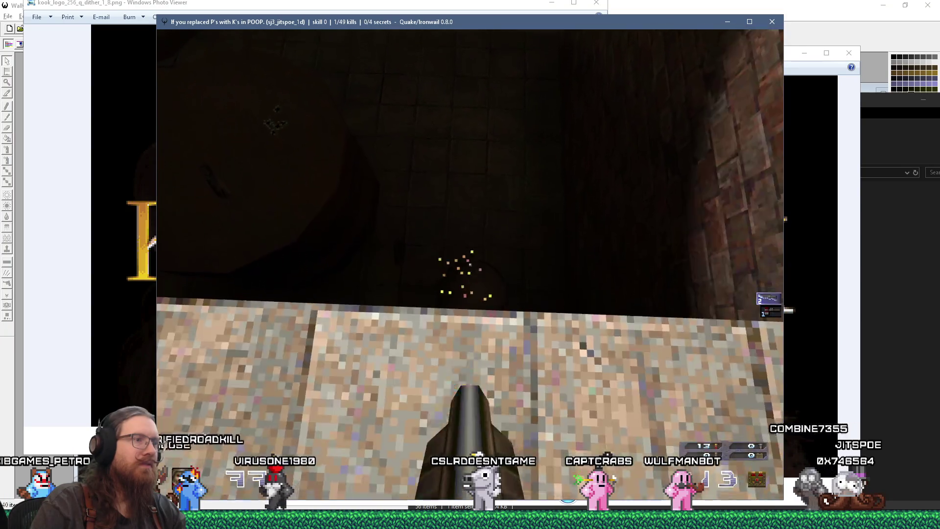
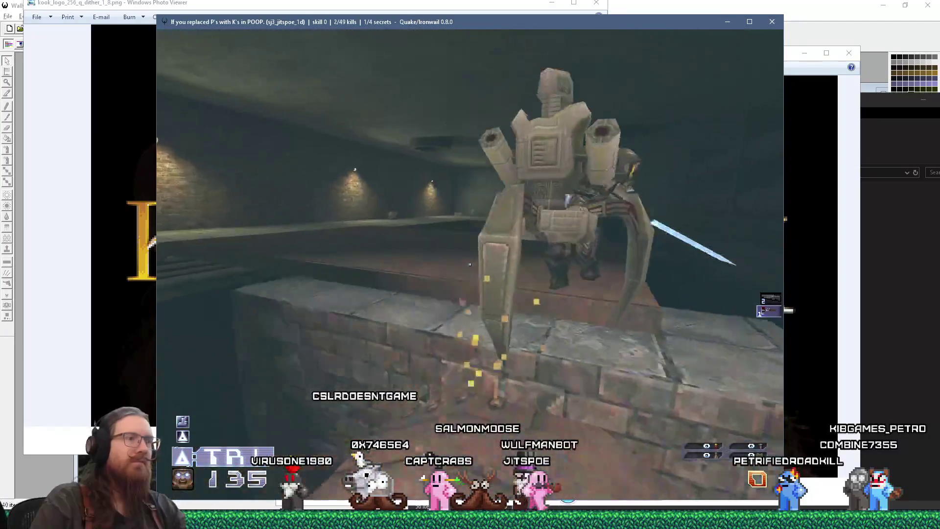
Swap between axe and ranged weapon and gun down the enemies, killing the cylindrical one
{"action": "key", "text": "1"}
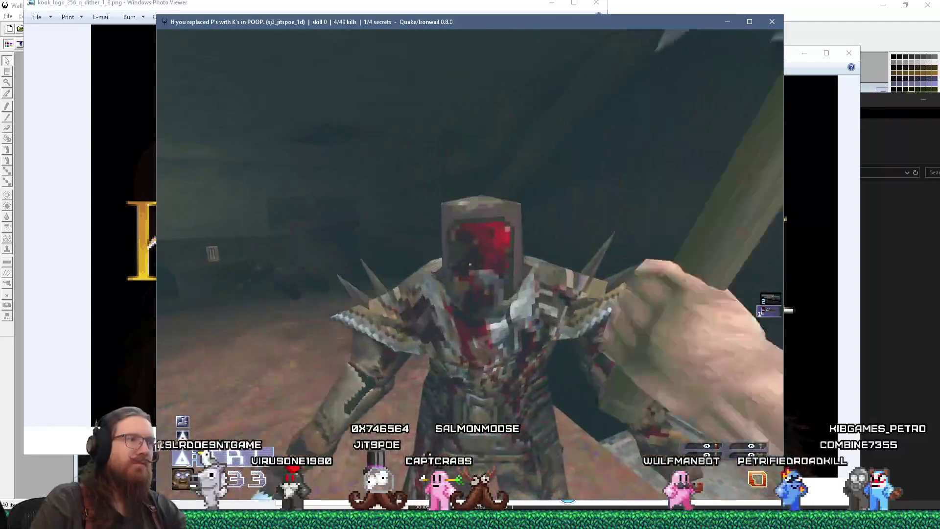
{"action": "key", "text": "2"}
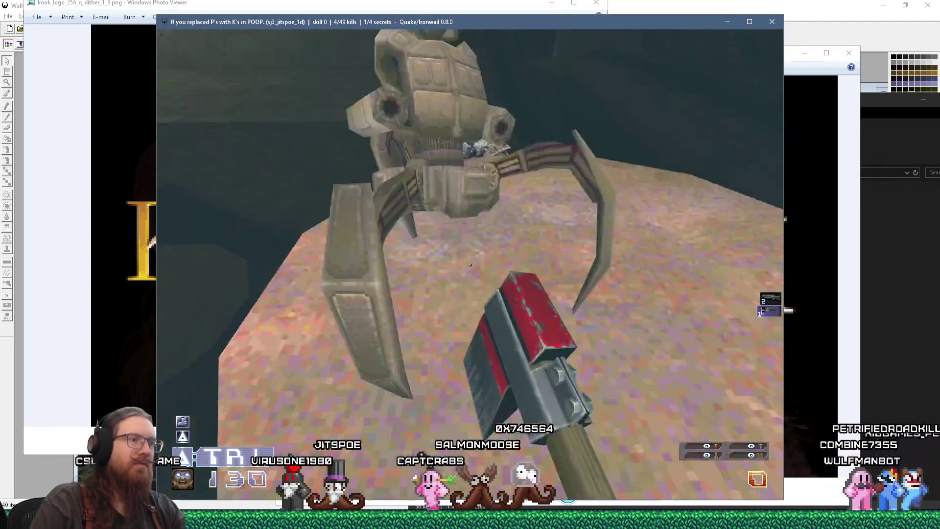
{"action": "left_click", "coordinate": [469, 264]}
{"action": "left_click", "coordinate": [469, 264]}
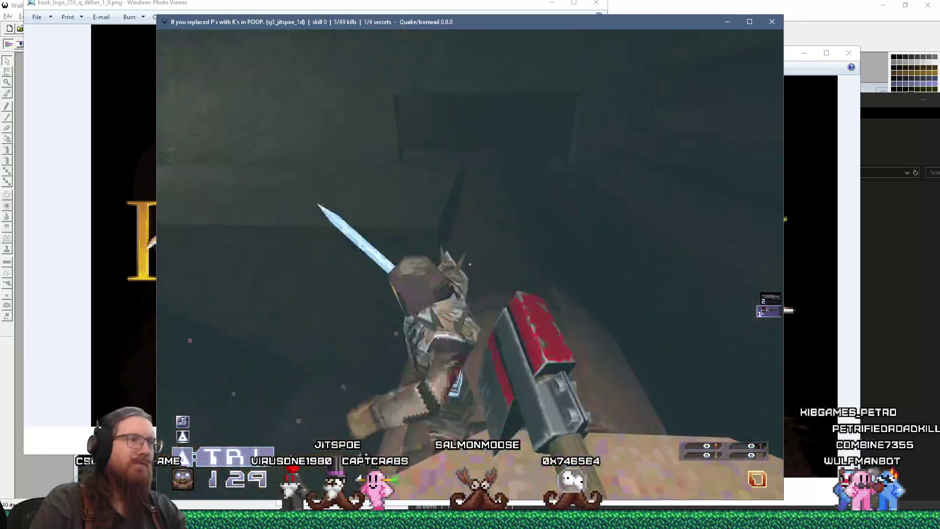
{"action": "left_click", "coordinate": [470, 264]}
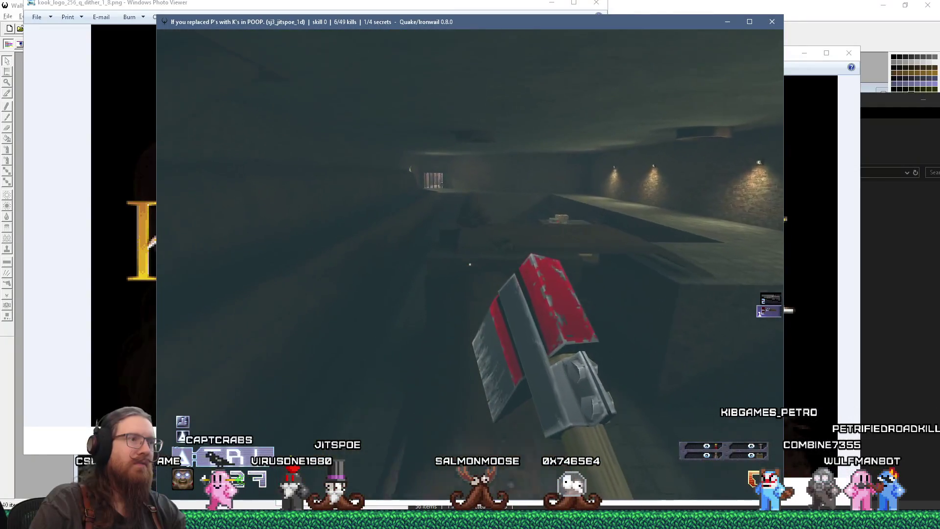
{"action": "left_click", "coordinate": [469, 265]}
{"action": "left_click", "coordinate": [469, 264]}
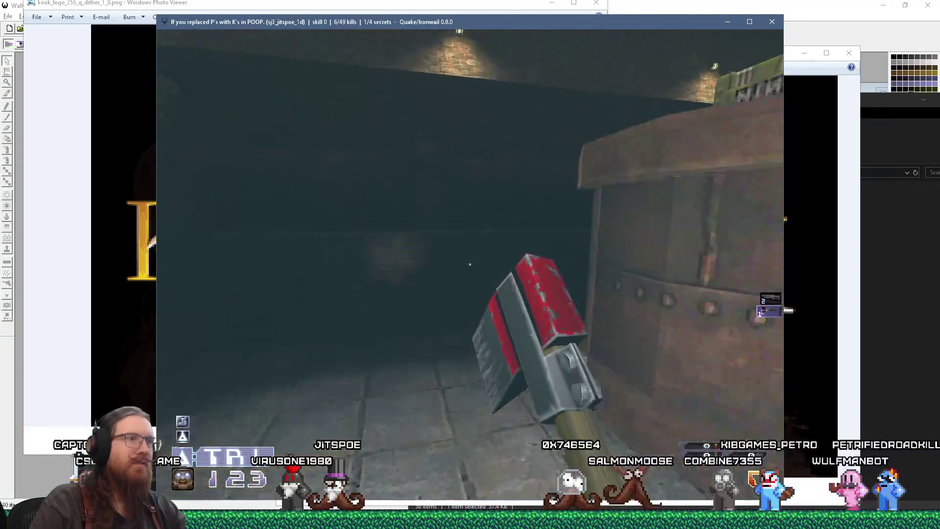
{"action": "left_click", "coordinate": [470, 264]}
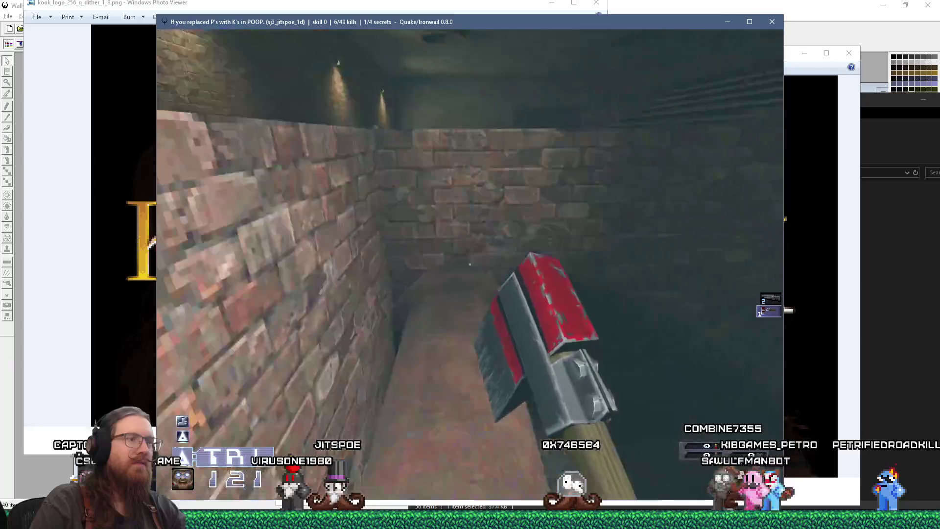
{"action": "left_click", "coordinate": [469, 264]}
{"action": "left_click", "coordinate": [469, 264]}
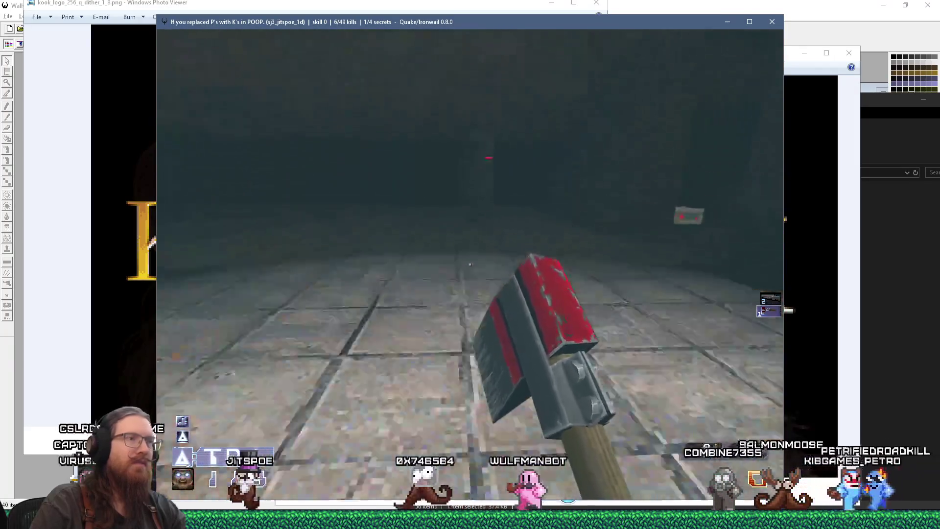
{"action": "left_click", "coordinate": [469, 264]}
{"action": "left_click", "coordinate": [469, 264]}
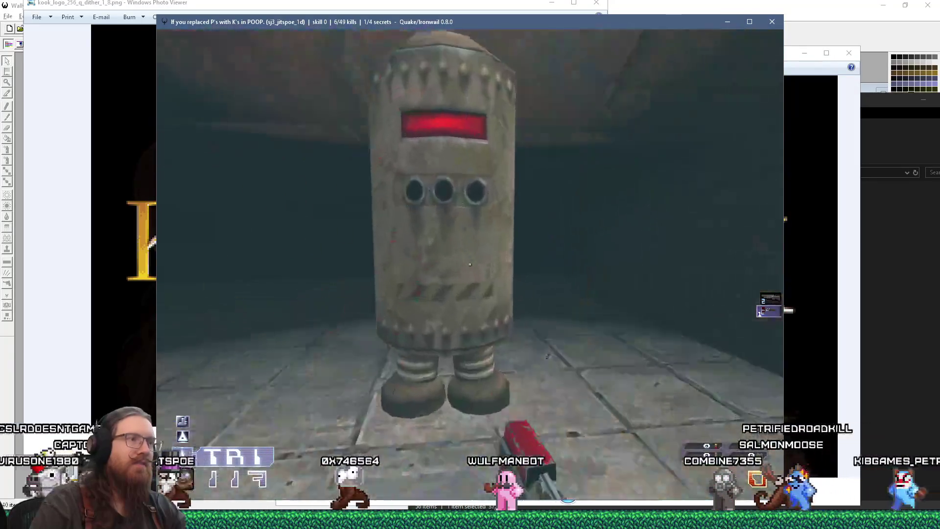
{"action": "left_click", "coordinate": [469, 264]}
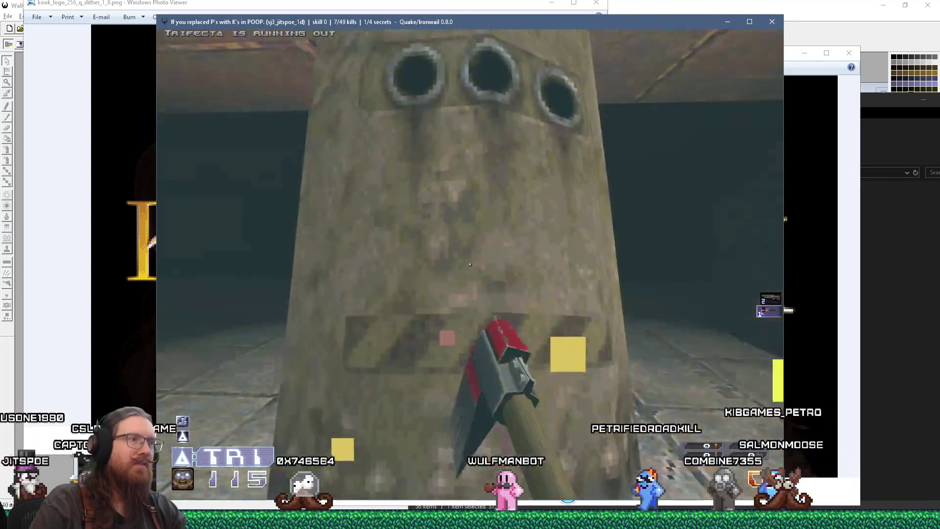
Keep firing while advancing through the pillar room and down the stone corridor
{"action": "left_click", "coordinate": [470, 265]}
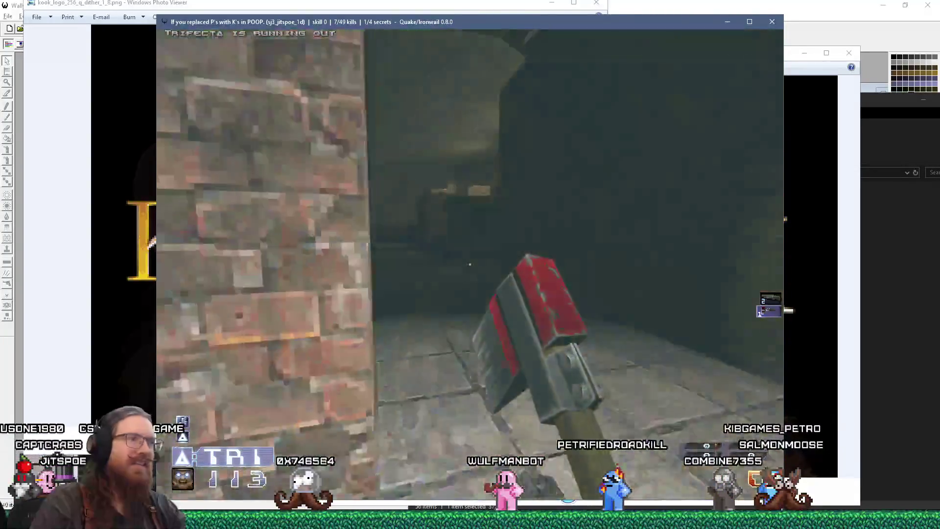
{"action": "left_click", "coordinate": [470, 264]}
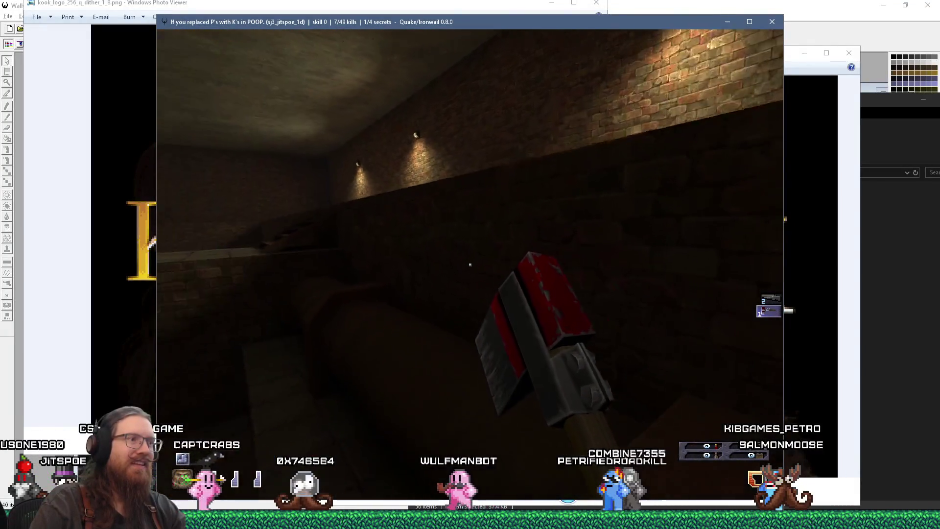
{"action": "left_click", "coordinate": [469, 264]}
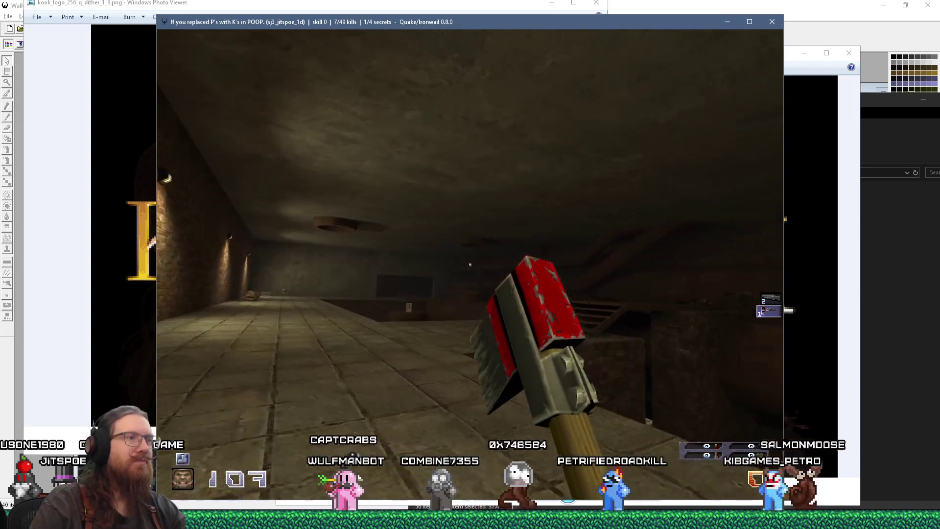
{"action": "left_click", "coordinate": [470, 265]}
{"action": "left_click", "coordinate": [470, 265]}
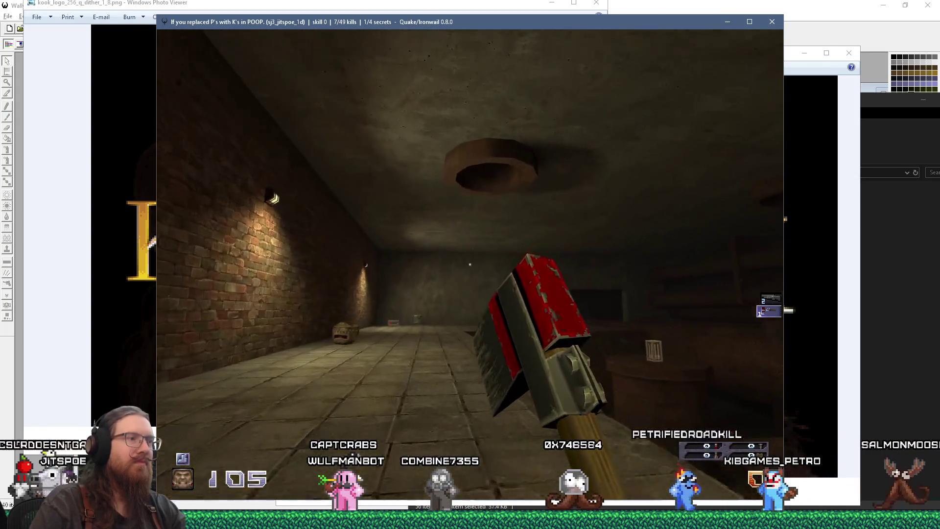
{"action": "left_click", "coordinate": [469, 264]}
{"action": "left_click", "coordinate": [469, 264]}
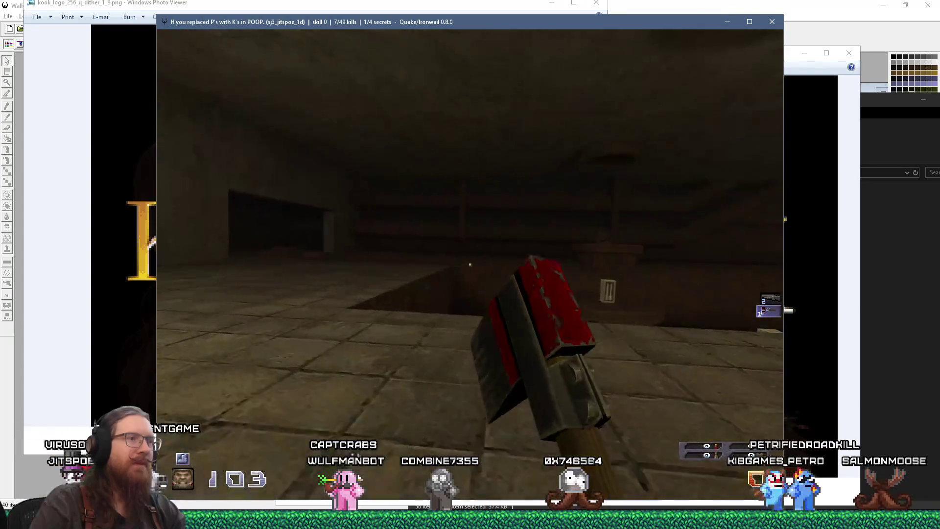
Move along the ledge toward the lit room, then quit the game from the console
{"action": "key", "text": "w"}
{"action": "key", "text": "grave"}
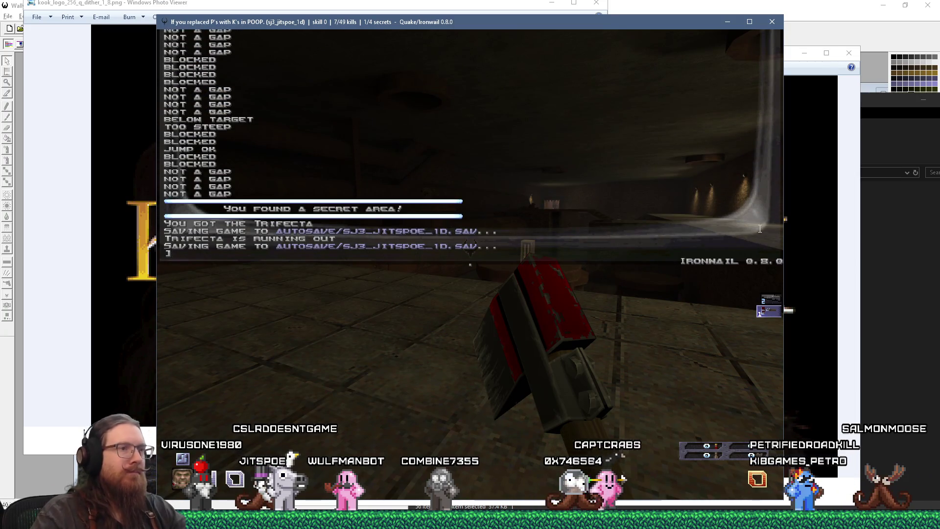
{"action": "type", "text": "quit"}
{"action": "key", "text": "Return"}
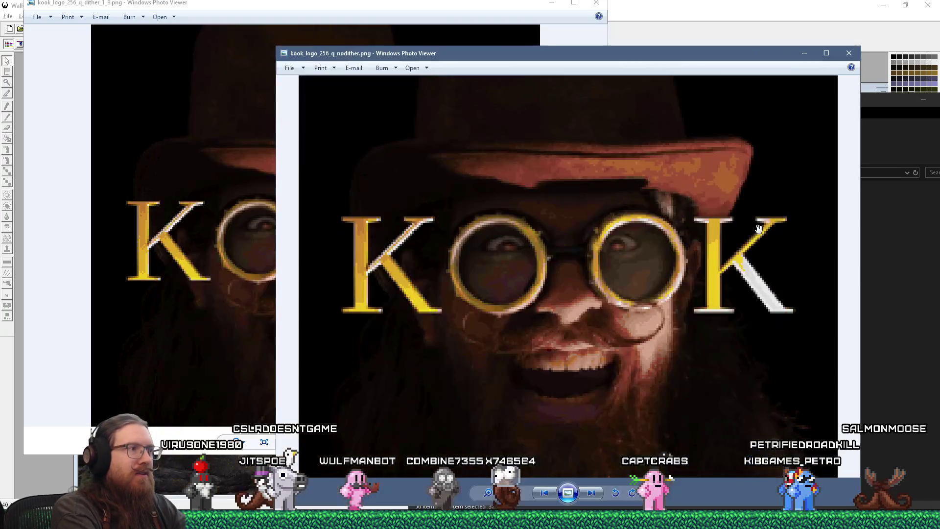
Return to TrenchBroom and close the Compile window
{"action": "key", "text": "alt+Tab"}
{"action": "key", "text": "Tab"}
{"action": "key", "text": "Tab"}
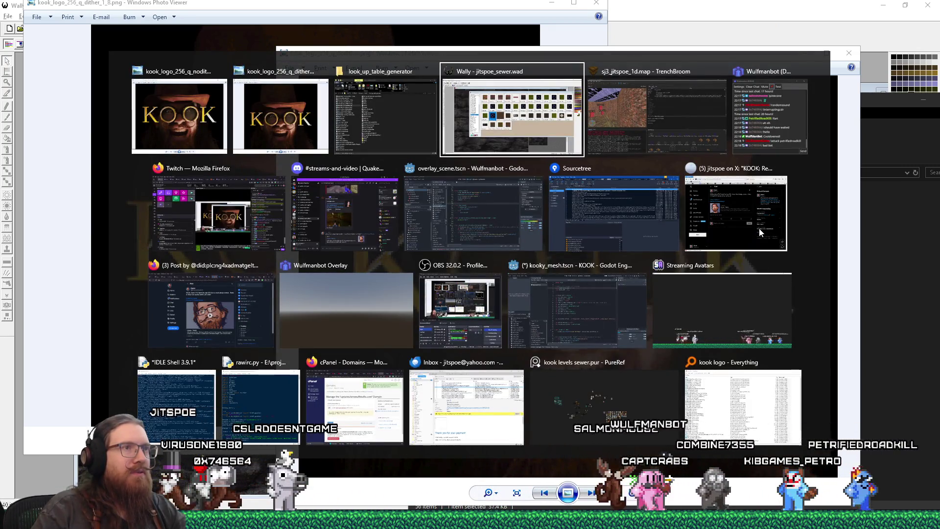
{"action": "key", "text": "Tab"}
{"action": "left_click", "coordinate": [767, 75]}
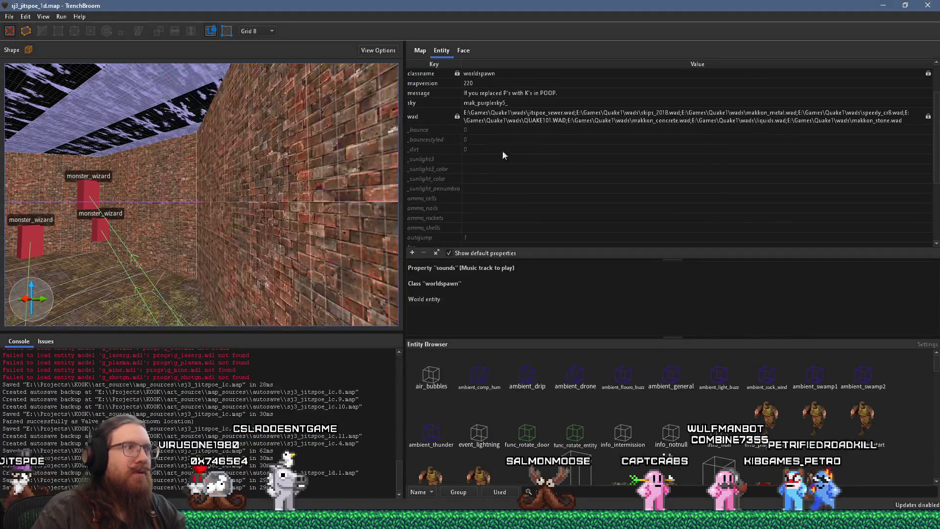
{"action": "scroll", "coordinate": [254, 209], "scroll_direction": "up", "scroll_amount": 10}
{"action": "scroll", "coordinate": [255, 209], "scroll_direction": "down", "scroll_amount": 6}
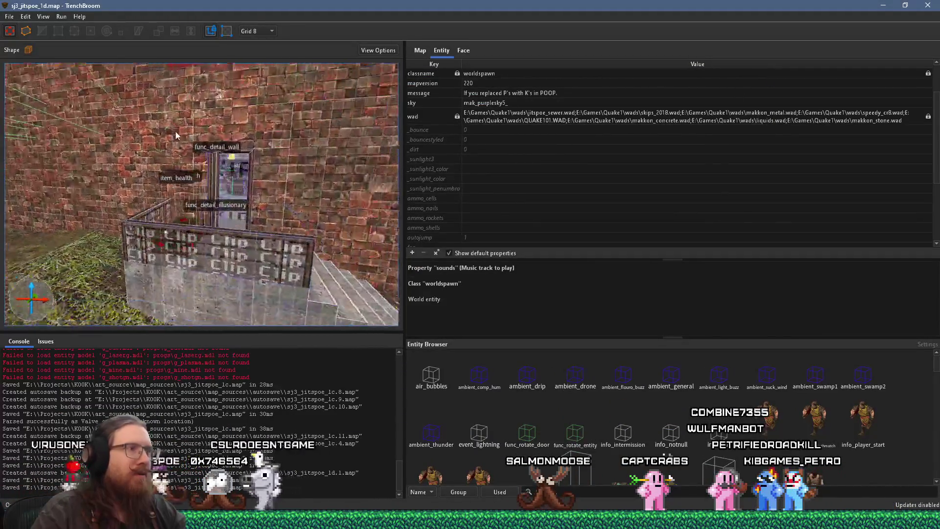
Set the trigger_fogblend's fog_density2 to .01
{"action": "left_click", "coordinate": [249, 163]}
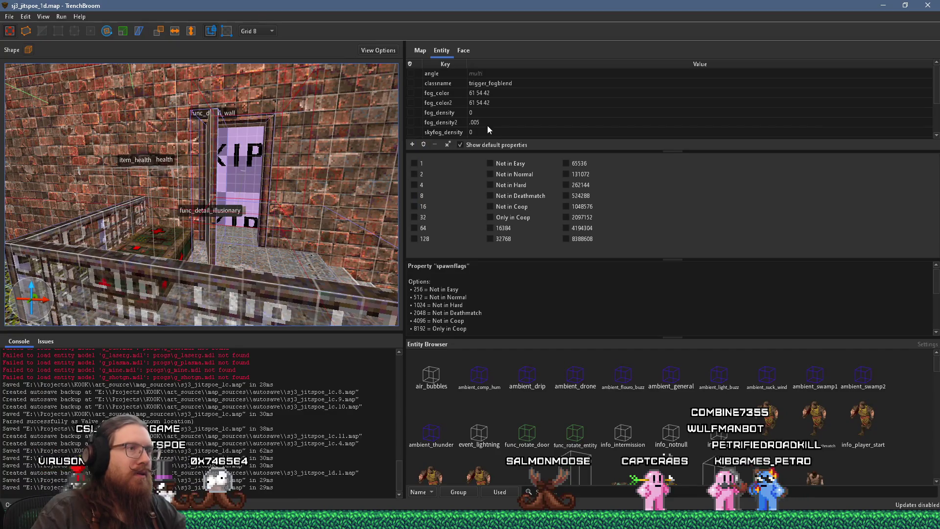
{"action": "left_click", "coordinate": [488, 123]}
{"action": "left_click", "coordinate": [489, 123]}
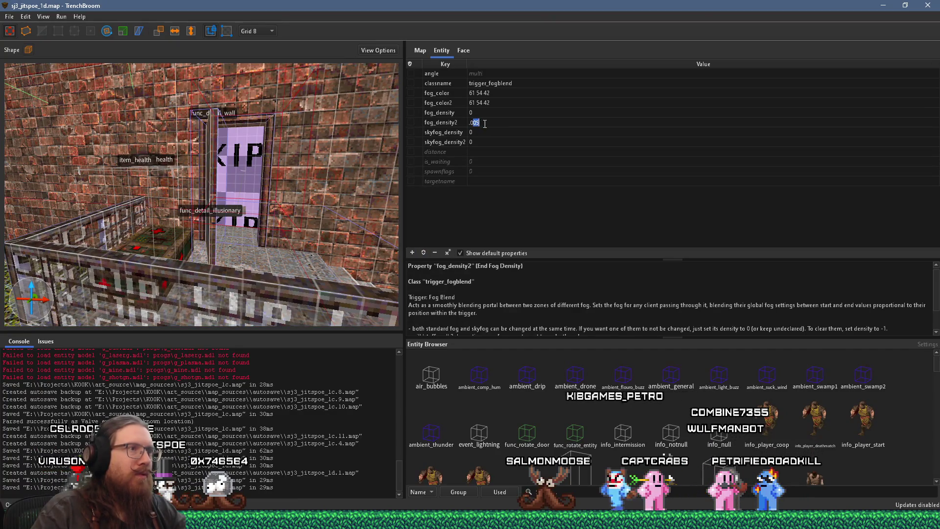
{"action": "type", "text": ".01"}
{"action": "key", "text": "Return"}
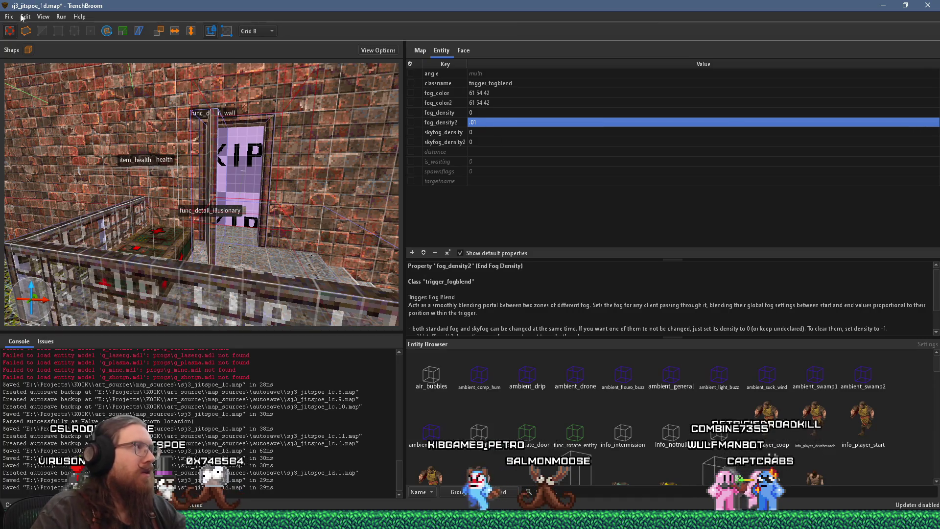
Save the map and compile it with the alkaline dev profile
{"action": "left_click", "coordinate": [10, 17]}
{"action": "left_click", "coordinate": [29, 63]}
{"action": "left_click", "coordinate": [61, 16]}
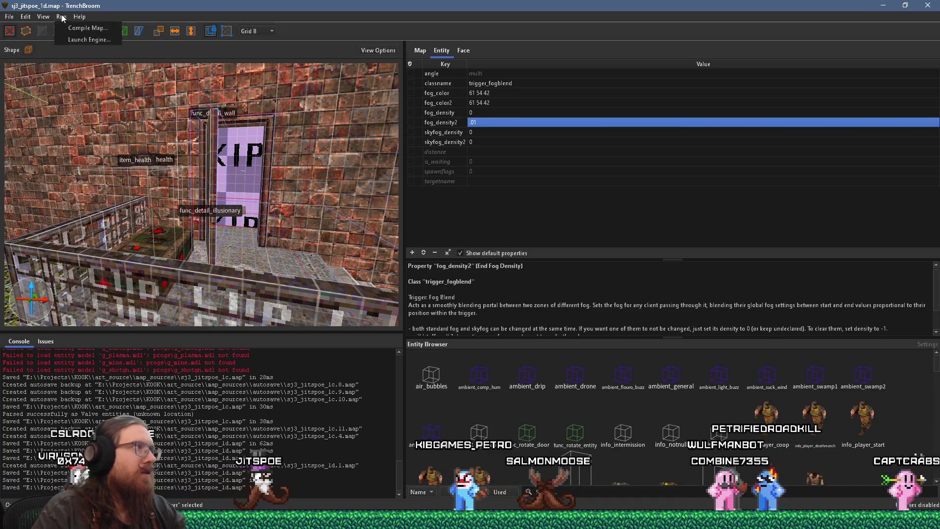
{"action": "left_click", "coordinate": [88, 28]}
{"action": "left_click", "coordinate": [714, 419]}
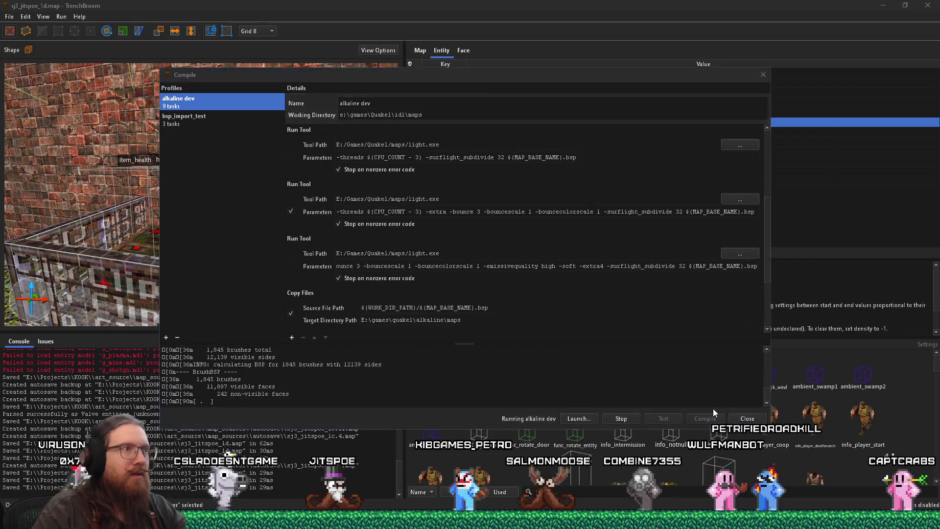
{"action": "key", "text": "alt+Tab"}
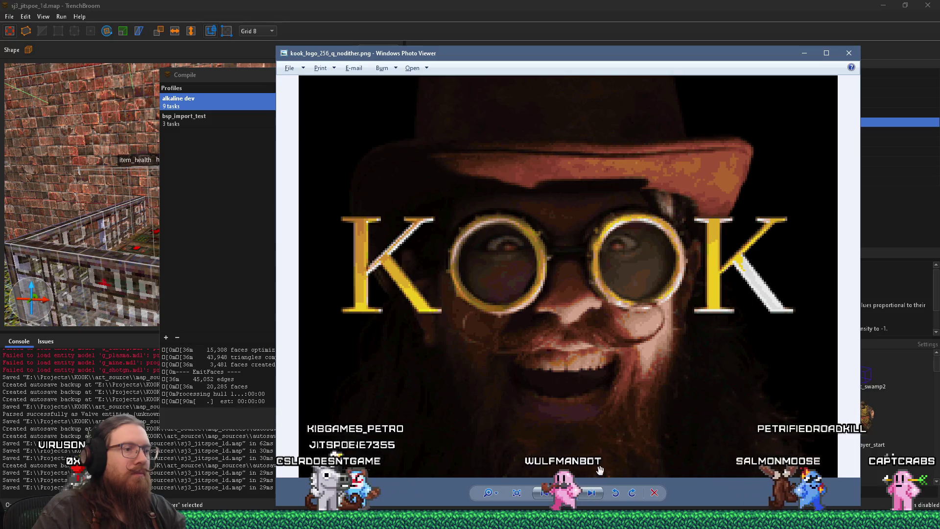
Position the nodither KOOK logo window beside the dithered logo for comparison
{"action": "key", "text": "alt+Tab"}
{"action": "key", "text": "Tab"}
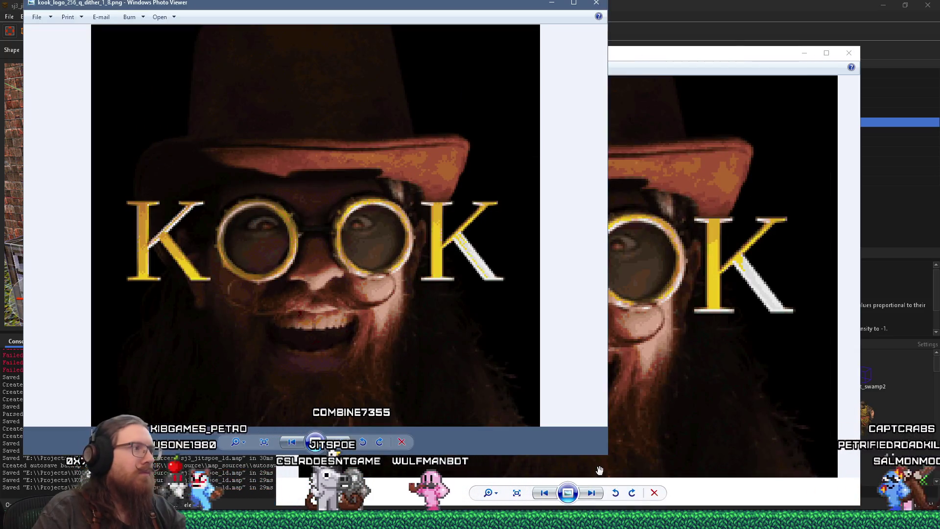
{"action": "mouse_move", "coordinate": [654, 53]}
{"action": "left_mouse_down"}
{"action": "mouse_move", "coordinate": [665, 34]}
{"action": "mouse_move", "coordinate": [787, 10]}
{"action": "mouse_move", "coordinate": [832, 12]}
{"action": "mouse_move", "coordinate": [751, 19]}
{"action": "mouse_move", "coordinate": [810, 20]}
{"action": "left_mouse_up"}
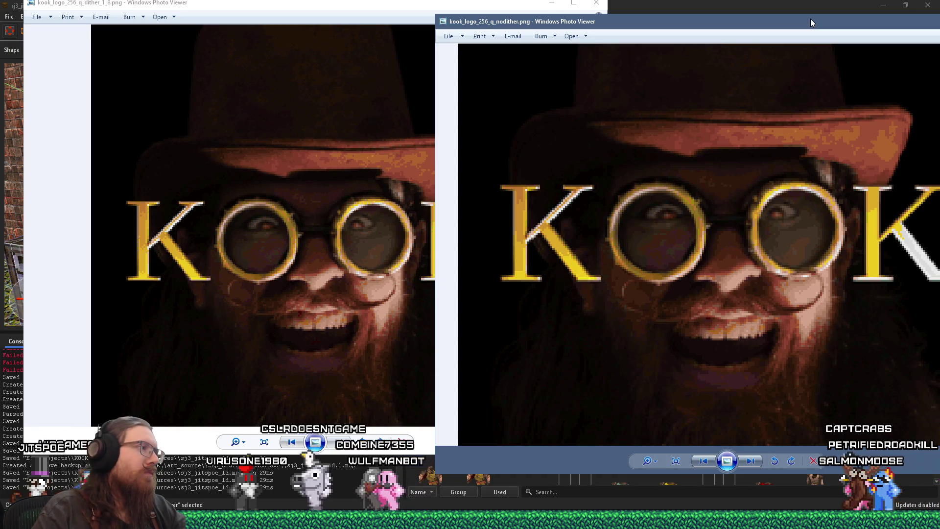
{"action": "mouse_move", "coordinate": [809, 18]}
{"action": "left_mouse_down"}
{"action": "mouse_move", "coordinate": [745, 6]}
{"action": "mouse_move", "coordinate": [939, 71]}
{"action": "left_mouse_up"}
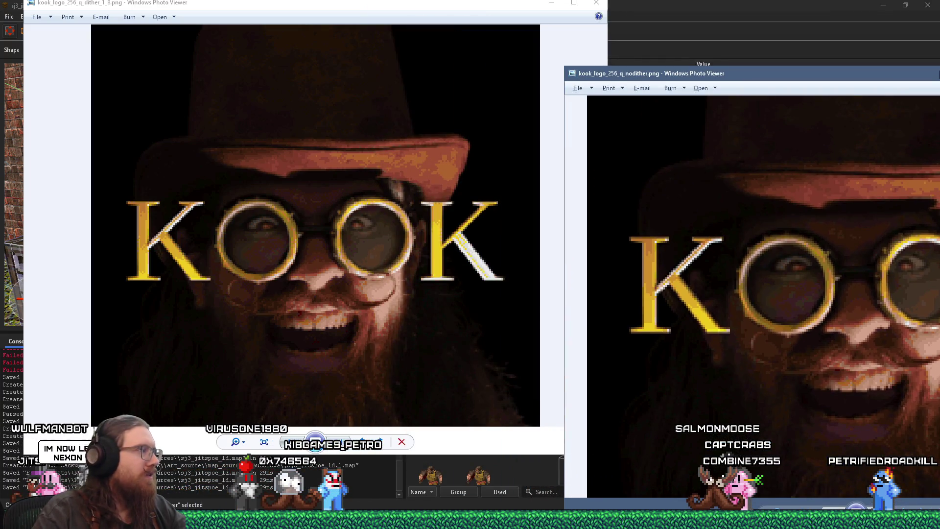
{"action": "left_click_drag", "start_coordinate": [938, 70], "coordinate": [803, 25]}
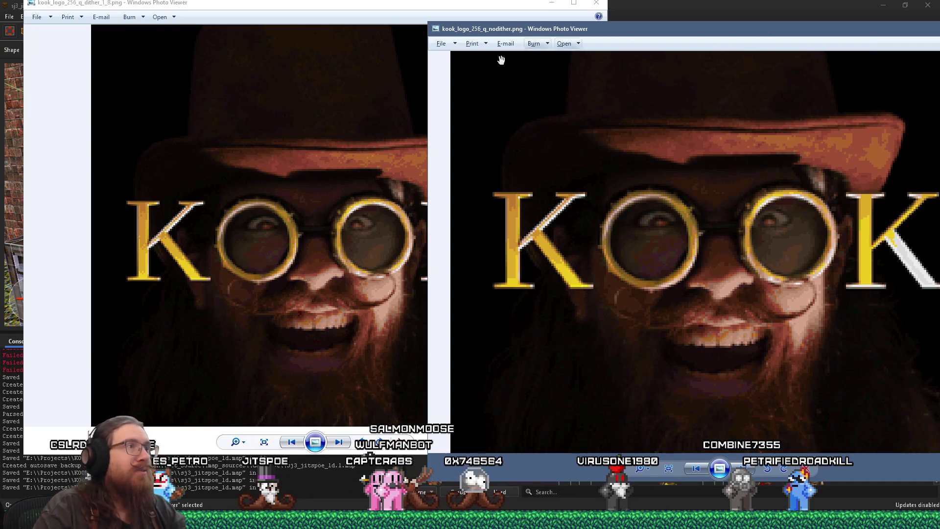
Open the dithered logo image's file location in File Explorer
{"action": "left_click", "coordinate": [372, 10]}
{"action": "right_click", "coordinate": [363, 112]}
{"action": "left_click", "coordinate": [406, 142]}
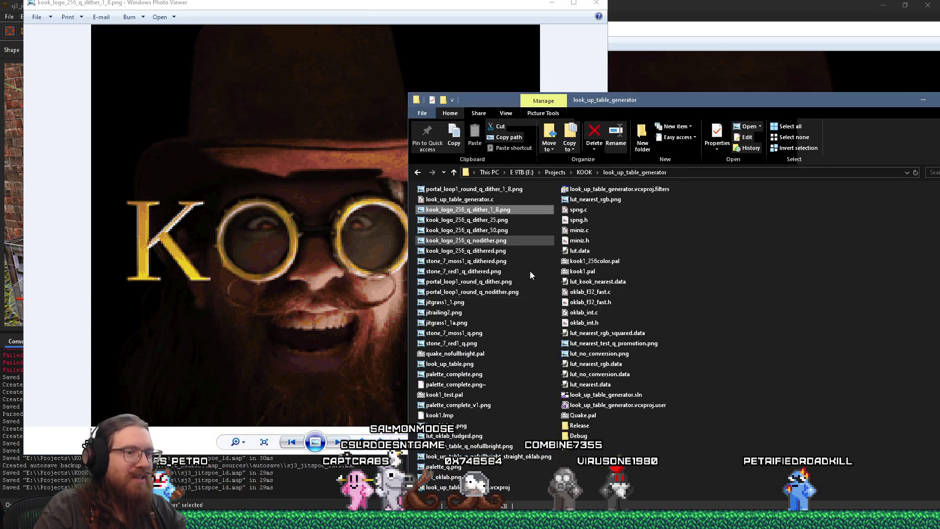
Import kook_logo_256_q.png into Wally's jitspoe_sewer.wad package
{"action": "key", "text": "alt+Tab"}
{"action": "key", "text": "alt+Tab"}
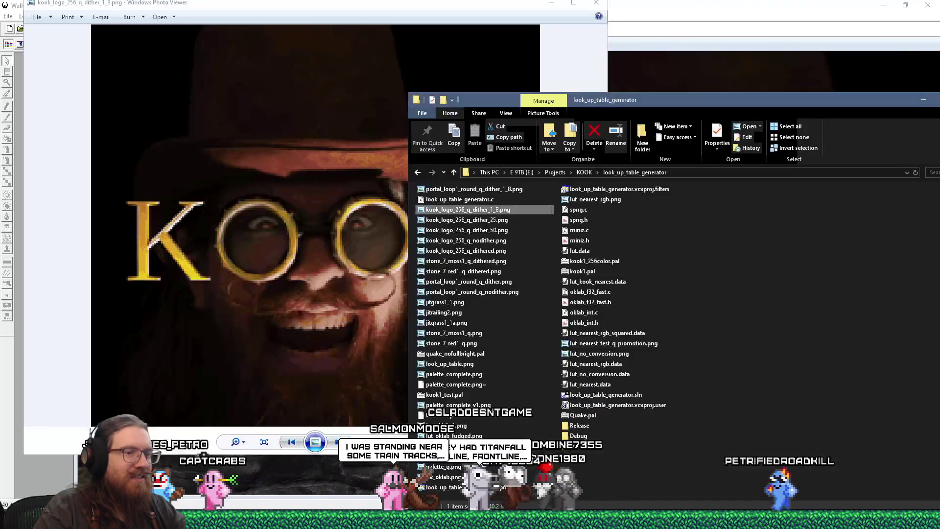
{"action": "key", "text": "alt+Tab"}
{"action": "key", "text": "Tab"}
{"action": "key", "text": "Tab"}
{"action": "key", "text": "Tab"}
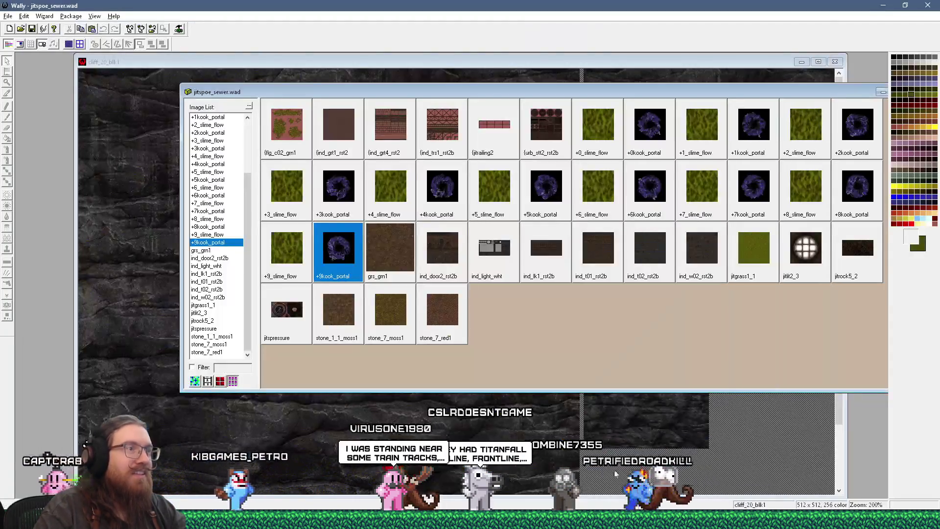
{"action": "key", "text": "alt+Tab"}
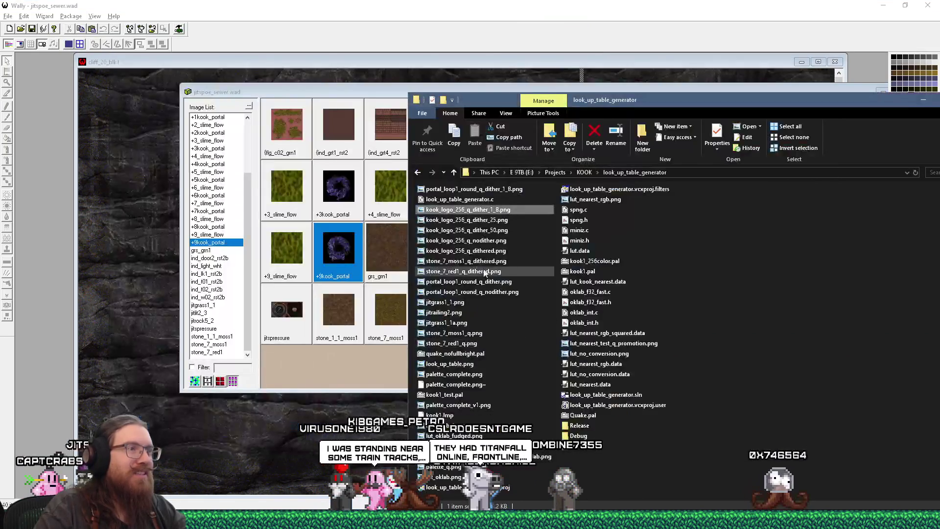
{"action": "left_click_drag", "start_coordinate": [453, 211], "coordinate": [381, 360]}
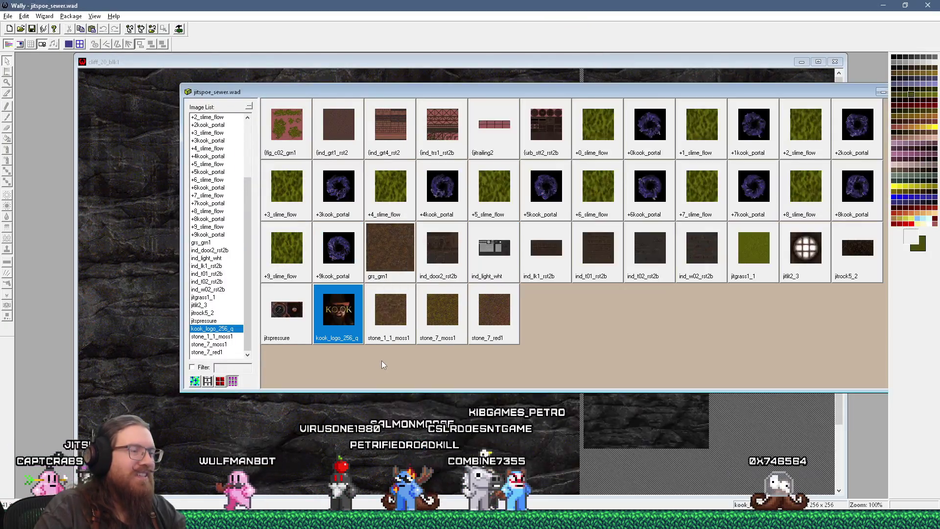
Preview the imported kook_logo_256_q texture and rename it to kook_logo
{"action": "double_click", "coordinate": [337, 310]}
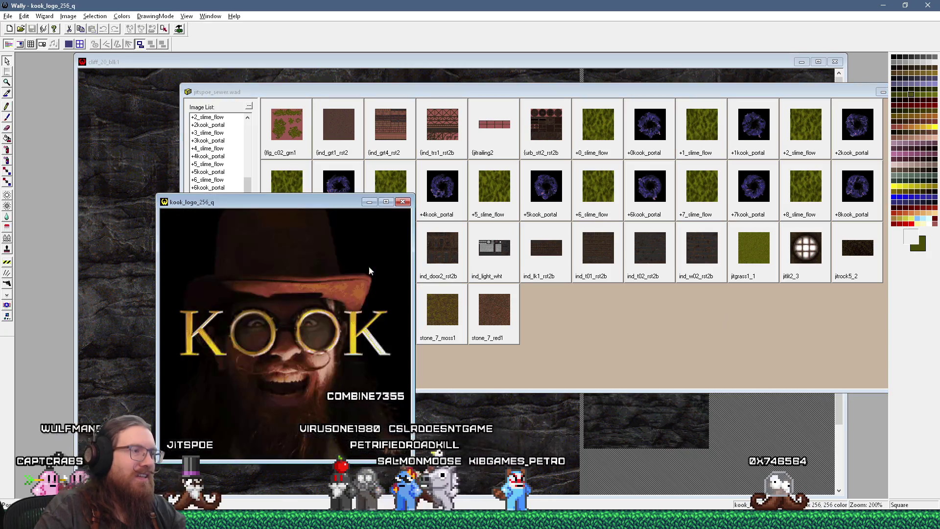
{"action": "left_click", "coordinate": [403, 202]}
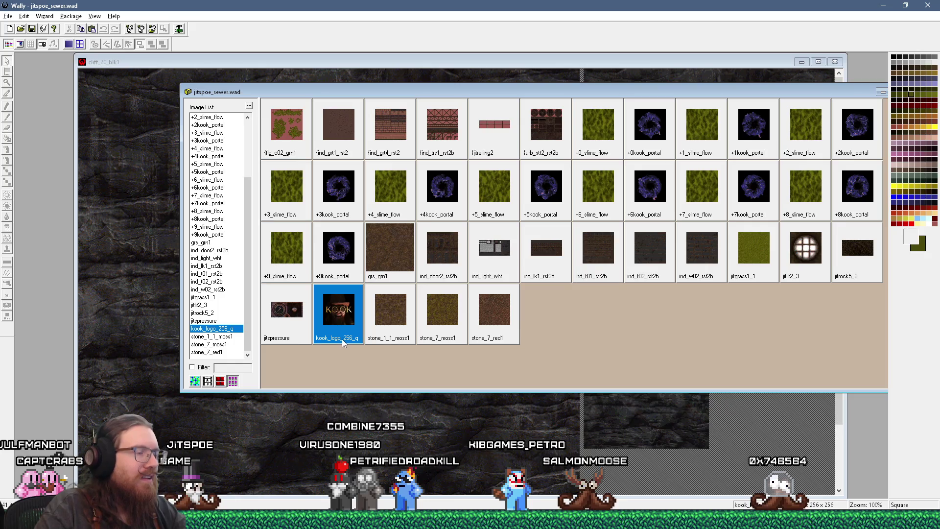
{"action": "double_click", "coordinate": [338, 314]}
{"action": "left_click", "coordinate": [388, 62]}
{"action": "right_click", "coordinate": [338, 331]}
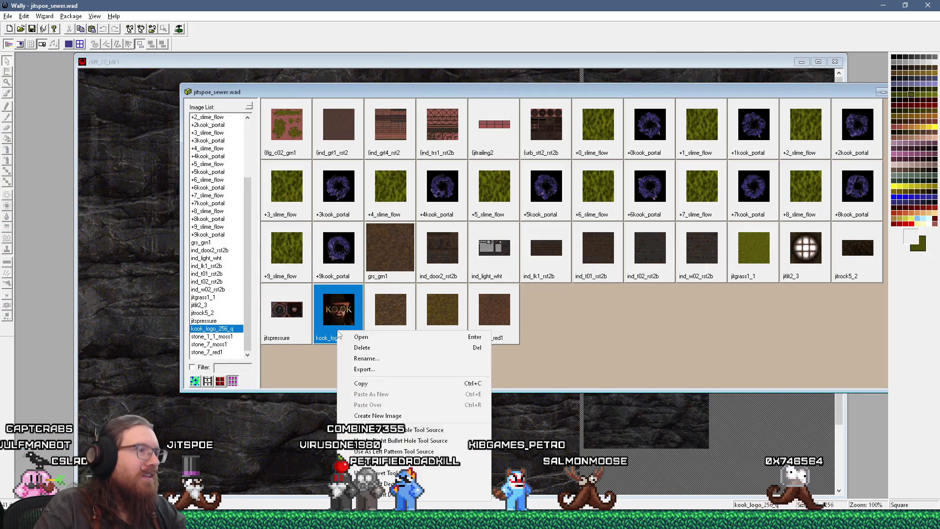
{"action": "left_click", "coordinate": [377, 360]}
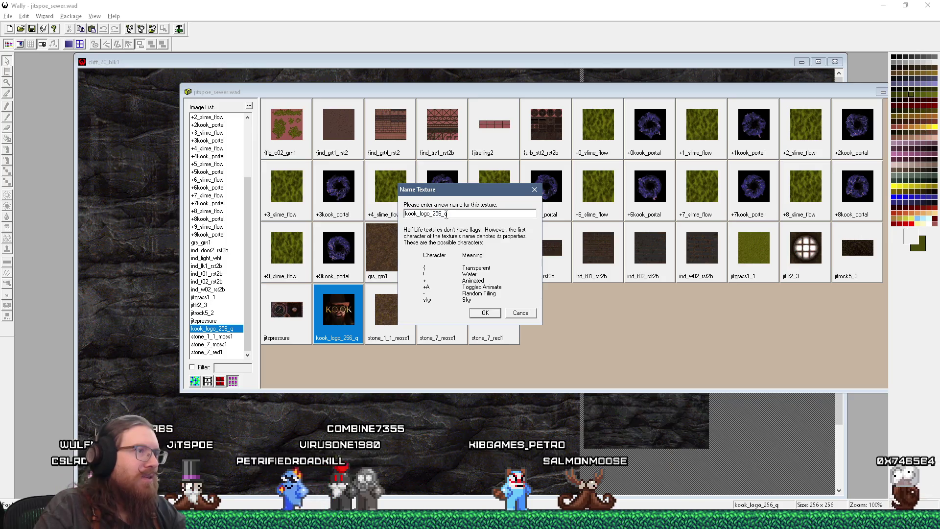
{"action": "key", "text": "BackSpace"}
{"action": "key", "text": "BackSpace"}
{"action": "key", "text": "BackSpace"}
{"action": "key", "text": "Return"}
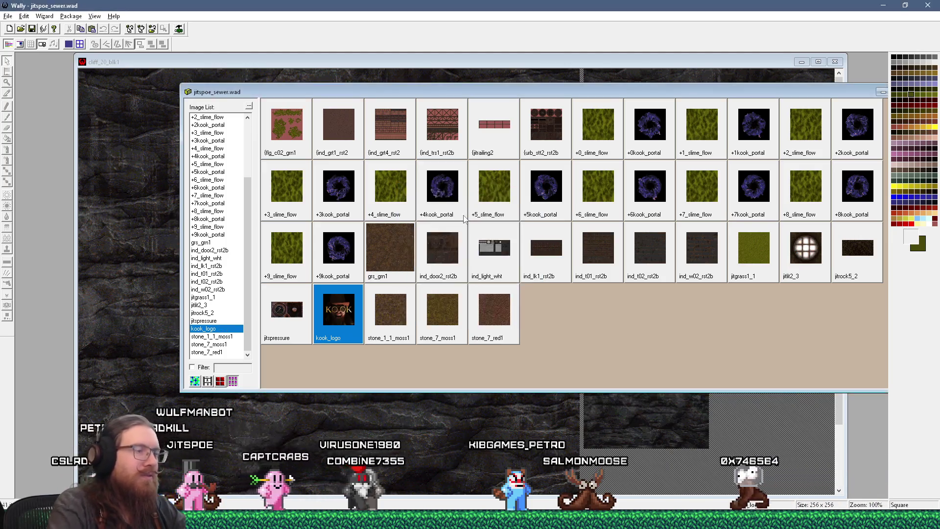
Inspect the kook_logo texture and its generated mips, then return to Quake
{"action": "double_click", "coordinate": [338, 311]}
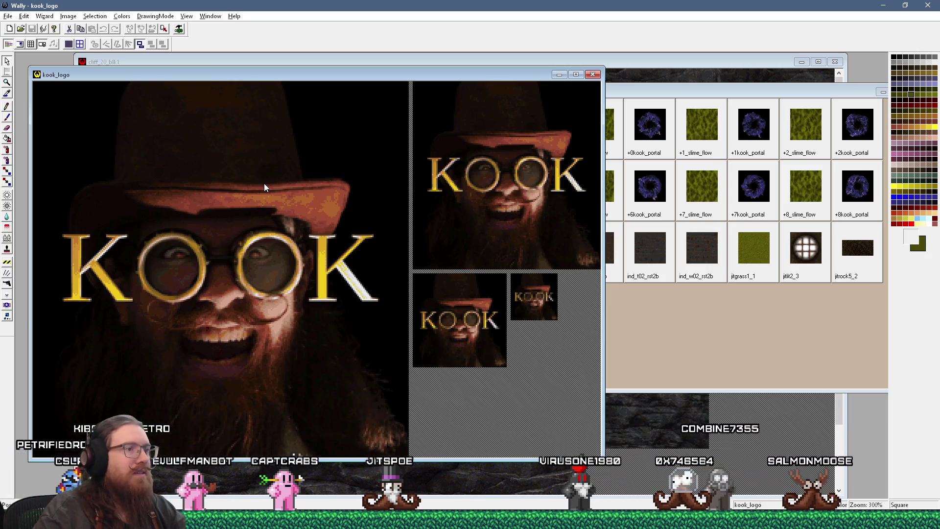
{"action": "scroll", "coordinate": [514, 228], "scroll_direction": "up", "scroll_amount": 2}
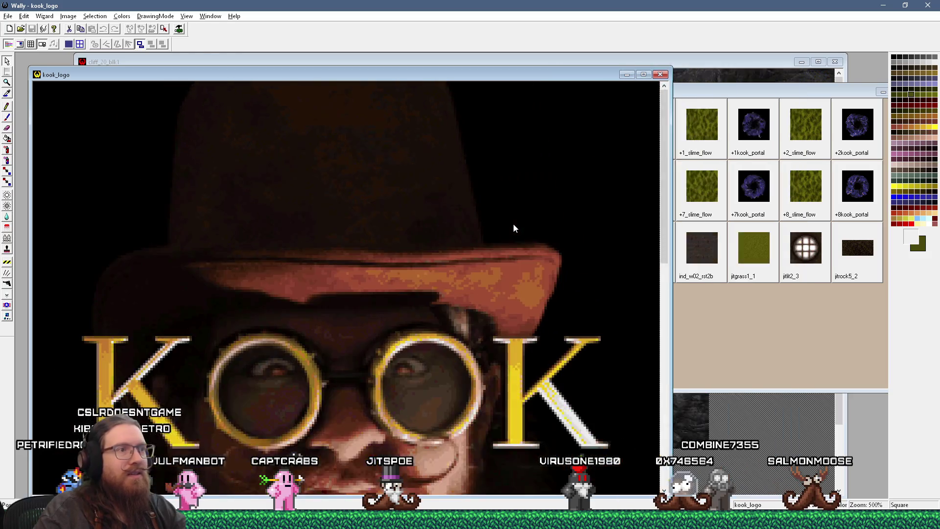
{"action": "scroll", "coordinate": [514, 228], "scroll_direction": "down", "scroll_amount": 2}
{"action": "scroll", "coordinate": [514, 227], "scroll_direction": "up", "scroll_amount": 1}
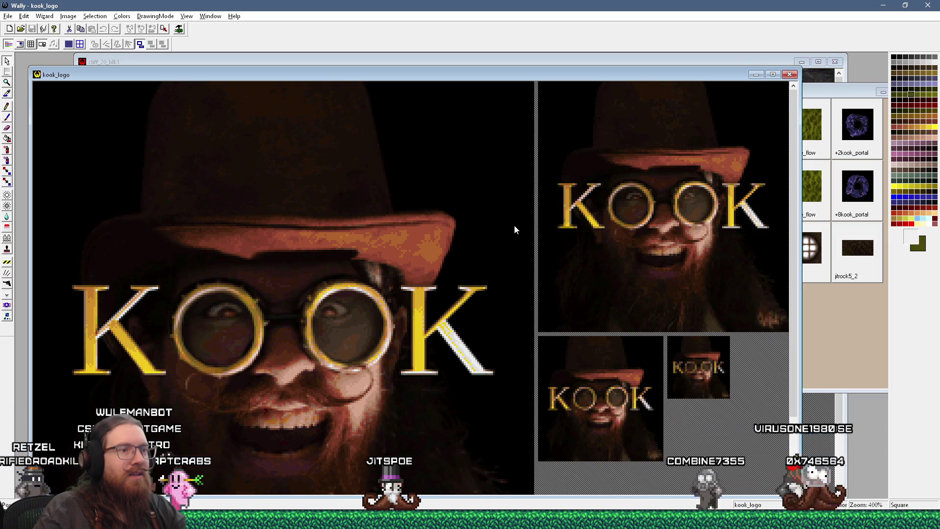
{"action": "scroll", "coordinate": [514, 227], "scroll_direction": "down", "scroll_amount": 3}
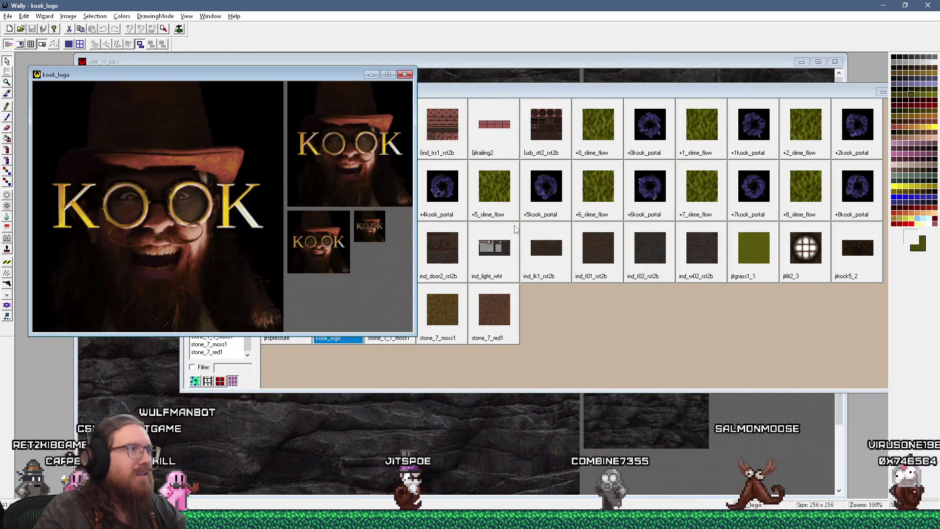
{"action": "left_click", "coordinate": [445, 102]}
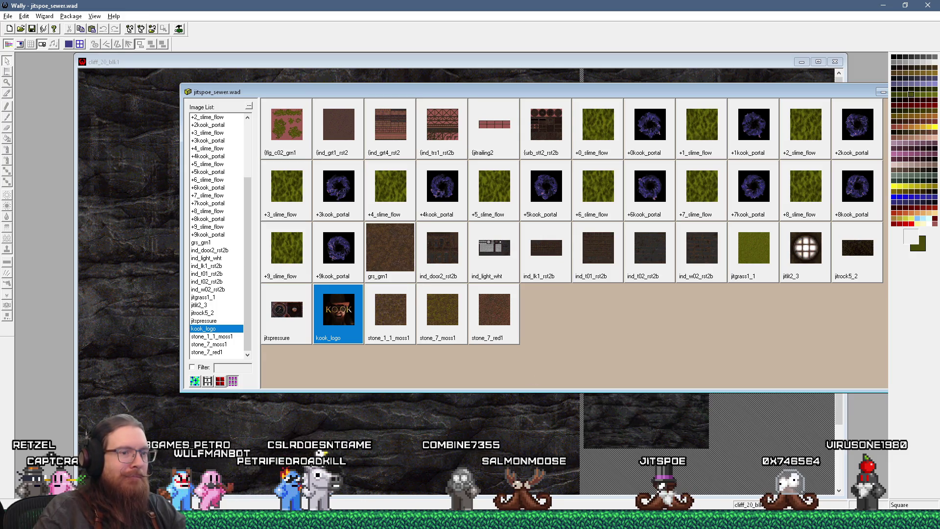
{"action": "mouse_move", "coordinate": [764, 520]}
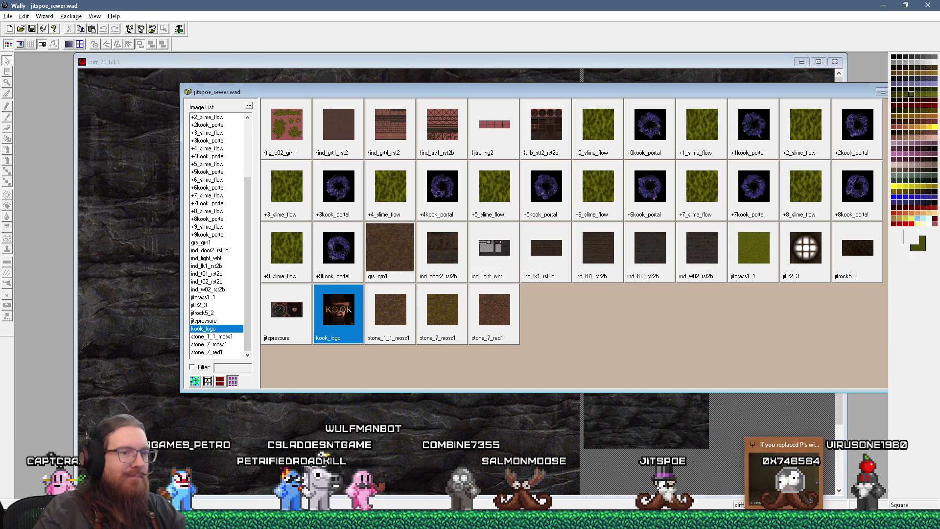
{"action": "left_click", "coordinate": [785, 478]}
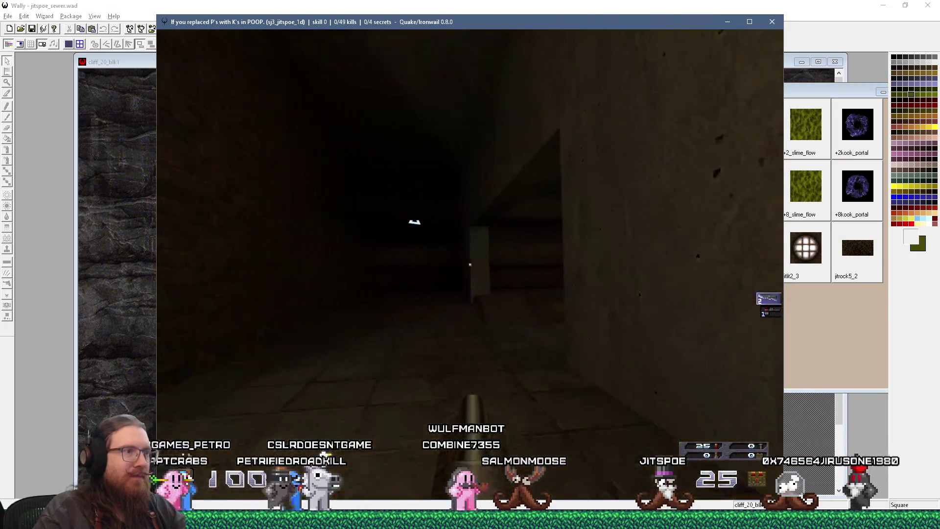
Walk past the pillar and stairs through the brick and dark corridors, surveying the sewer room
{"action": "key", "text": "w"}
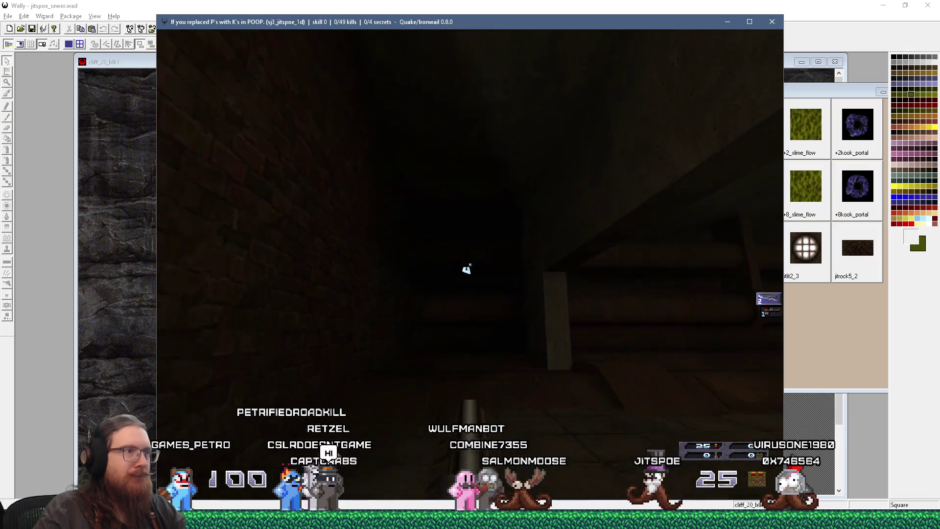
{"action": "key", "text": "w"}
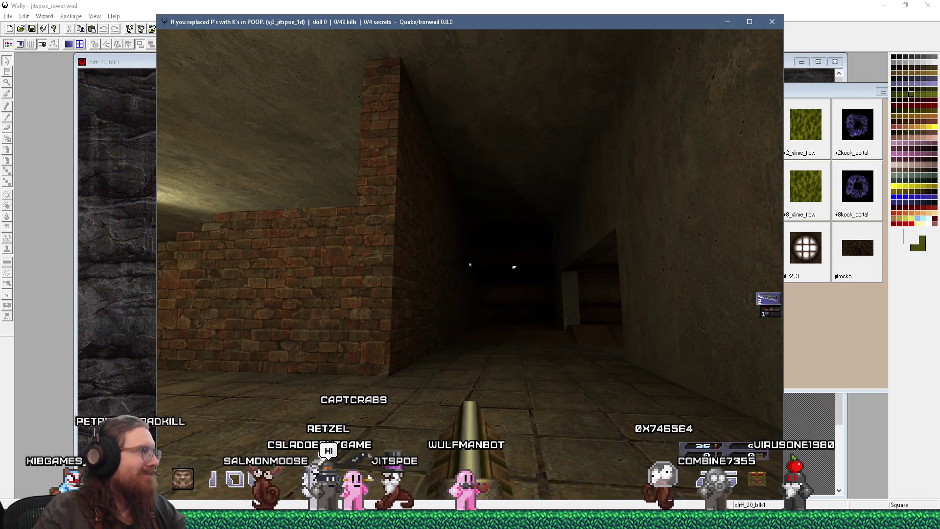
{"action": "key", "text": "w"}
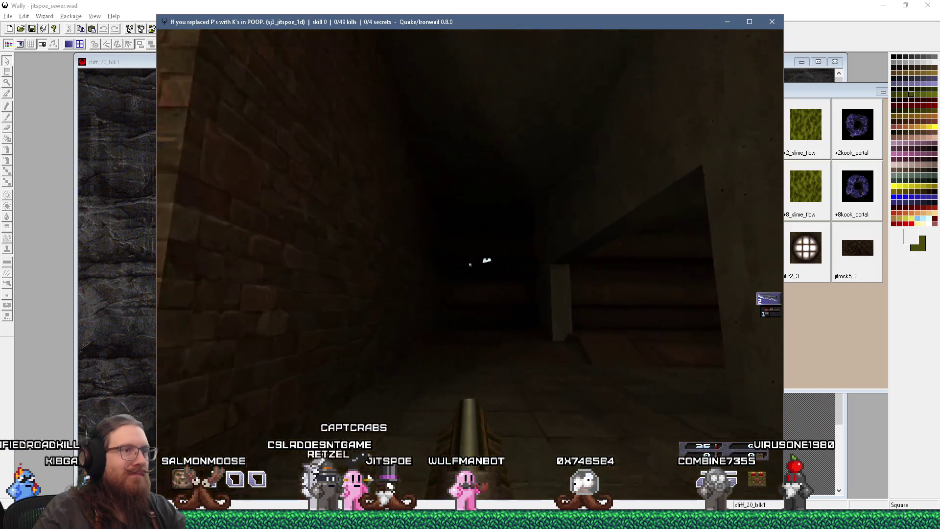
{"action": "key", "text": "w"}
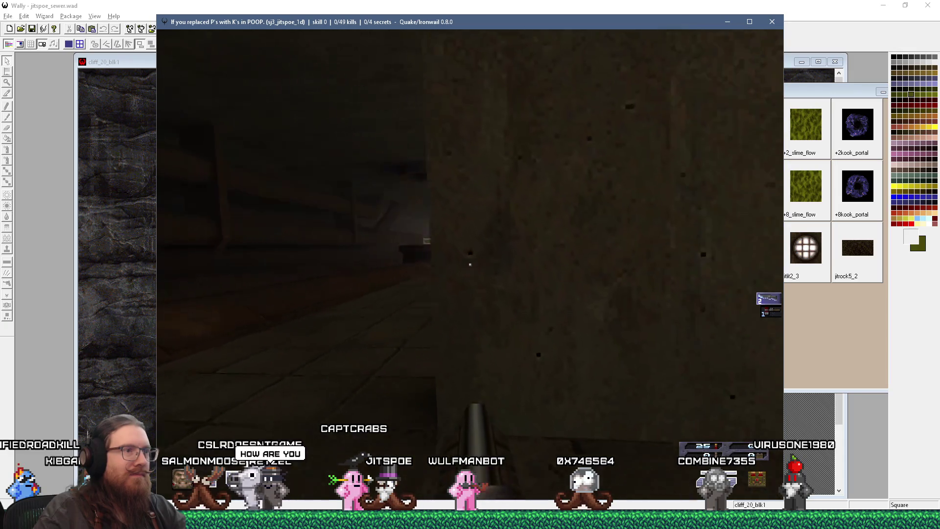
{"action": "key", "text": "w"}
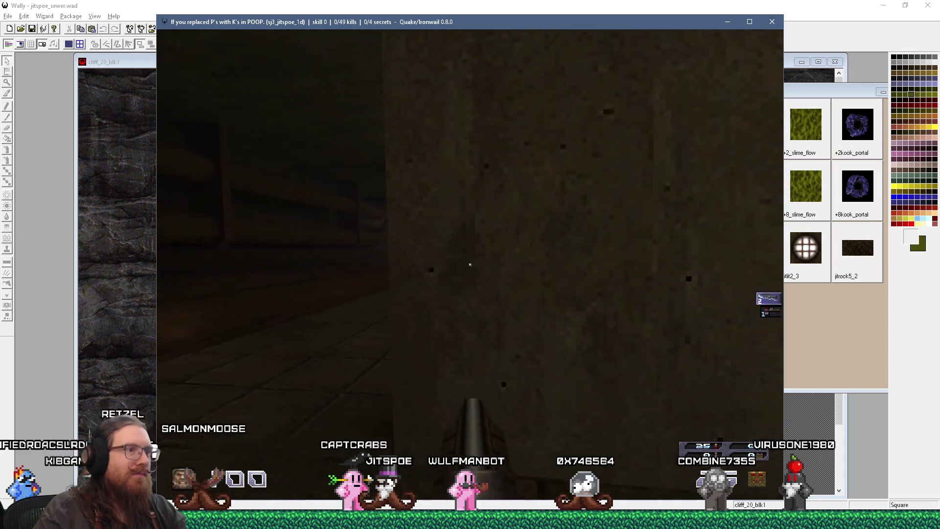
{"action": "key", "text": "w"}
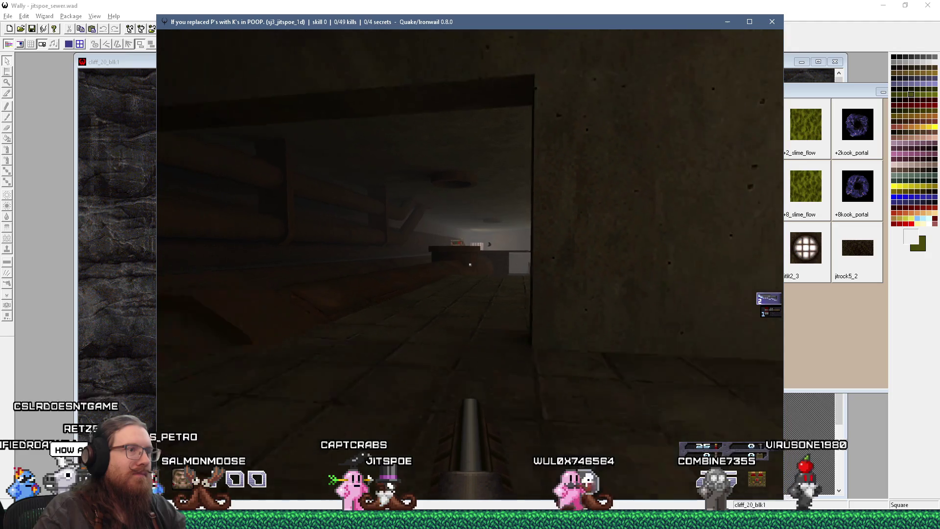
{"action": "key", "text": "w"}
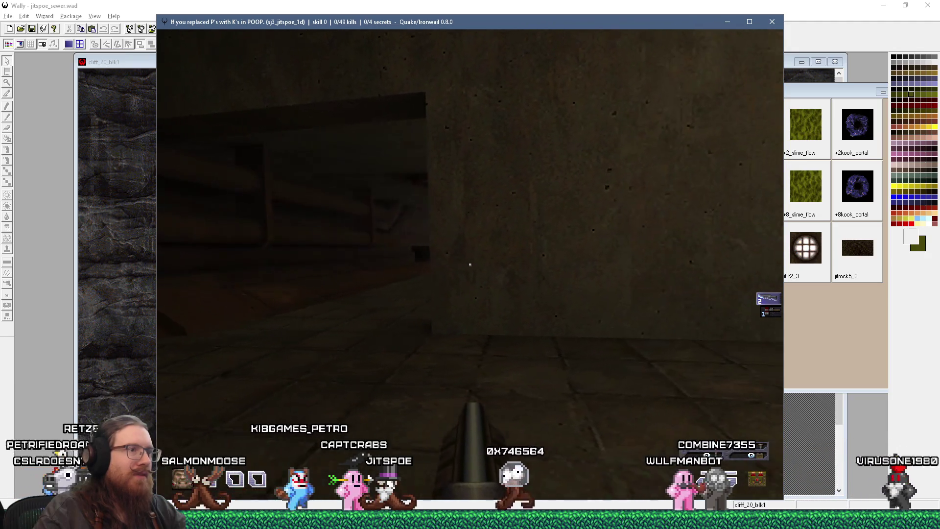
{"action": "key", "text": "w"}
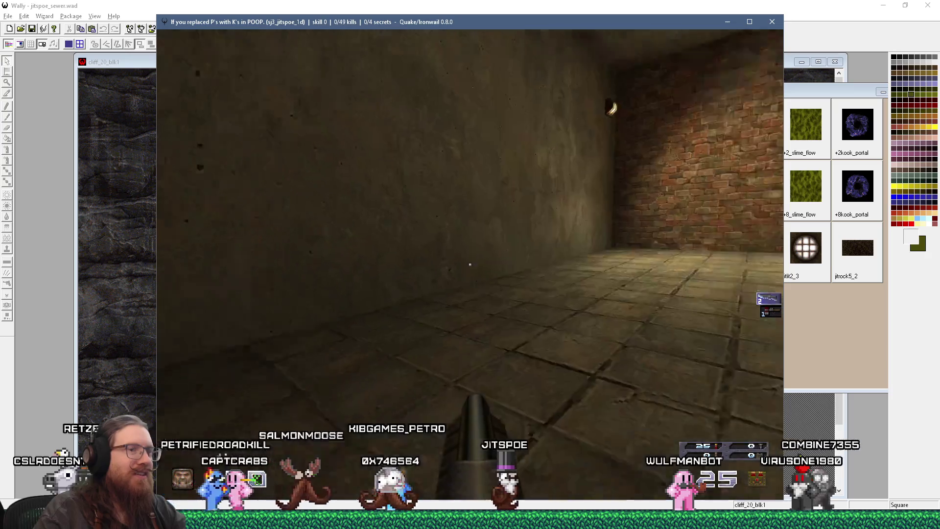
{"action": "key", "text": "w"}
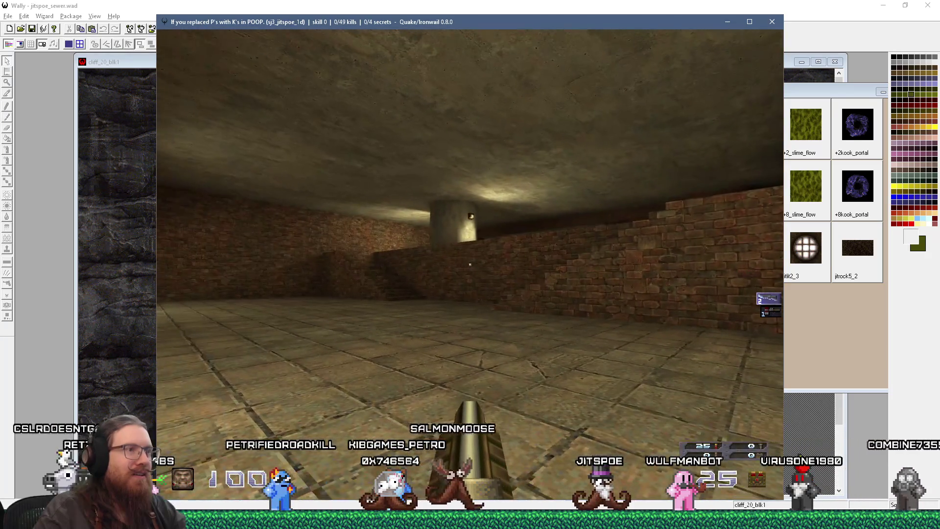
{"action": "key", "text": "w"}
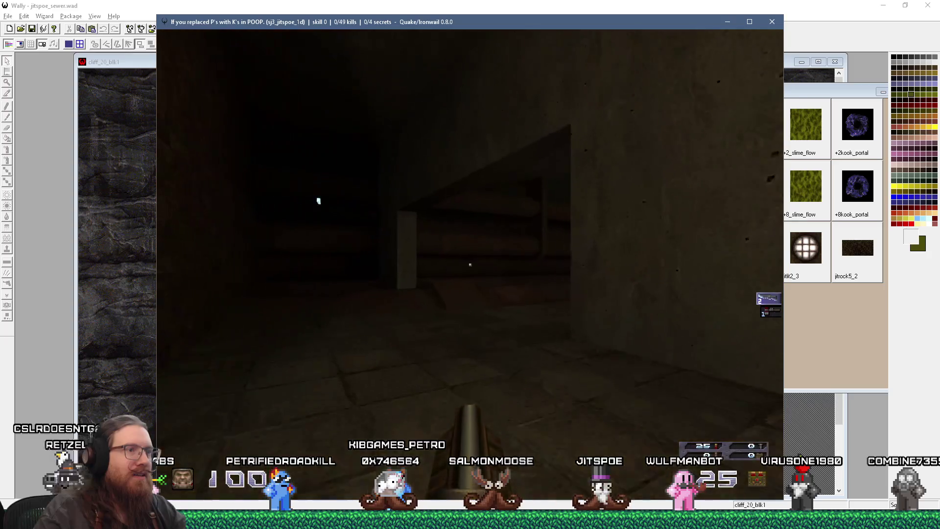
{"action": "key", "text": "w"}
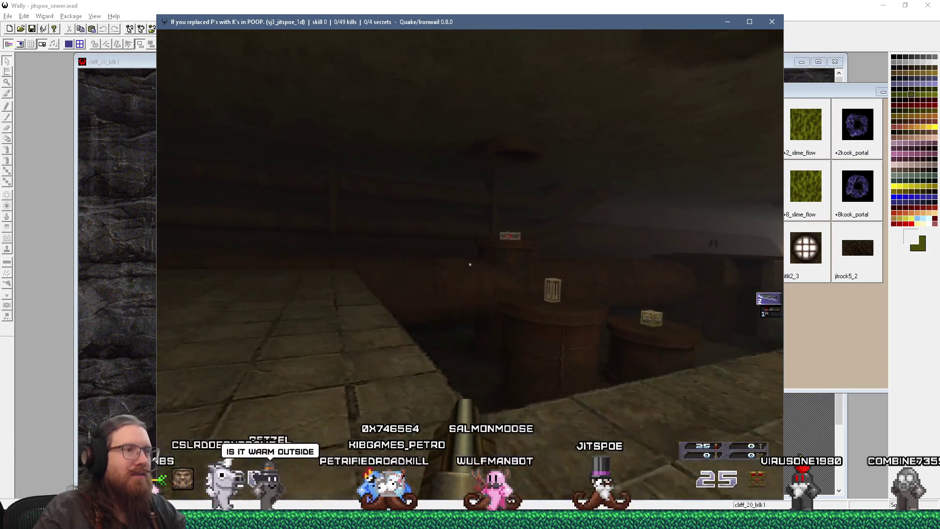
{"action": "key", "text": "w"}
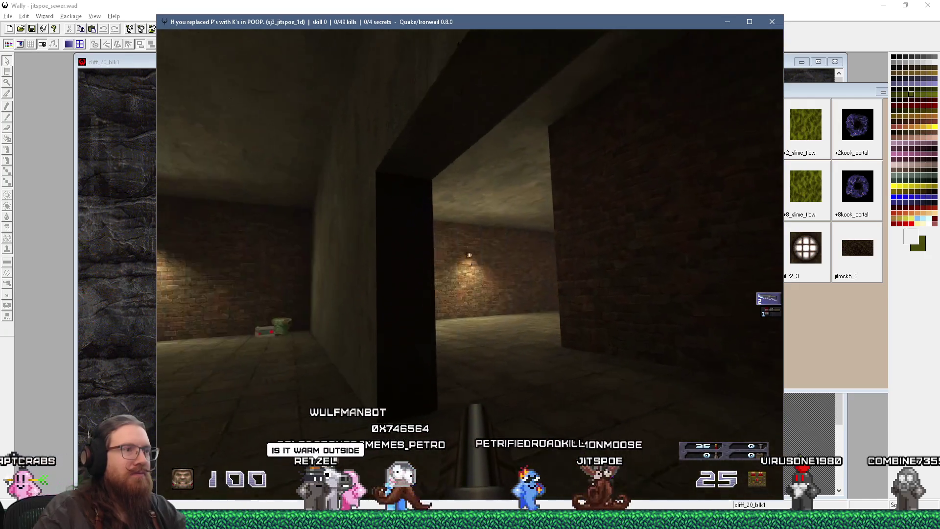
Cross the walkway, drop into the water, collect the nails, and enter the dark corridor
{"action": "key", "text": "w"}
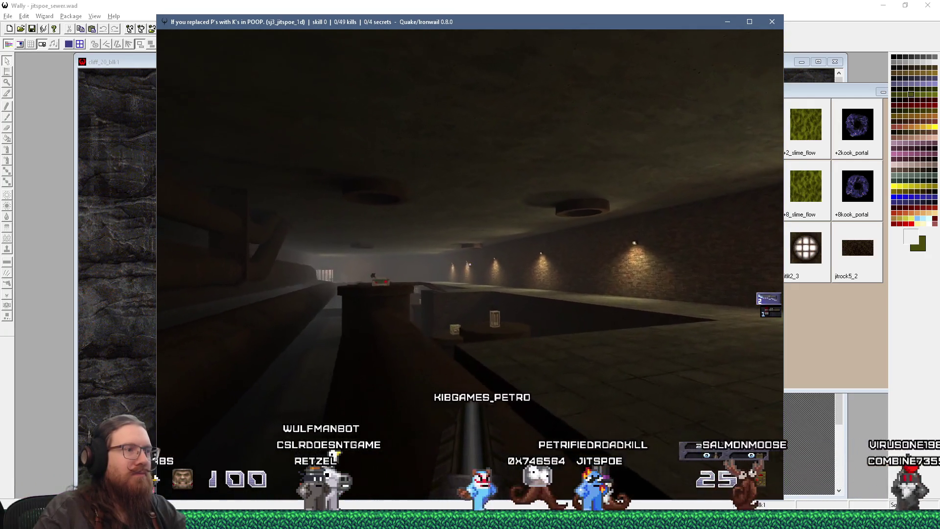
{"action": "key", "text": "w"}
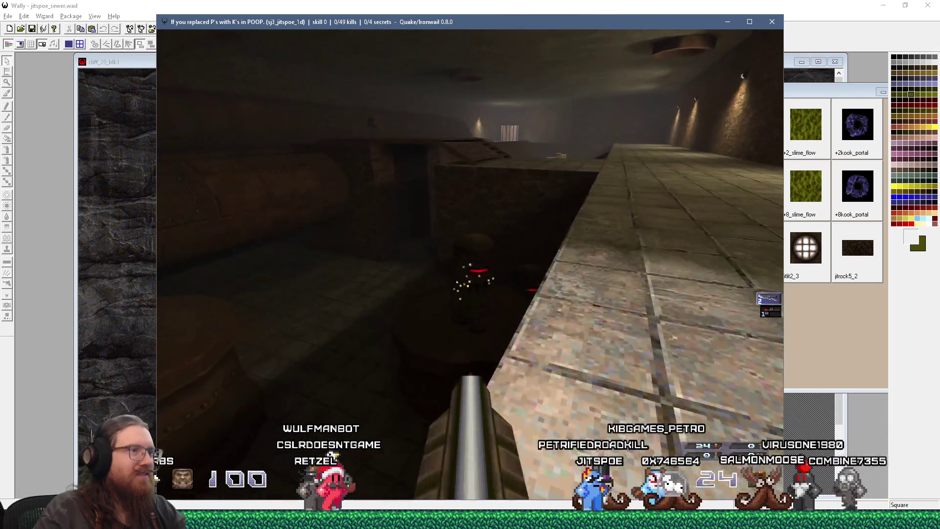
{"action": "key", "text": "w"}
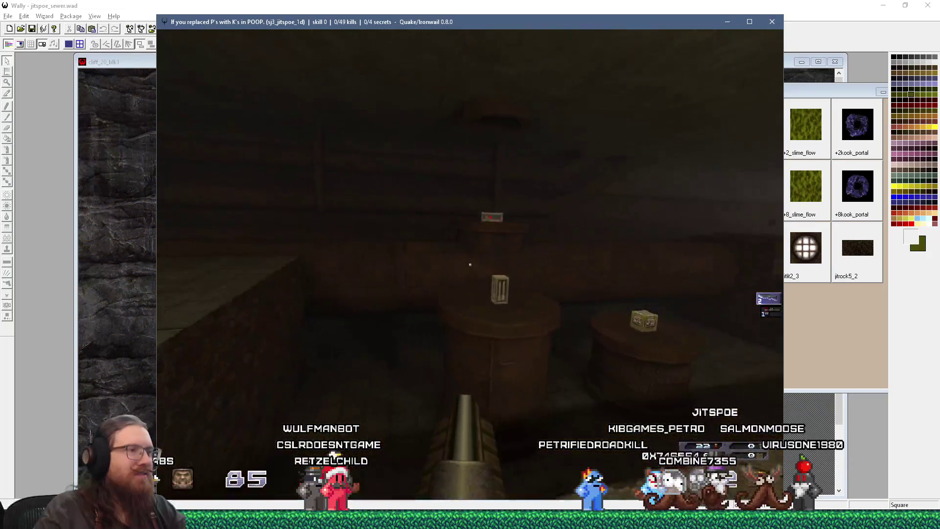
{"action": "key", "text": "w"}
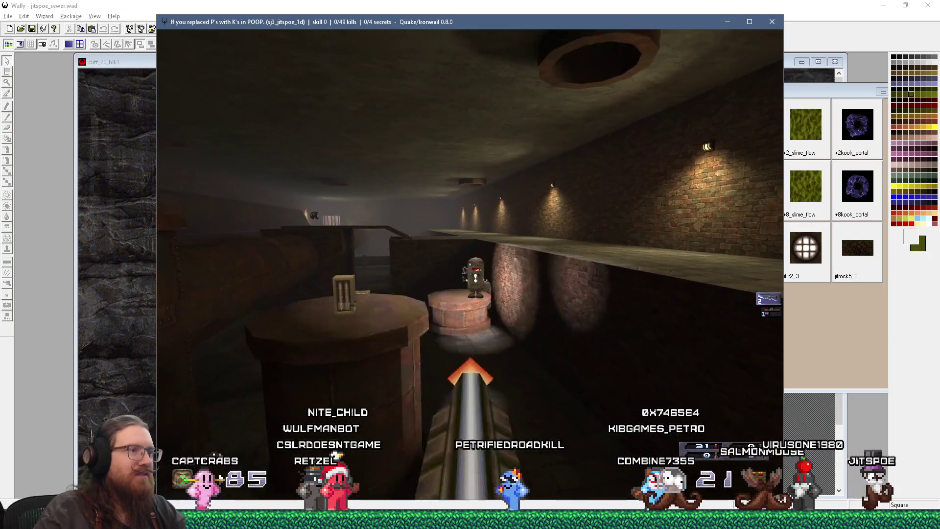
{"action": "key", "text": "w"}
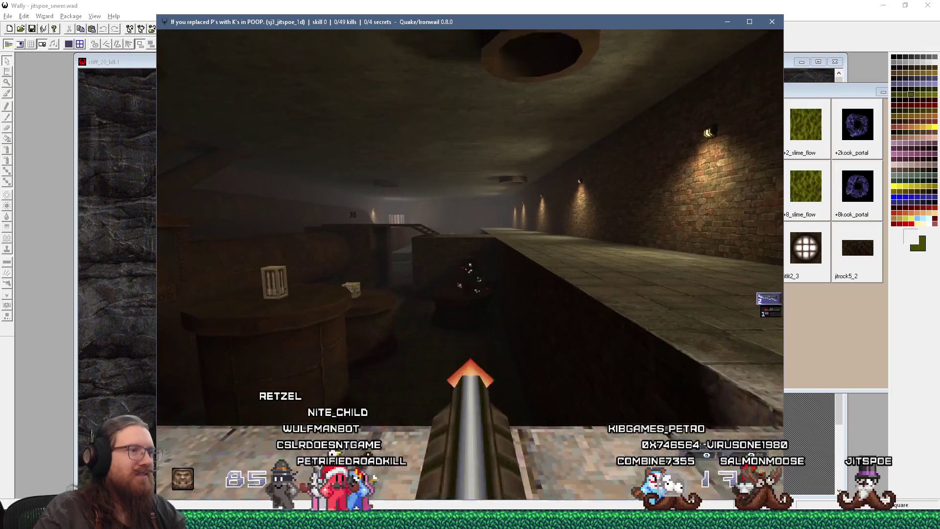
{"action": "key", "text": "w"}
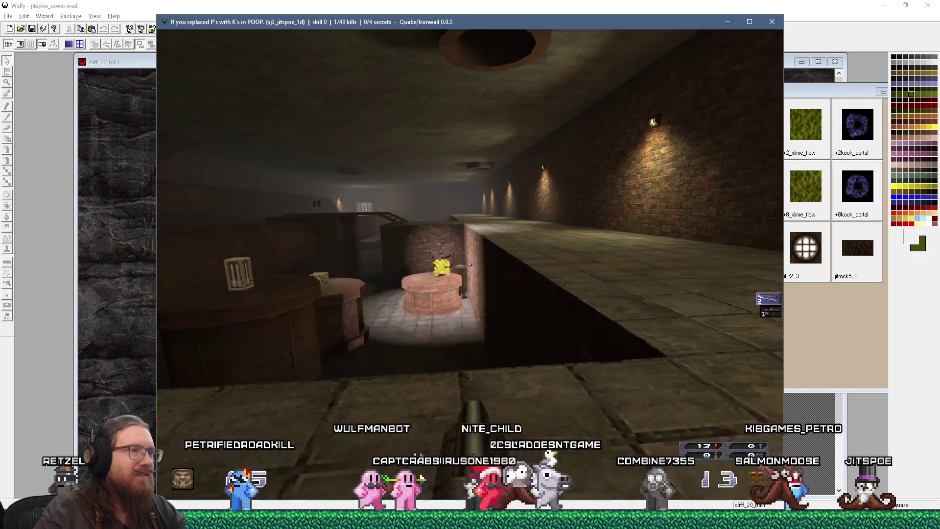
{"action": "key", "text": "w"}
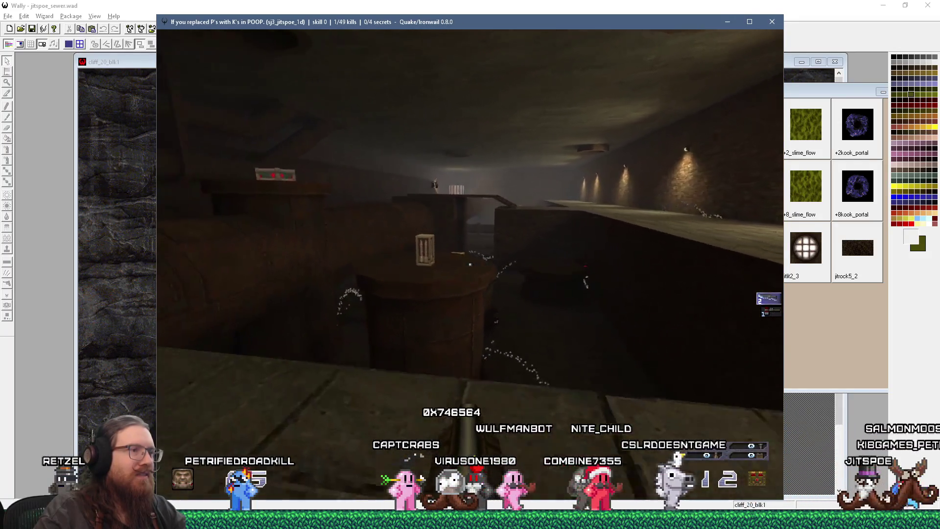
{"action": "key", "text": "w"}
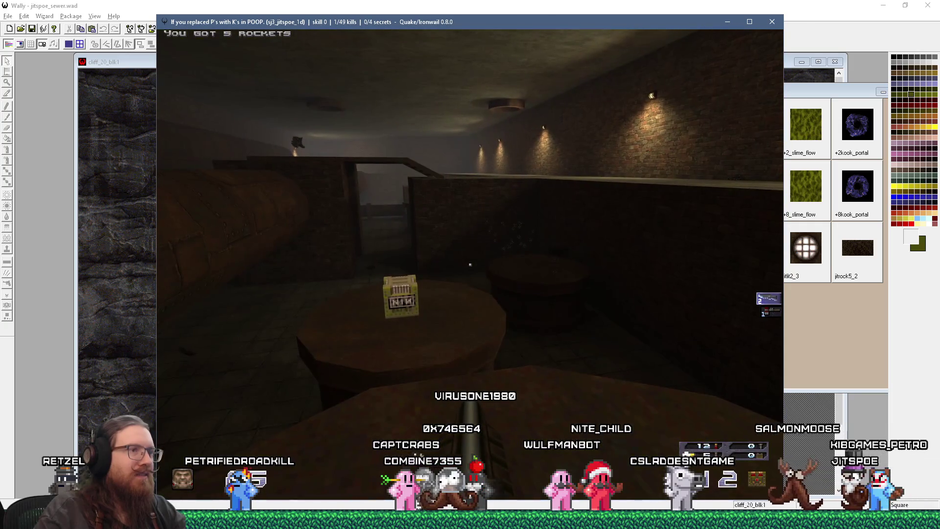
{"action": "key", "text": "w"}
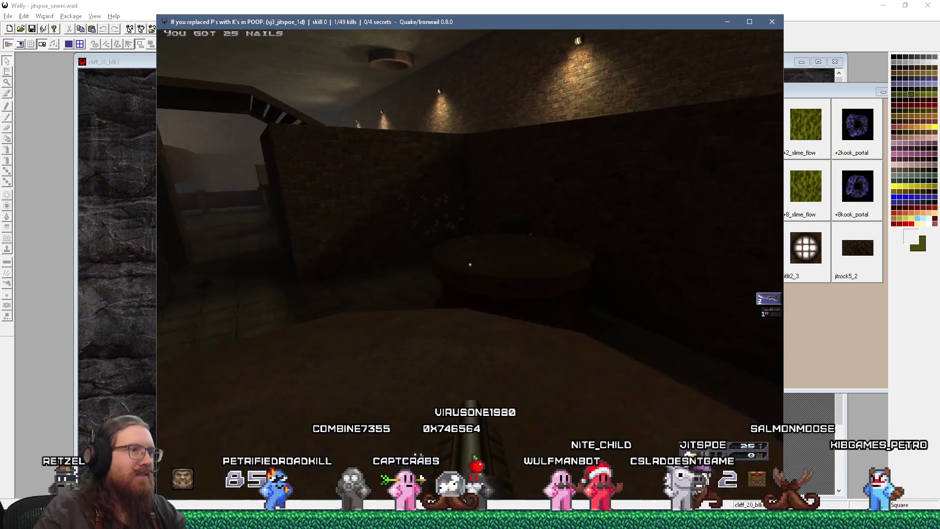
{"action": "key", "text": "w"}
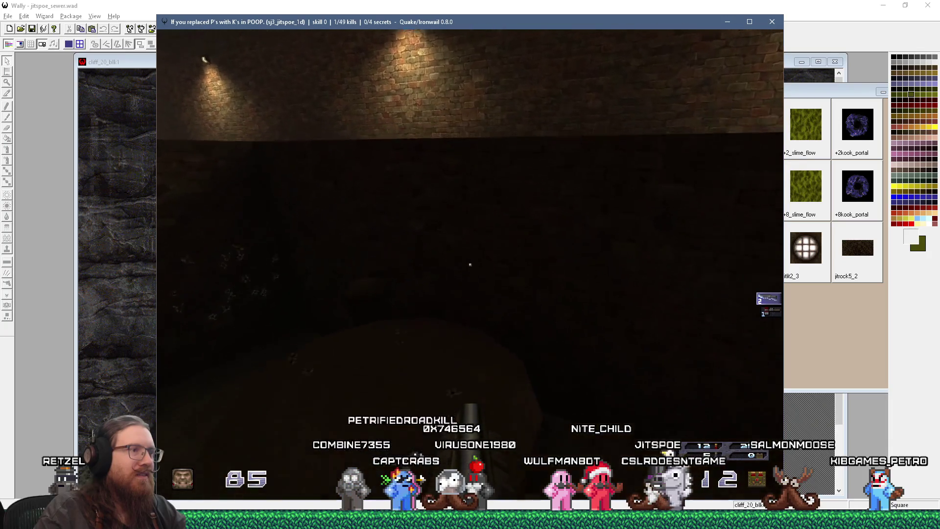
{"action": "key", "text": "w"}
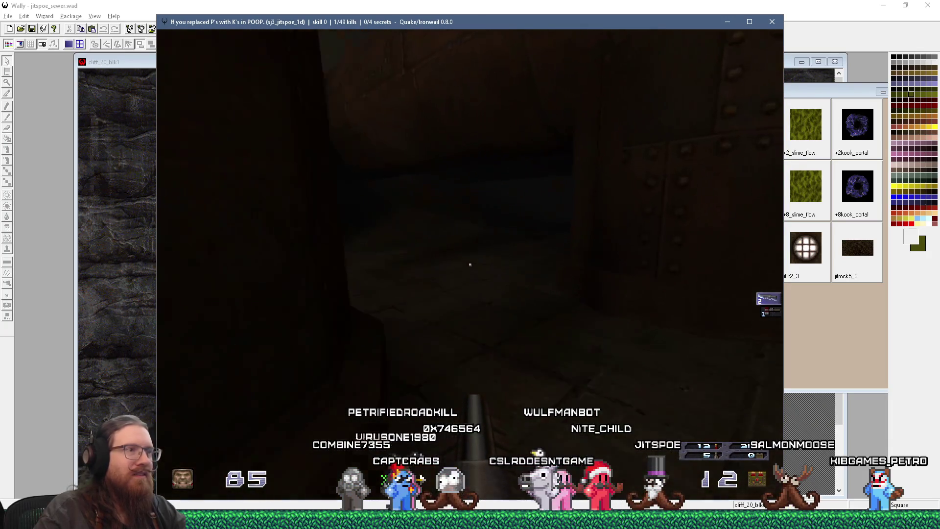
{"action": "key", "text": "w"}
{"action": "key", "text": "w"}
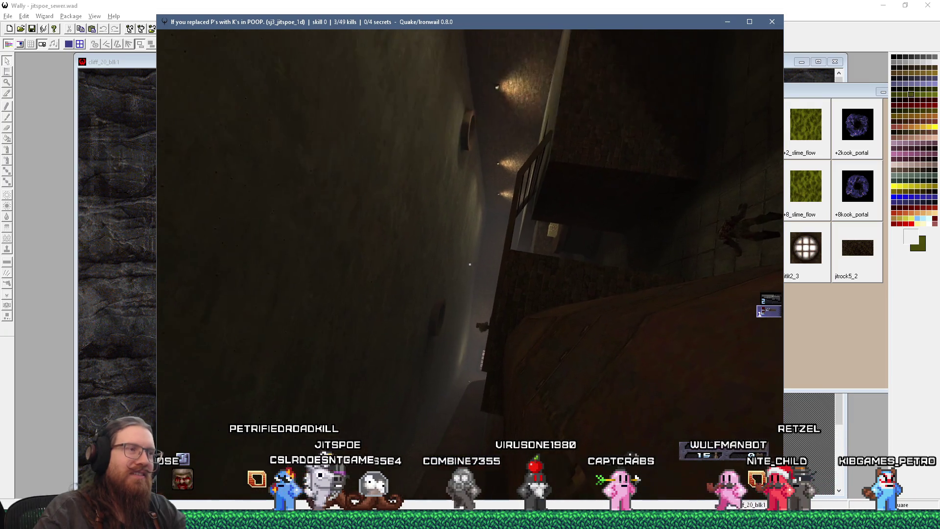
Quit the game with the console command quit
{"action": "key", "text": "grave"}
{"action": "type", "text": "quit"}
{"action": "key", "text": "Return"}
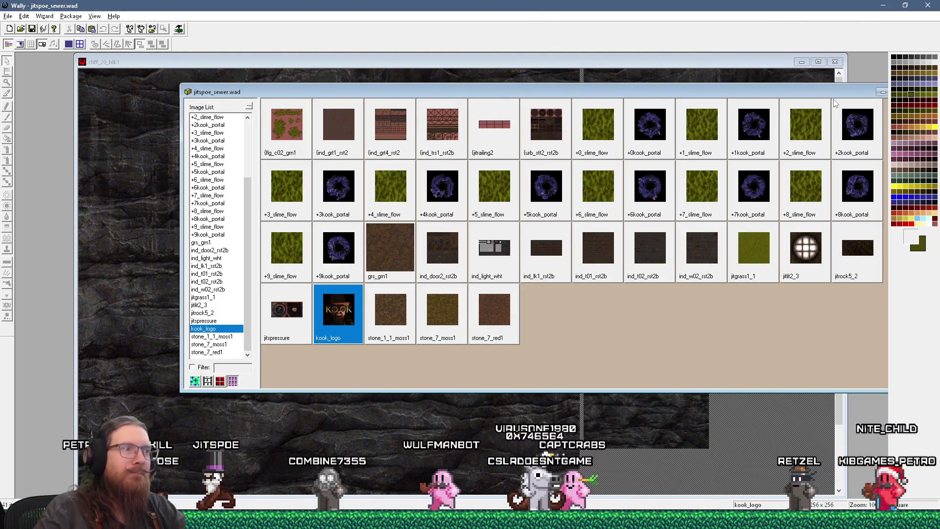
Back in TrenchBroom with Compile closed, fly to the cage light and select it
{"action": "key", "text": "alt+Tab"}
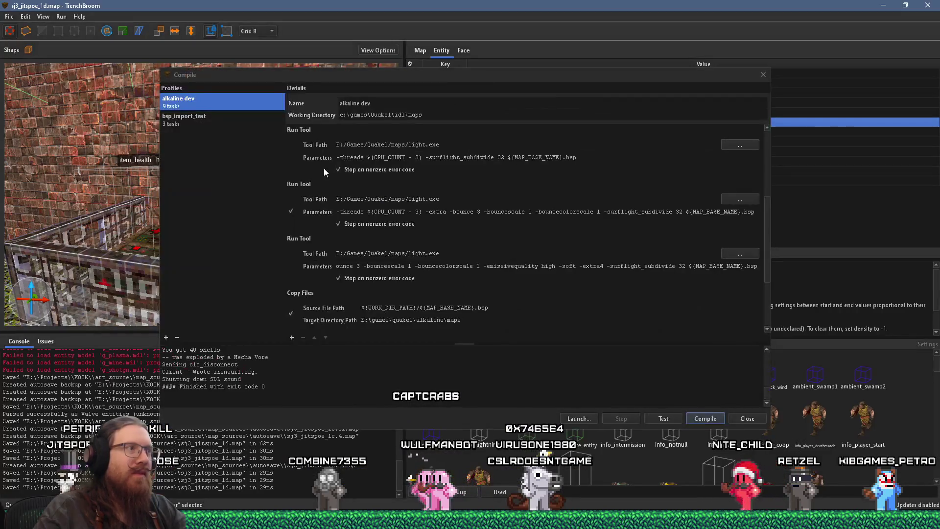
{"action": "left_click", "coordinate": [762, 74]}
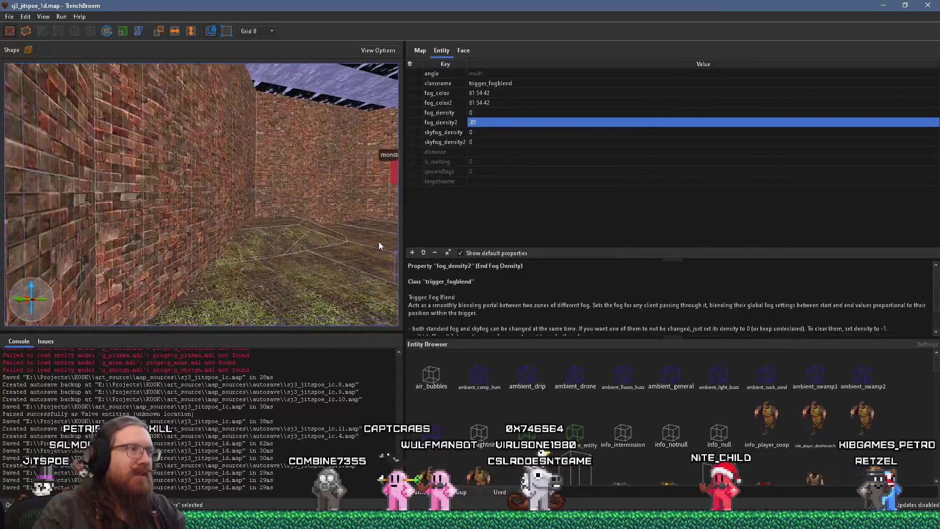
{"action": "key", "text": "w"}
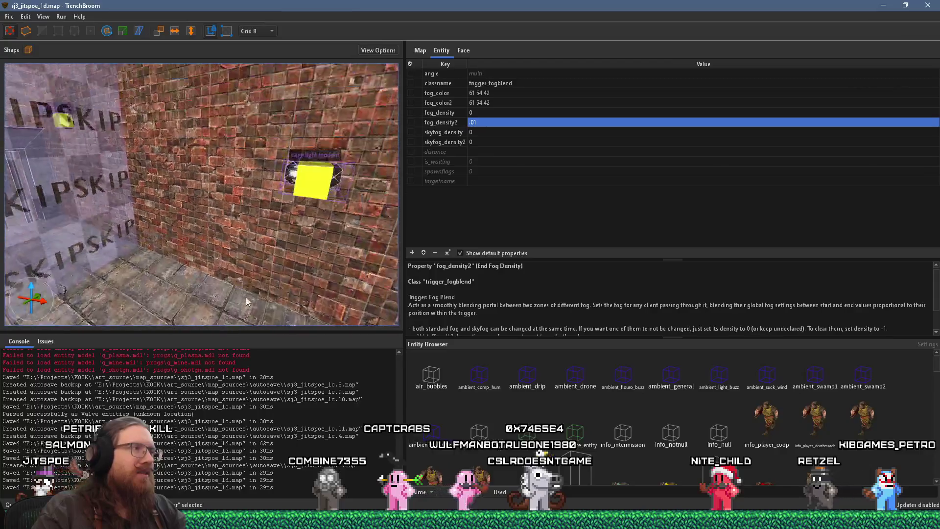
{"action": "key", "text": "w"}
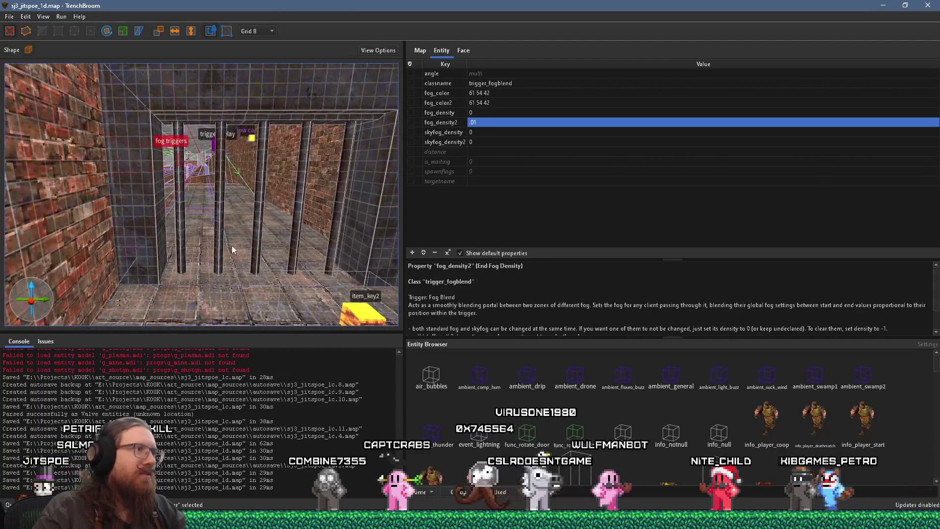
{"action": "key", "text": "w"}
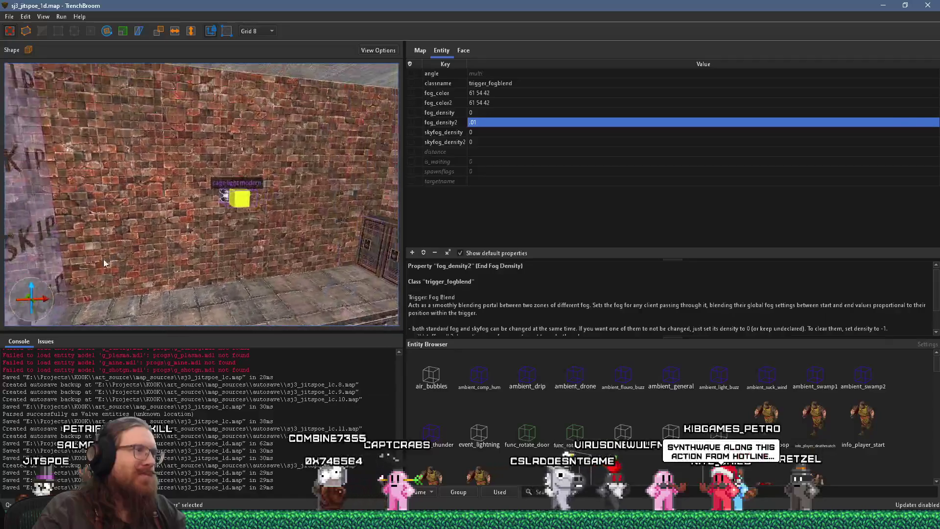
{"action": "left_click", "coordinate": [218, 226]}
Set the grid to 128 and pull the cage light away from the wall
{"action": "scroll", "coordinate": [219, 212], "scroll_direction": "down", "scroll_amount": 5}
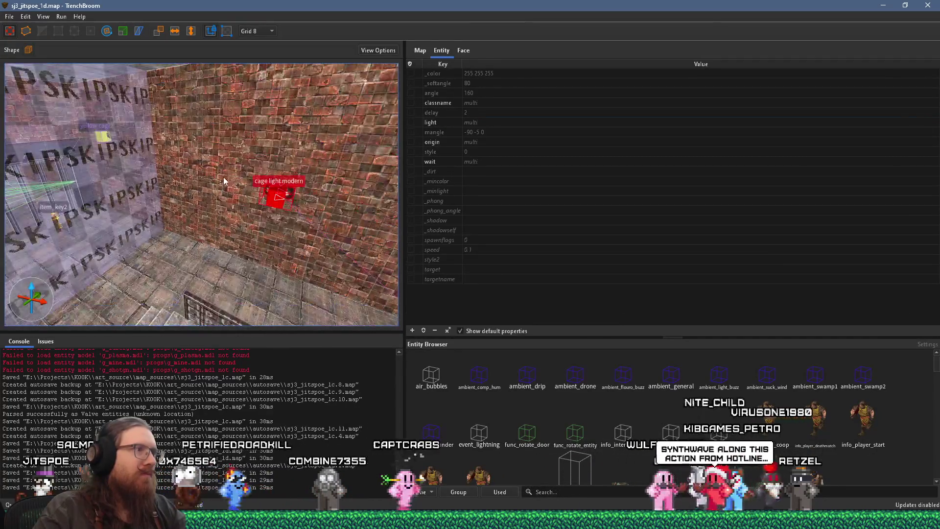
{"action": "left_click", "coordinate": [257, 31]}
{"action": "left_click", "coordinate": [259, 109]}
{"action": "key", "text": "w"}
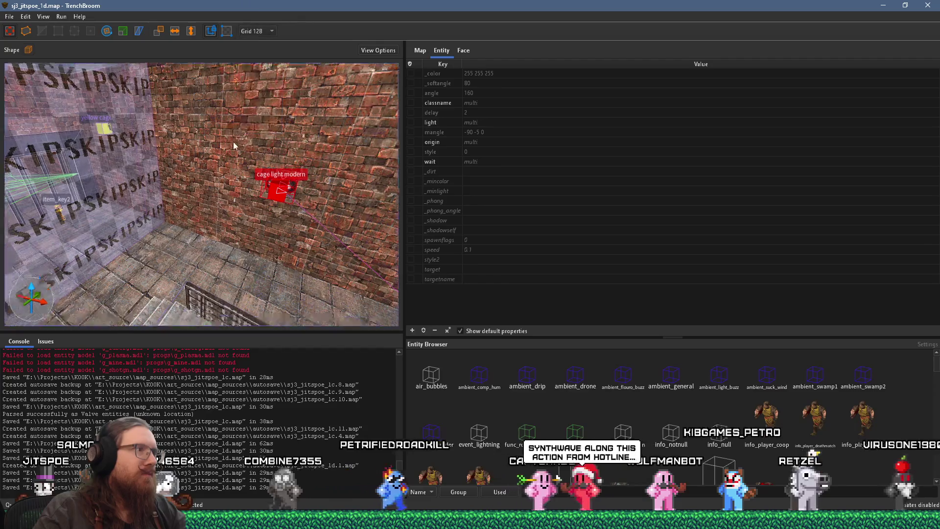
{"action": "mouse_move", "coordinate": [326, 185]}
{"action": "left_mouse_down"}
{"action": "mouse_move", "coordinate": [325, 198]}
{"action": "mouse_move", "coordinate": [312, 160]}
{"action": "left_mouse_up"}
Move the cage light to a new spot near the lettered sign
{"action": "scroll", "coordinate": [313, 160], "scroll_direction": "down", "scroll_amount": 3}
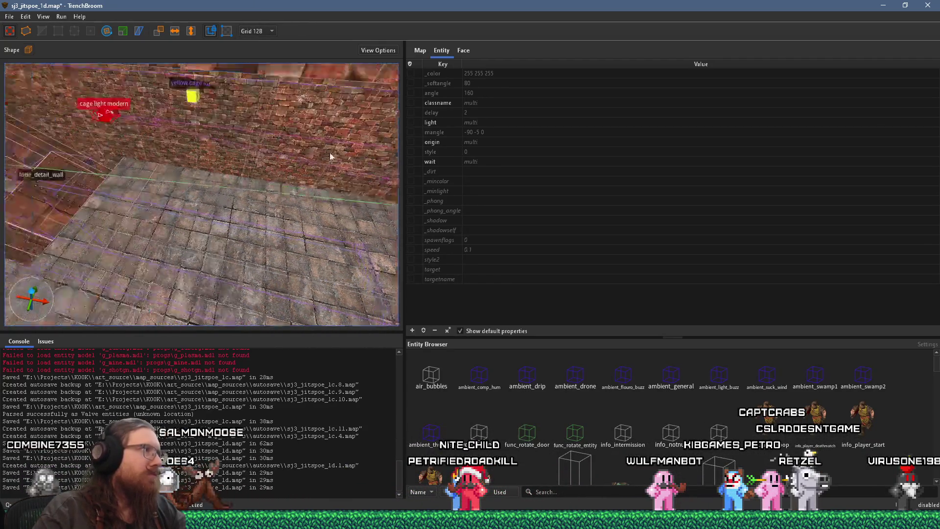
{"action": "left_click_drag", "start_coordinate": [243, 167], "coordinate": [295, 159]}
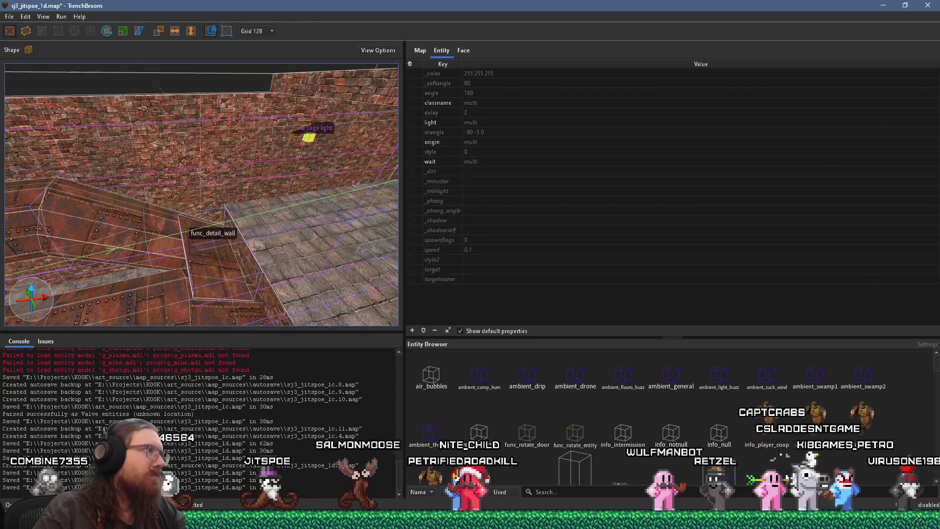
{"action": "mouse_move", "coordinate": [166, 201]}
{"action": "left_mouse_down"}
{"action": "mouse_move", "coordinate": [78, 189]}
{"action": "mouse_move", "coordinate": [298, 246]}
{"action": "left_mouse_up"}
{"action": "mouse_move", "coordinate": [370, 236]}
{"action": "left_mouse_down"}
{"action": "mouse_move", "coordinate": [146, 172]}
{"action": "mouse_move", "coordinate": [81, 168]}
{"action": "mouse_move", "coordinate": [240, 200]}
{"action": "mouse_move", "coordinate": [175, 187]}
{"action": "mouse_move", "coordinate": [289, 157]}
{"action": "mouse_move", "coordinate": [289, 180]}
{"action": "mouse_move", "coordinate": [106, 210]}
{"action": "mouse_move", "coordinate": [206, 186]}
{"action": "mouse_move", "coordinate": [207, 169]}
{"action": "mouse_move", "coordinate": [283, 157]}
{"action": "left_mouse_up"}
{"action": "left_click_drag", "start_coordinate": [227, 190], "coordinate": [226, 191]}
{"action": "left_click_drag", "start_coordinate": [245, 157], "coordinate": [256, 256]}
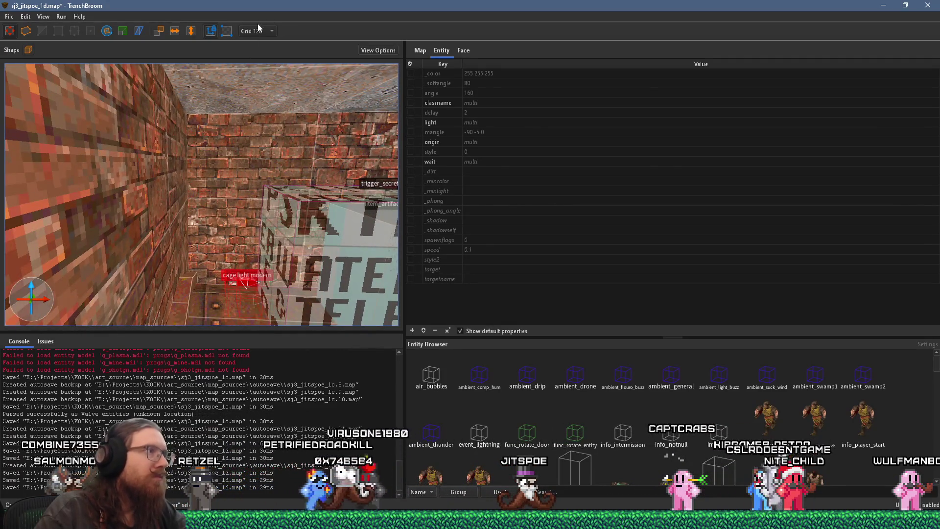
Raise the cage light up the wall on a 32-unit grid
{"action": "left_click", "coordinate": [257, 31]}
{"action": "left_click", "coordinate": [251, 100]}
{"action": "mouse_move", "coordinate": [262, 279]}
{"action": "left_mouse_down"}
{"action": "mouse_move", "coordinate": [254, 203]}
{"action": "mouse_move", "coordinate": [269, 238]}
{"action": "mouse_move", "coordinate": [251, 264]}
{"action": "mouse_move", "coordinate": [168, 265]}
{"action": "mouse_move", "coordinate": [256, 254]}
{"action": "left_mouse_up"}
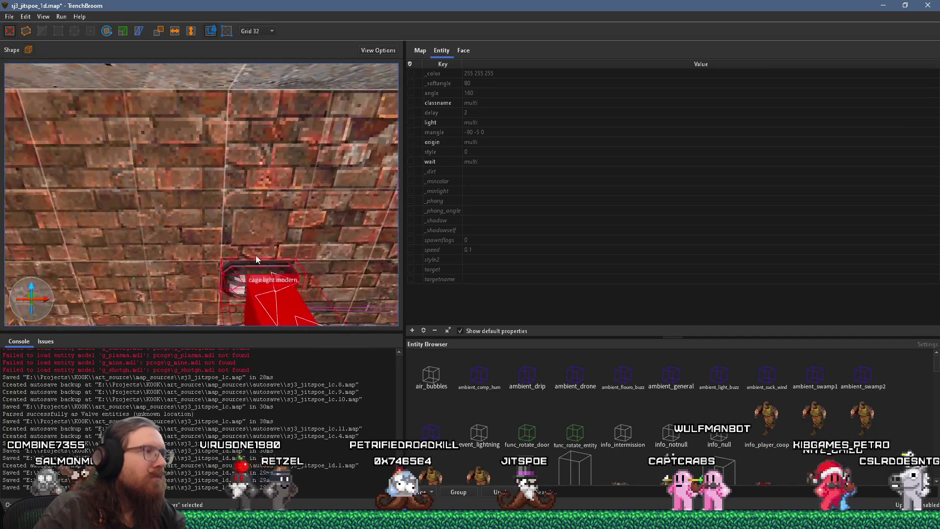
Switch the grid to 16, check the light's placement, and deselect it
{"action": "left_click", "coordinate": [257, 31]}
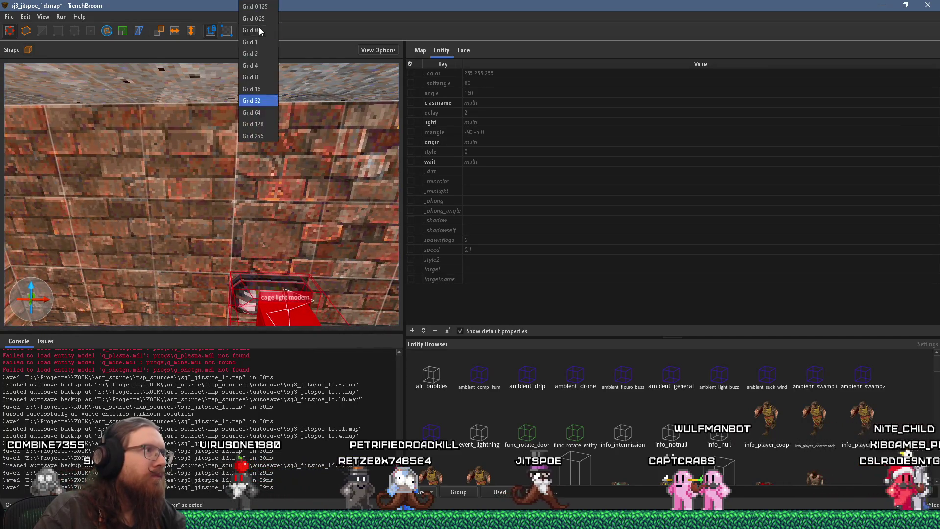
{"action": "left_click", "coordinate": [264, 88]}
{"action": "scroll", "coordinate": [275, 167], "scroll_direction": "down", "scroll_amount": 5}
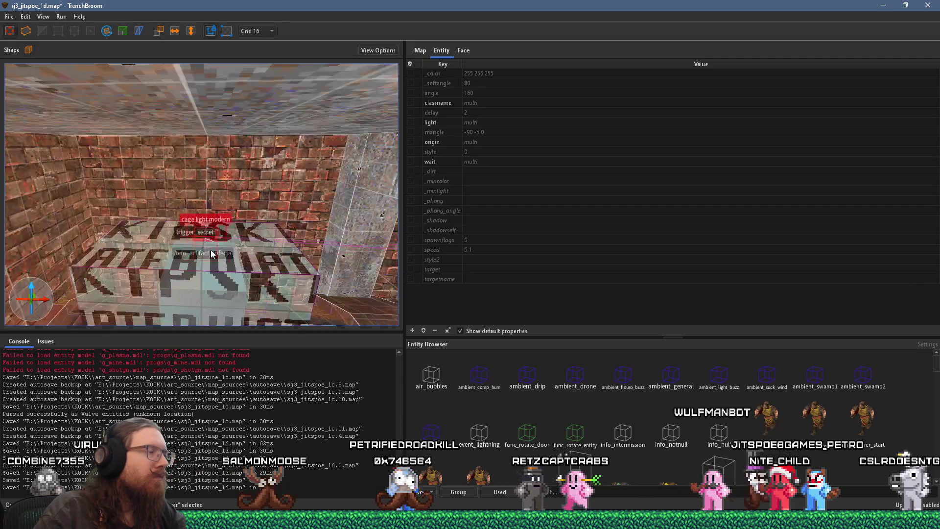
{"action": "scroll", "coordinate": [220, 174], "scroll_direction": "up", "scroll_amount": 3}
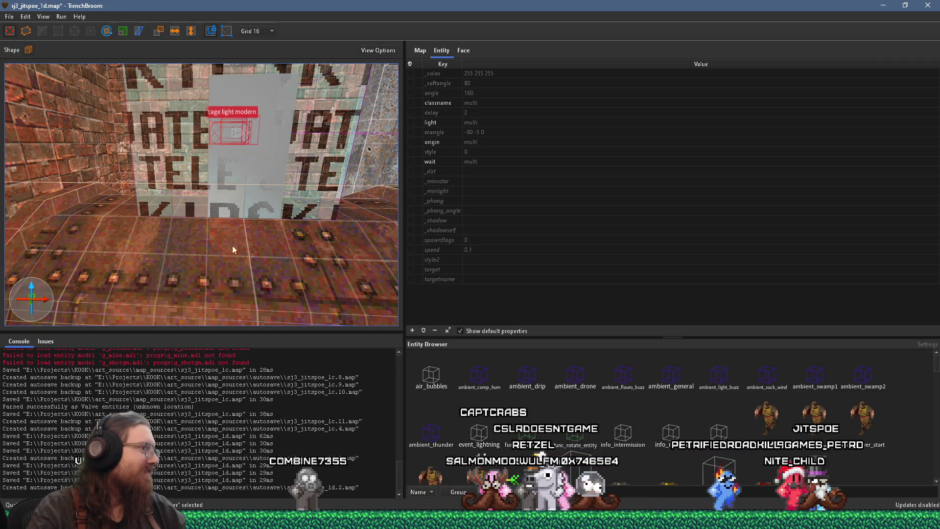
{"action": "left_click_drag", "start_coordinate": [199, 231], "coordinate": [199, 213]}
{"action": "mouse_move", "coordinate": [270, 234]}
{"action": "left_mouse_down"}
{"action": "mouse_move", "coordinate": [325, 264]}
{"action": "mouse_move", "coordinate": [298, 233]}
{"action": "mouse_move", "coordinate": [311, 227]}
{"action": "mouse_move", "coordinate": [57, 177]}
{"action": "mouse_move", "coordinate": [186, 237]}
{"action": "mouse_move", "coordinate": [101, 233]}
{"action": "mouse_move", "coordinate": [89, 116]}
{"action": "mouse_move", "coordinate": [11, 80]}
{"action": "mouse_move", "coordinate": [52, 78]}
{"action": "mouse_move", "coordinate": [59, 99]}
{"action": "mouse_move", "coordinate": [105, 122]}
{"action": "mouse_move", "coordinate": [134, 114]}
{"action": "mouse_move", "coordinate": [169, 144]}
{"action": "mouse_move", "coordinate": [99, 107]}
{"action": "mouse_move", "coordinate": [126, 99]}
{"action": "mouse_move", "coordinate": [134, 137]}
{"action": "mouse_move", "coordinate": [76, 125]}
{"action": "mouse_move", "coordinate": [118, 107]}
{"action": "mouse_move", "coordinate": [140, 177]}
{"action": "mouse_move", "coordinate": [184, 184]}
{"action": "left_mouse_up"}
{"action": "key", "text": "Escape"}
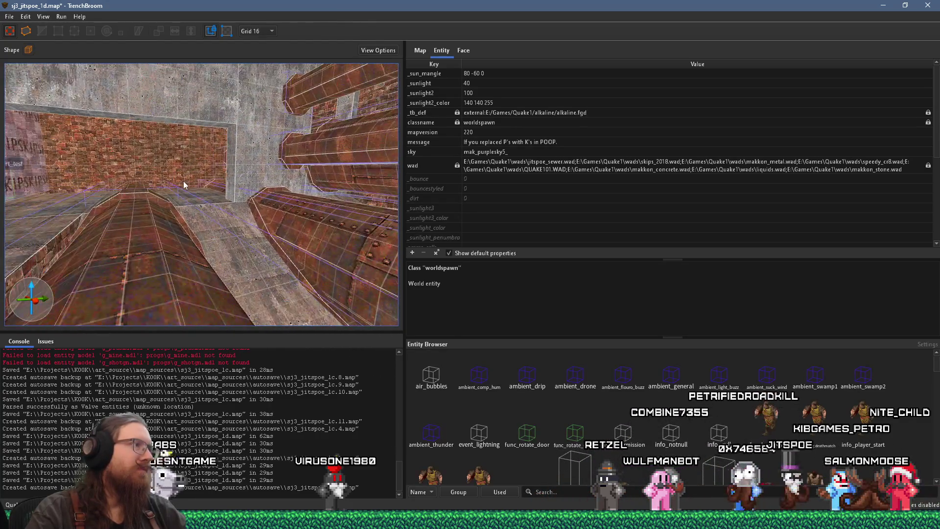
Inspect the rusted ledge brush by the brick wall and pillar up close
{"action": "mouse_move", "coordinate": [241, 186]}
{"action": "left_mouse_down"}
{"action": "mouse_move", "coordinate": [260, 183]}
{"action": "mouse_move", "coordinate": [175, 181]}
{"action": "mouse_move", "coordinate": [218, 175]}
{"action": "mouse_move", "coordinate": [103, 160]}
{"action": "mouse_move", "coordinate": [97, 134]}
{"action": "mouse_move", "coordinate": [147, 157]}
{"action": "mouse_move", "coordinate": [331, 165]}
{"action": "mouse_move", "coordinate": [278, 180]}
{"action": "mouse_move", "coordinate": [312, 175]}
{"action": "left_mouse_up"}
{"action": "left_click", "coordinate": [261, 226]}
{"action": "left_click_drag", "start_coordinate": [262, 229], "coordinate": [218, 219]}
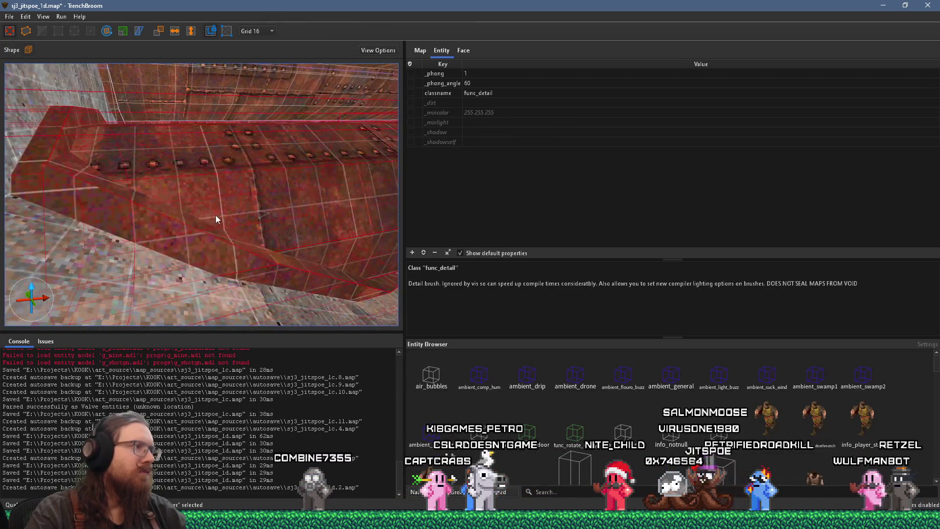
{"action": "key", "text": "Escape"}
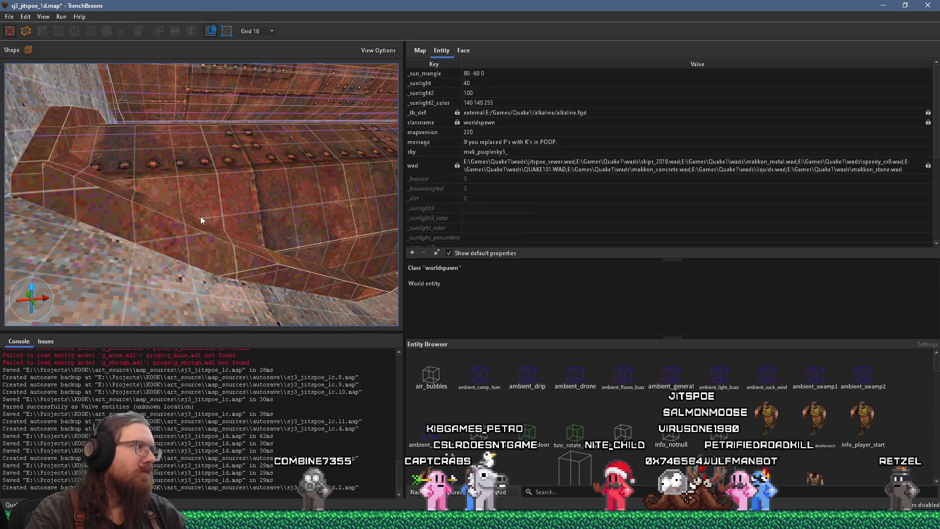
{"action": "left_click", "coordinate": [181, 229]}
{"action": "left_click_drag", "start_coordinate": [143, 229], "coordinate": [192, 238]}
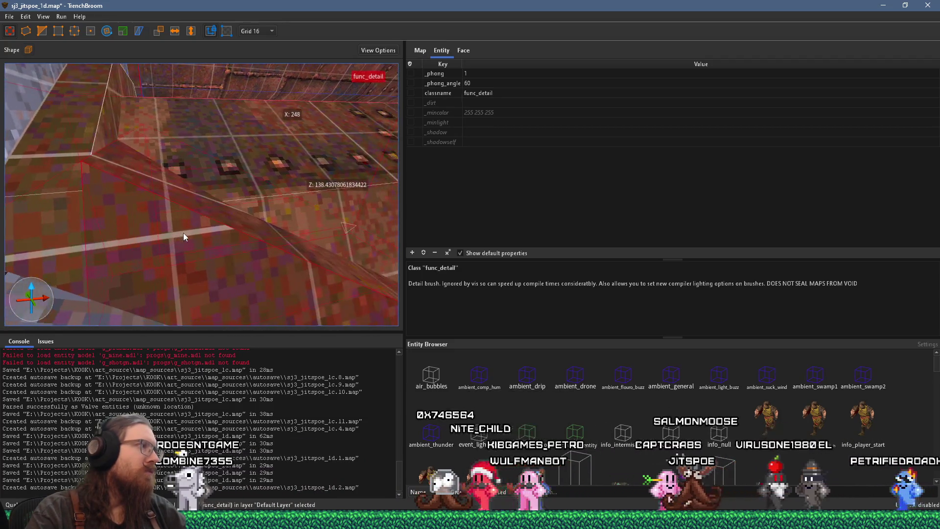
Set the grid to 1 unit and lower the top of the func_detail brush slightly
{"action": "left_click", "coordinate": [257, 31]}
{"action": "left_click", "coordinate": [252, 42]}
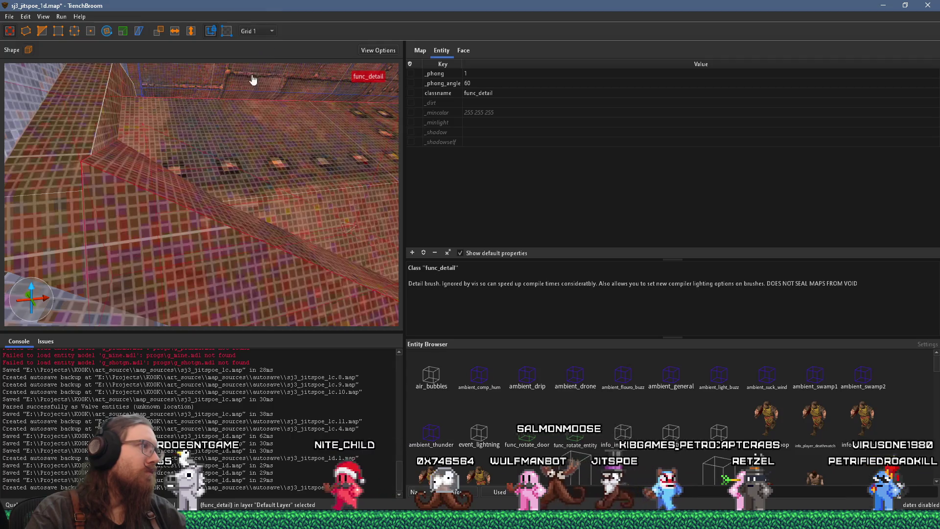
{"action": "left_click_drag", "start_coordinate": [169, 180], "coordinate": [165, 203]}
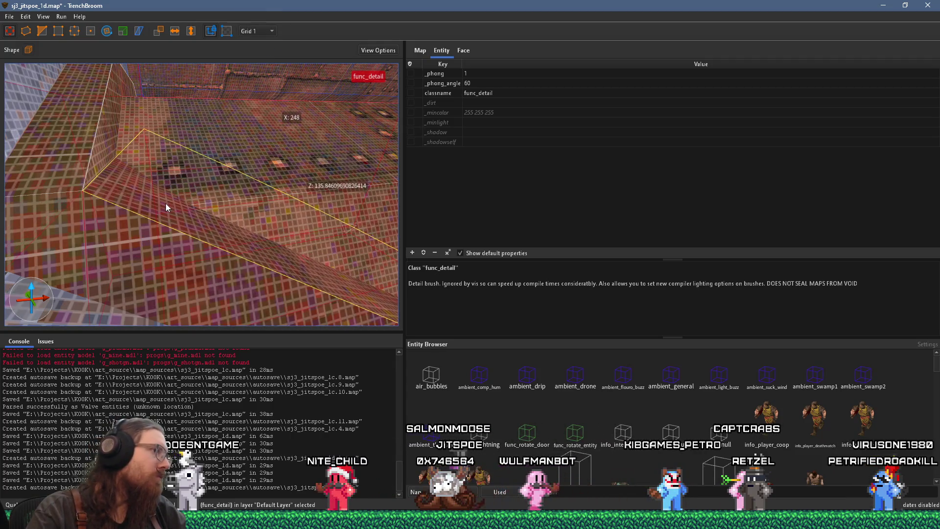
{"action": "scroll", "coordinate": [160, 196], "scroll_direction": "up", "scroll_amount": 3}
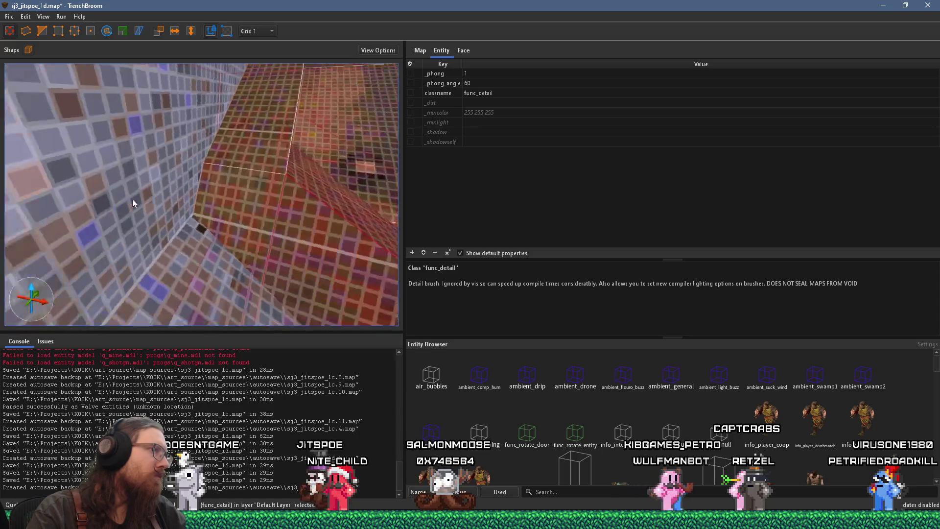
{"action": "scroll", "coordinate": [103, 186], "scroll_direction": "down", "scroll_amount": 6}
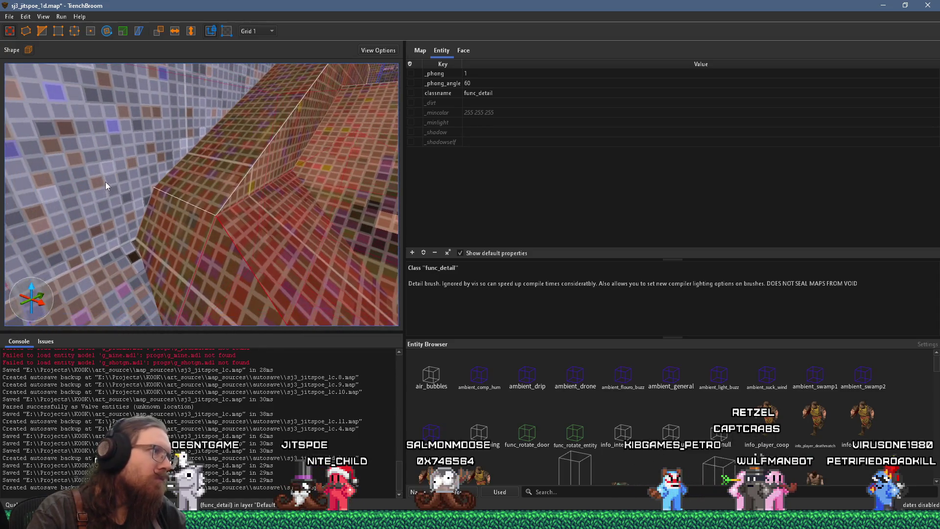
{"action": "scroll", "coordinate": [137, 171], "scroll_direction": "up", "scroll_amount": 5}
{"action": "scroll", "coordinate": [139, 179], "scroll_direction": "up", "scroll_amount": 3}
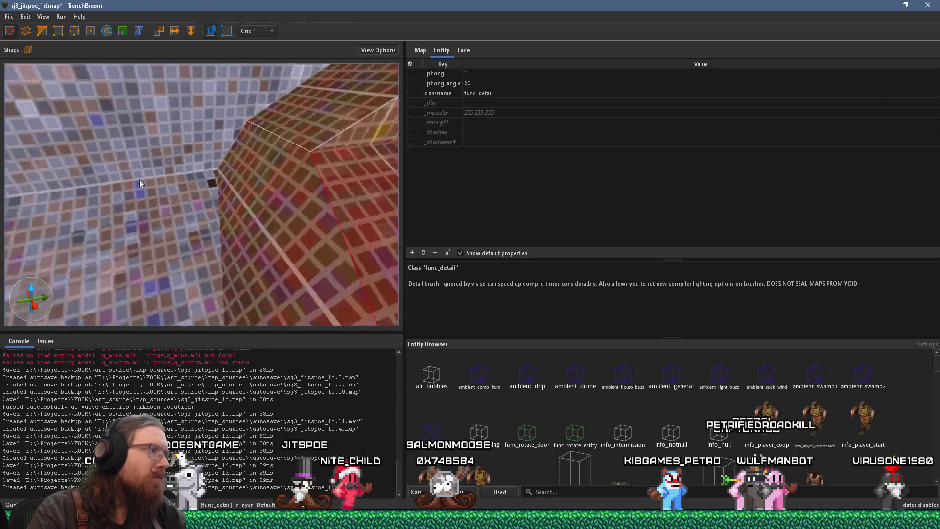
{"action": "scroll", "coordinate": [146, 176], "scroll_direction": "down", "scroll_amount": 5}
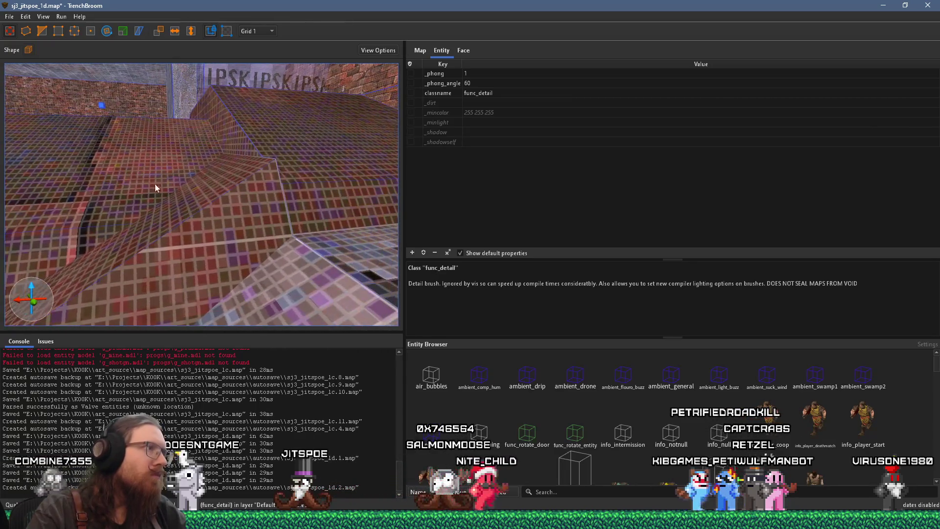
Check which entity the stair brushes belong to by selecting the func_detail brush
{"action": "key", "text": "Escape"}
{"action": "left_click", "coordinate": [213, 198]}
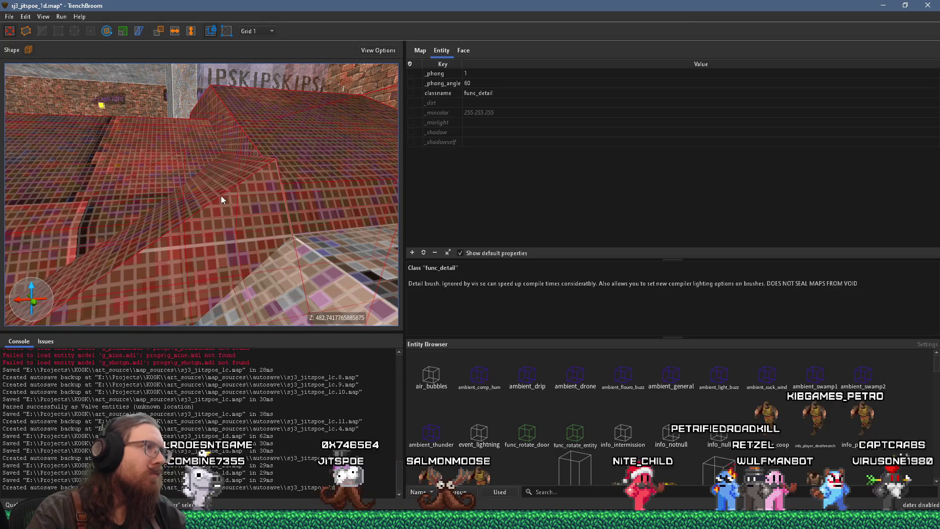
{"action": "key", "text": "Escape"}
{"action": "left_click", "coordinate": [226, 184]}
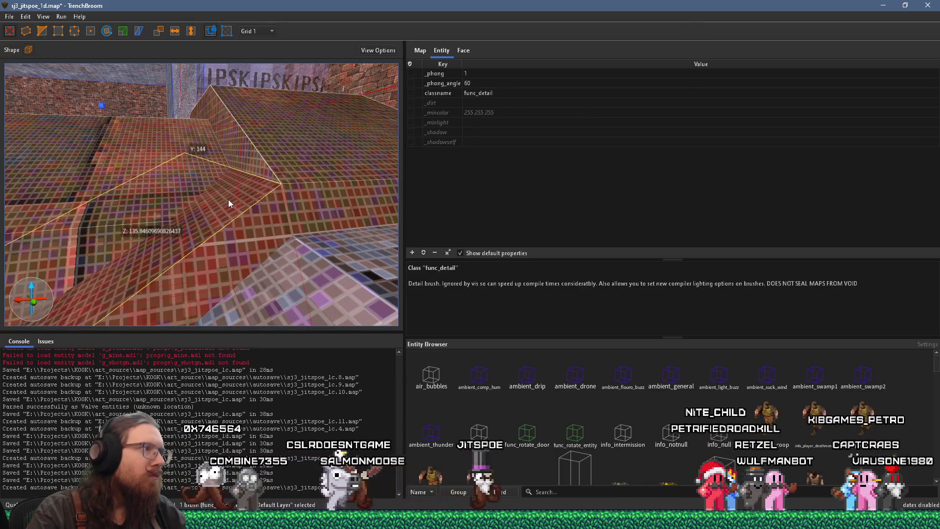
{"action": "scroll", "coordinate": [225, 199], "scroll_direction": "up", "scroll_amount": 5}
{"action": "key", "text": "Escape"}
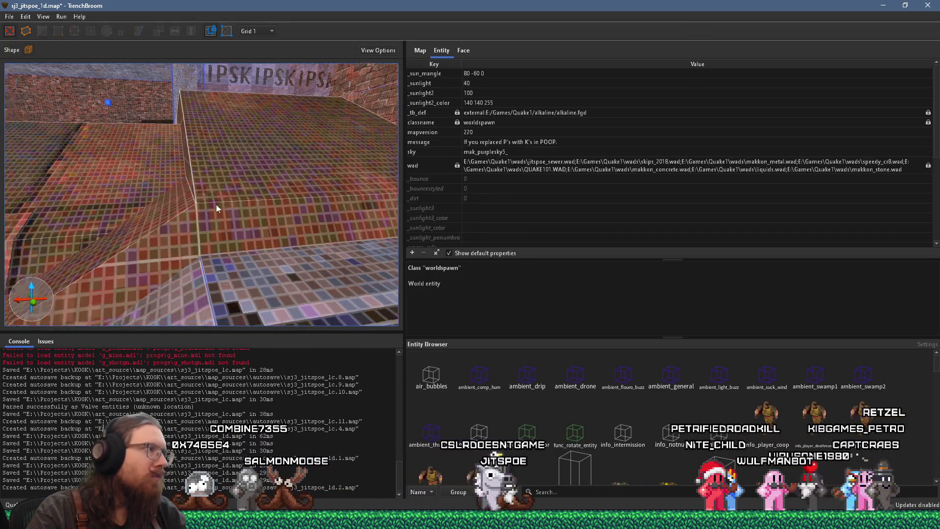
{"action": "scroll", "coordinate": [169, 210], "scroll_direction": "down", "scroll_amount": 5}
{"action": "scroll", "coordinate": [257, 197], "scroll_direction": "down", "scroll_amount": 5}
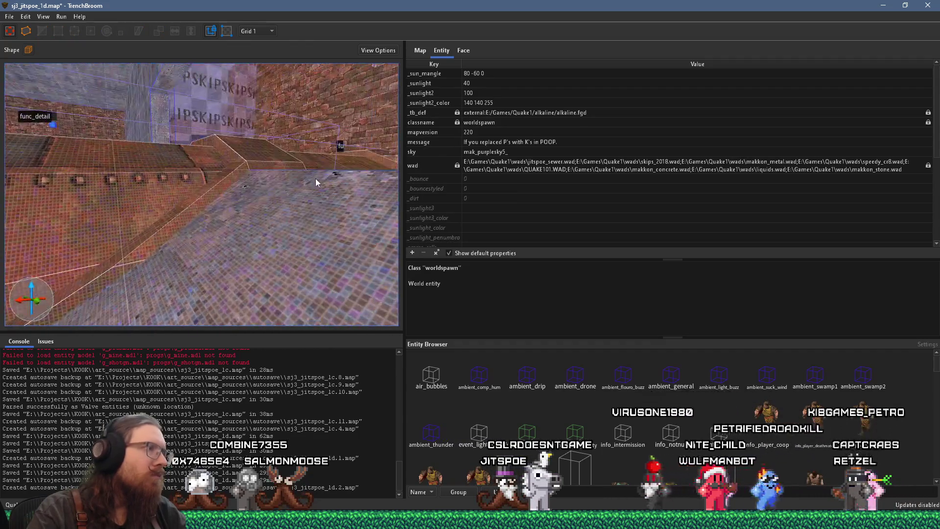
{"action": "scroll", "coordinate": [308, 221], "scroll_direction": "up", "scroll_amount": 10}
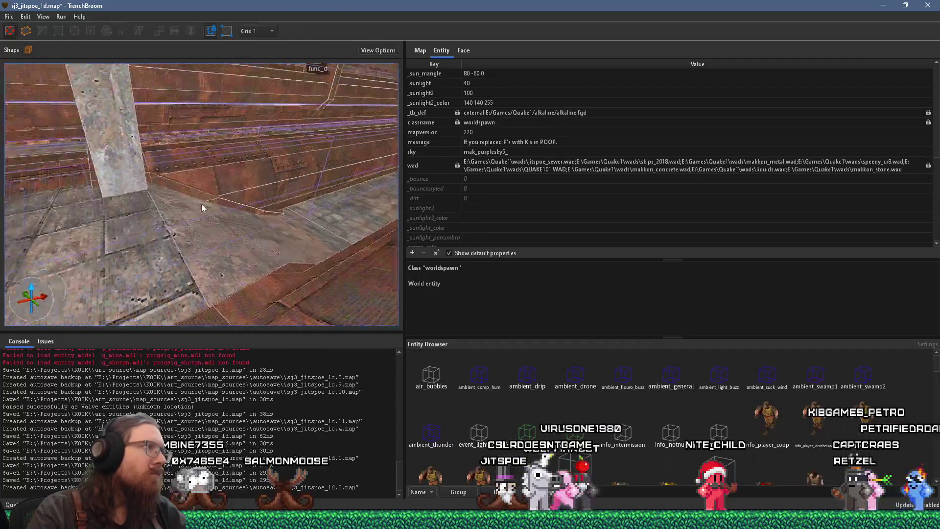
{"action": "scroll", "coordinate": [82, 202], "scroll_direction": "down", "scroll_amount": 5}
Save the map and select the monster_floyd standing on the pillar
{"action": "left_click", "coordinate": [10, 16]}
{"action": "left_click", "coordinate": [29, 64]}
{"action": "scroll", "coordinate": [212, 139], "scroll_direction": "down", "scroll_amount": 5}
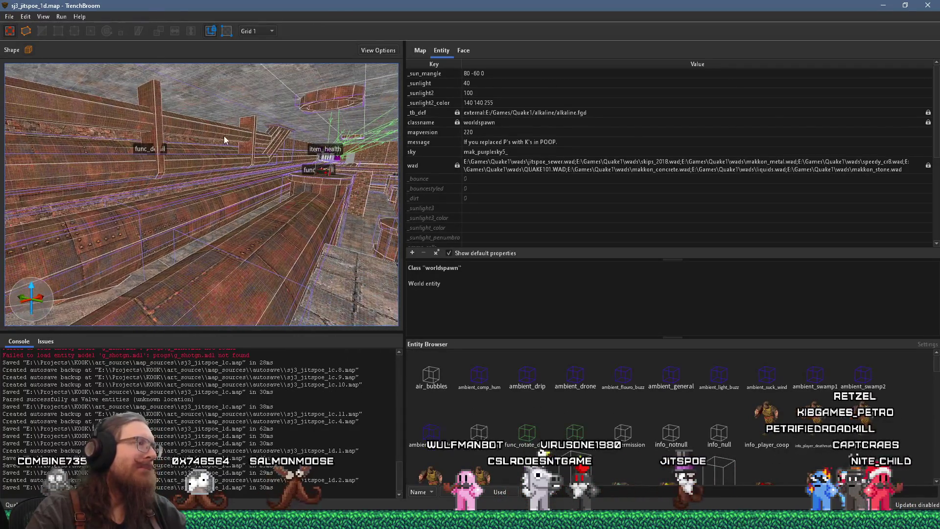
{"action": "scroll", "coordinate": [224, 140], "scroll_direction": "down", "scroll_amount": 10}
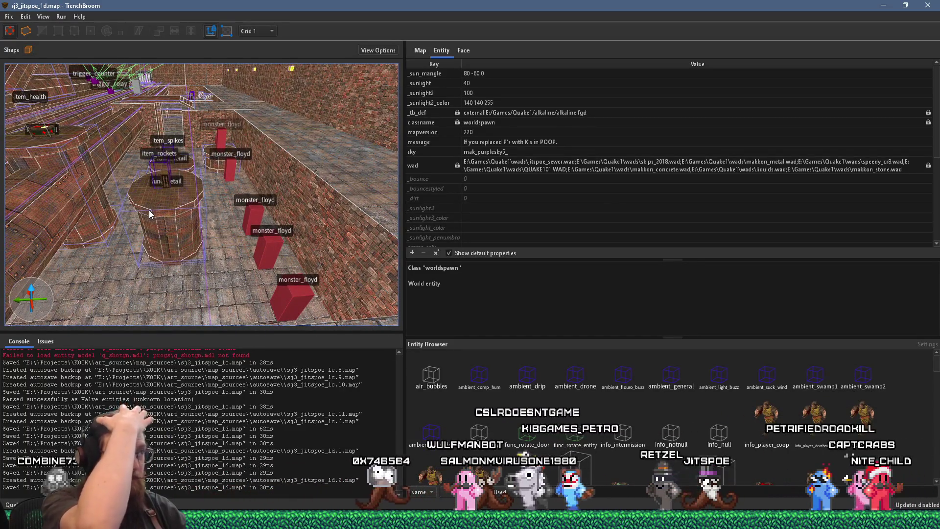
{"action": "scroll", "coordinate": [149, 210], "scroll_direction": "up", "scroll_amount": 8}
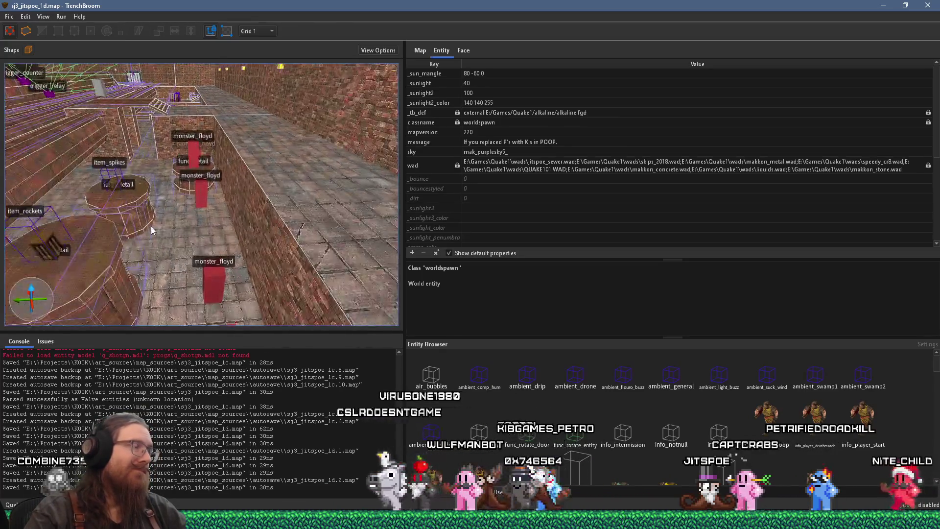
{"action": "scroll", "coordinate": [160, 224], "scroll_direction": "down", "scroll_amount": 10}
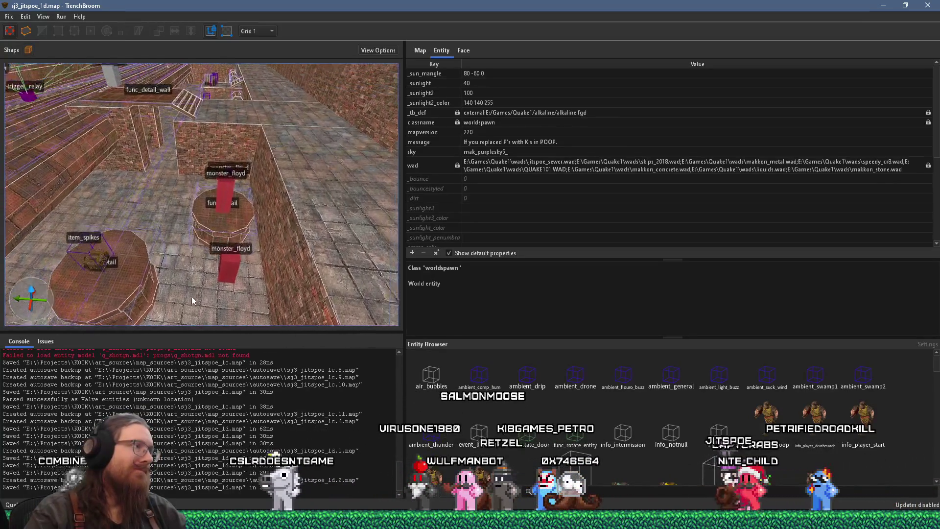
{"action": "scroll", "coordinate": [185, 372], "scroll_direction": "up", "scroll_amount": 4}
{"action": "scroll", "coordinate": [184, 320], "scroll_direction": "up", "scroll_amount": 5}
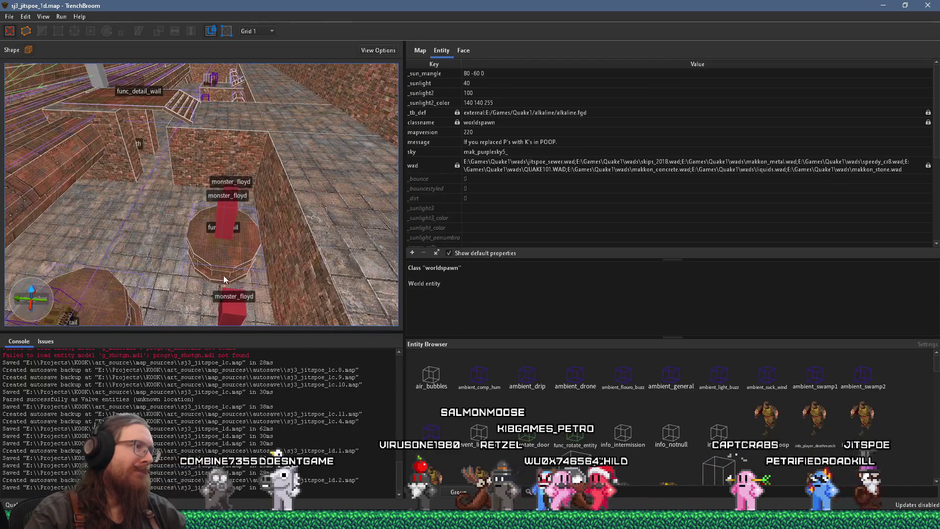
{"action": "scroll", "coordinate": [177, 268], "scroll_direction": "up", "scroll_amount": 5}
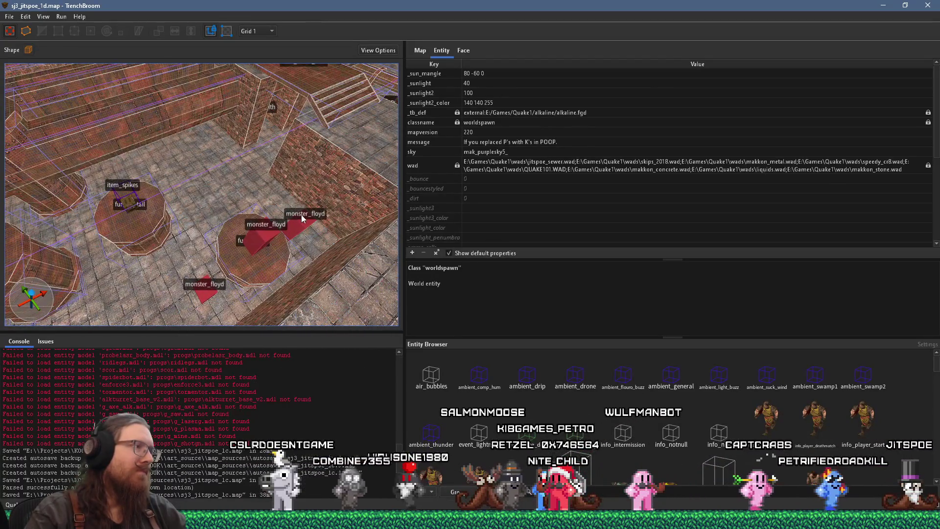
{"action": "left_click", "coordinate": [304, 218]}
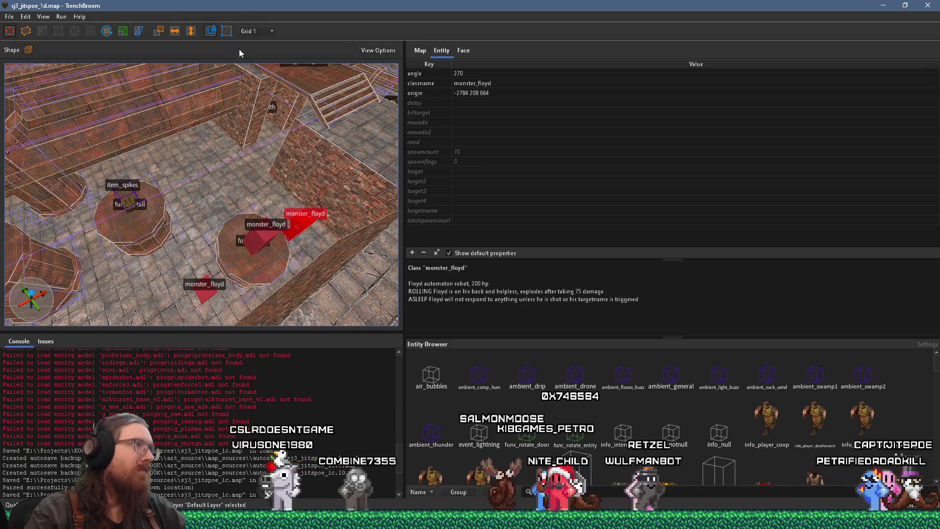
Switch the grid to 16 and shift the monster_floyd one grid step on its pedestal, then deselect it
{"action": "left_click", "coordinate": [257, 31]}
{"action": "left_click", "coordinate": [263, 92]}
{"action": "scroll", "coordinate": [280, 244], "scroll_direction": "down", "scroll_amount": 5}
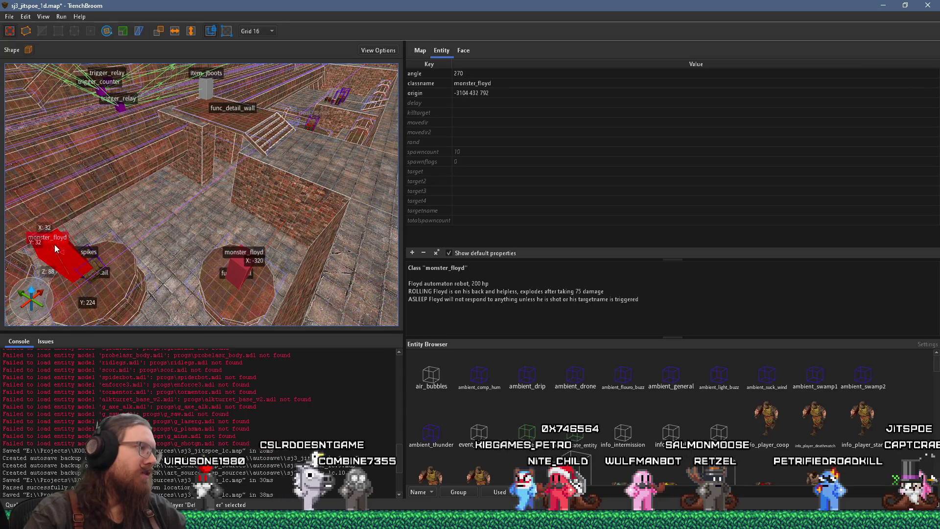
{"action": "scroll", "coordinate": [182, 175], "scroll_direction": "up", "scroll_amount": 5}
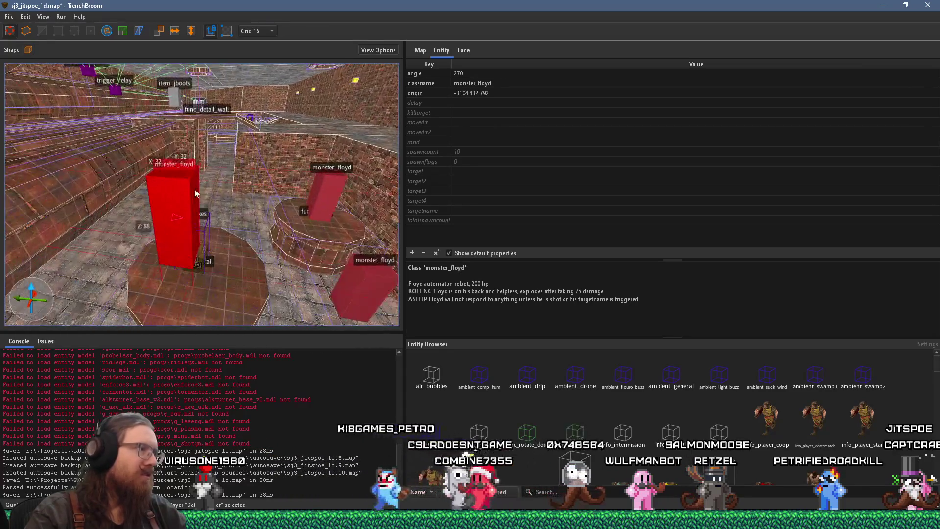
{"action": "scroll", "coordinate": [195, 189], "scroll_direction": "up", "scroll_amount": 2}
{"action": "mouse_move", "coordinate": [241, 169]}
{"action": "left_mouse_down"}
{"action": "mouse_move", "coordinate": [240, 196]}
{"action": "mouse_move", "coordinate": [313, 210]}
{"action": "mouse_move", "coordinate": [294, 223]}
{"action": "mouse_move", "coordinate": [136, 242]}
{"action": "mouse_move", "coordinate": [108, 227]}
{"action": "mouse_move", "coordinate": [165, 230]}
{"action": "mouse_move", "coordinate": [206, 190]}
{"action": "mouse_move", "coordinate": [269, 216]}
{"action": "mouse_move", "coordinate": [273, 191]}
{"action": "mouse_move", "coordinate": [204, 196]}
{"action": "mouse_move", "coordinate": [342, 221]}
{"action": "left_mouse_up"}
{"action": "key", "text": "Escape"}
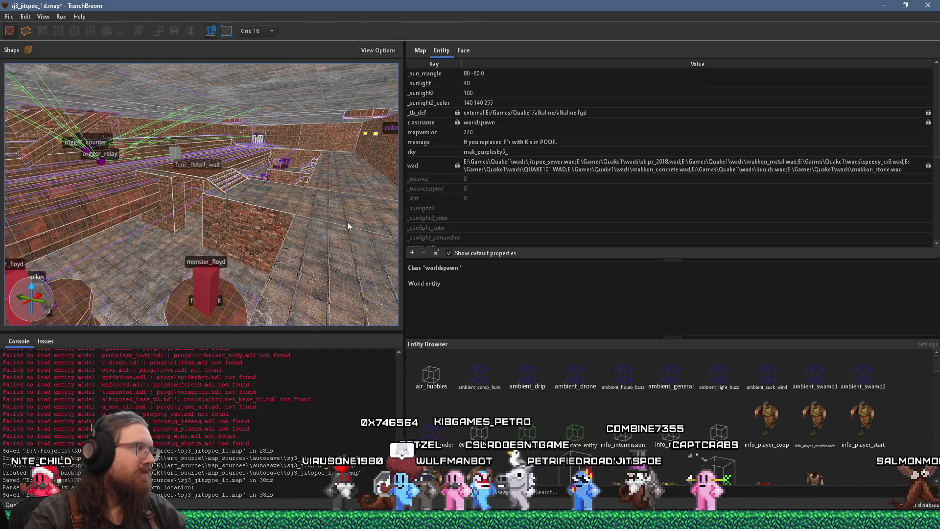
Lower the monster_hell_knight's delay from 2 to 1 and save the map
{"action": "mouse_move", "coordinate": [348, 225]}
{"action": "left_mouse_down"}
{"action": "mouse_move", "coordinate": [249, 233]}
{"action": "mouse_move", "coordinate": [340, 211]}
{"action": "mouse_move", "coordinate": [331, 151]}
{"action": "mouse_move", "coordinate": [299, 148]}
{"action": "mouse_move", "coordinate": [201, 190]}
{"action": "mouse_move", "coordinate": [244, 207]}
{"action": "mouse_move", "coordinate": [227, 176]}
{"action": "mouse_move", "coordinate": [210, 190]}
{"action": "mouse_move", "coordinate": [197, 144]}
{"action": "mouse_move", "coordinate": [204, 192]}
{"action": "mouse_move", "coordinate": [200, 178]}
{"action": "left_mouse_up"}
{"action": "left_click", "coordinate": [201, 180]}
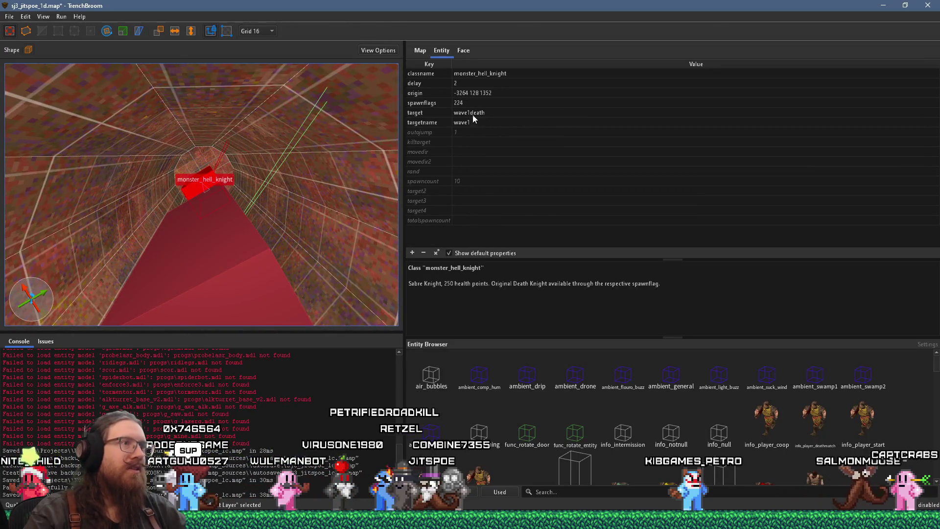
{"action": "left_click", "coordinate": [465, 84]}
{"action": "left_click_drag", "start_coordinate": [230, 206], "coordinate": [239, 219]}
{"action": "left_click", "coordinate": [9, 17]}
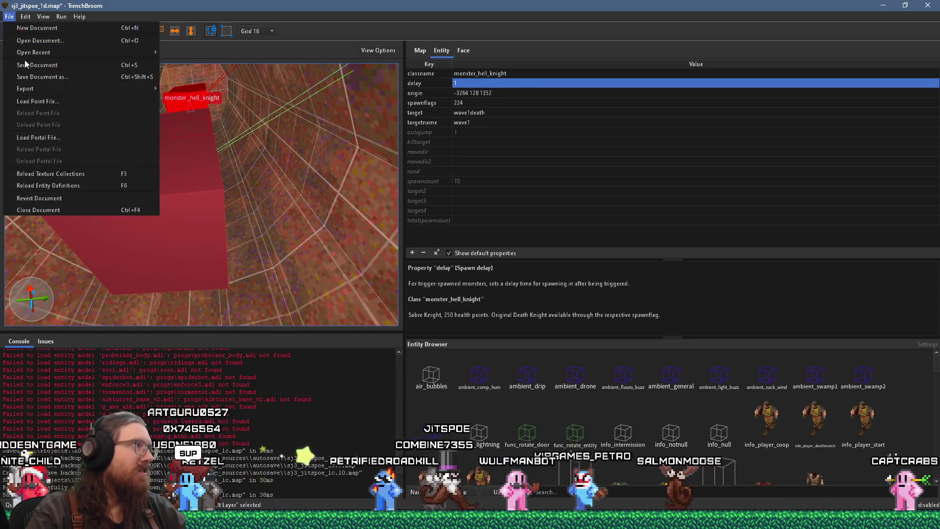
{"action": "left_click", "coordinate": [35, 66]}
Glance at the Wally texture editor, then reload the map's texture collections
{"action": "left_click", "coordinate": [9, 16]}
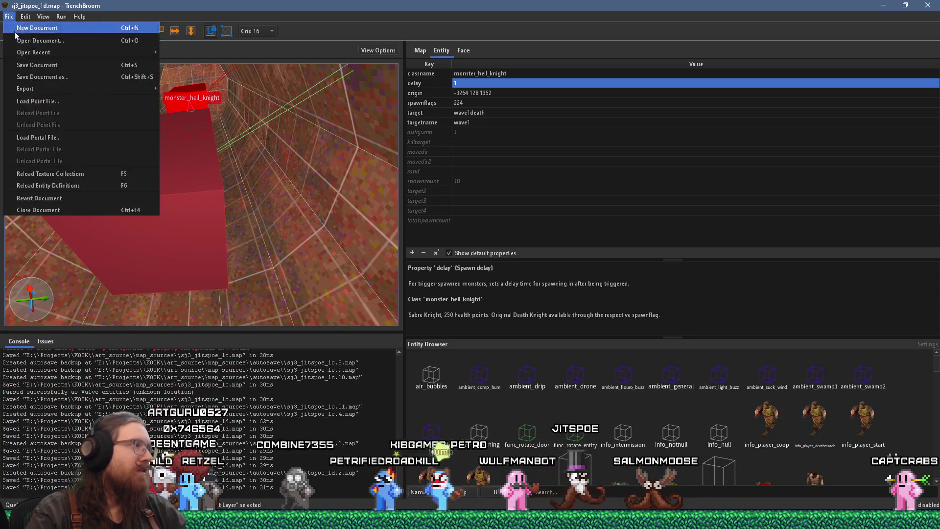
{"action": "key", "text": "alt+Tab"}
{"action": "key", "text": "Tab"}
{"action": "key", "text": "Tab"}
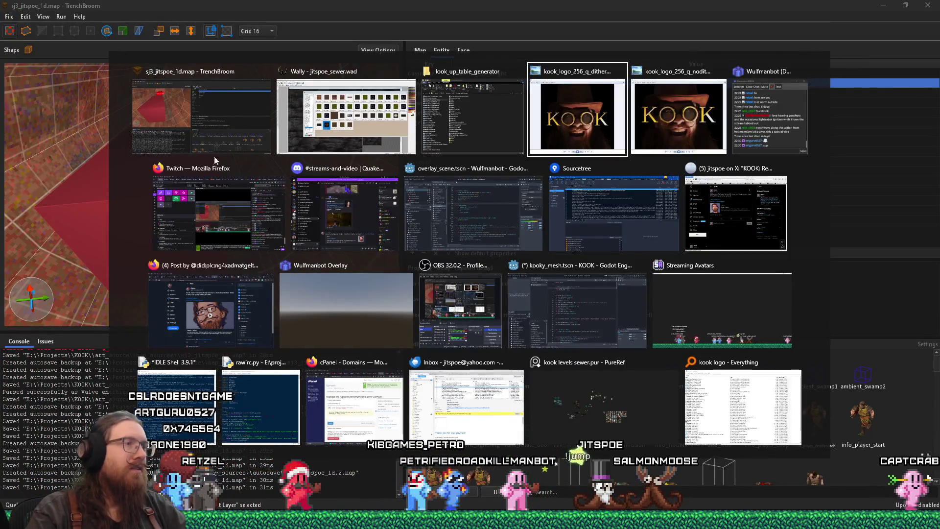
{"action": "left_click", "coordinate": [337, 138]}
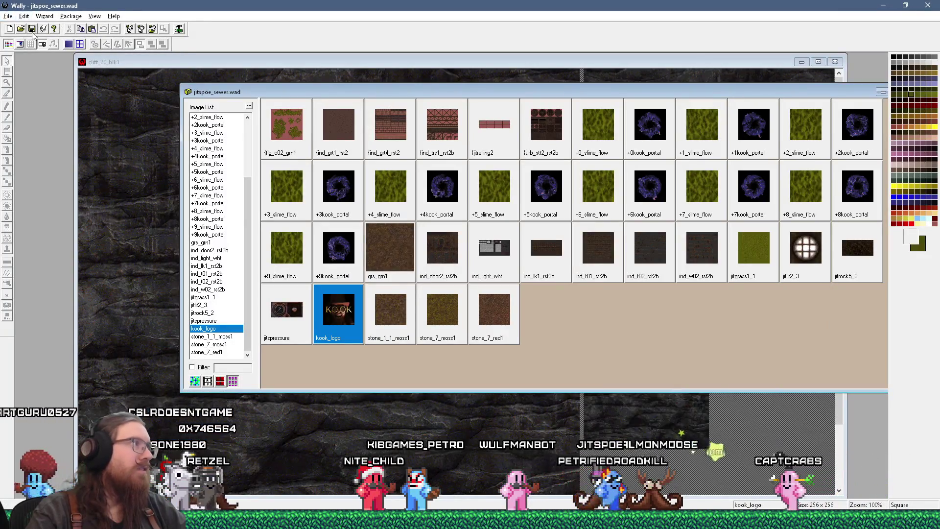
{"action": "key", "text": "alt+Tab"}
{"action": "left_click", "coordinate": [9, 17]}
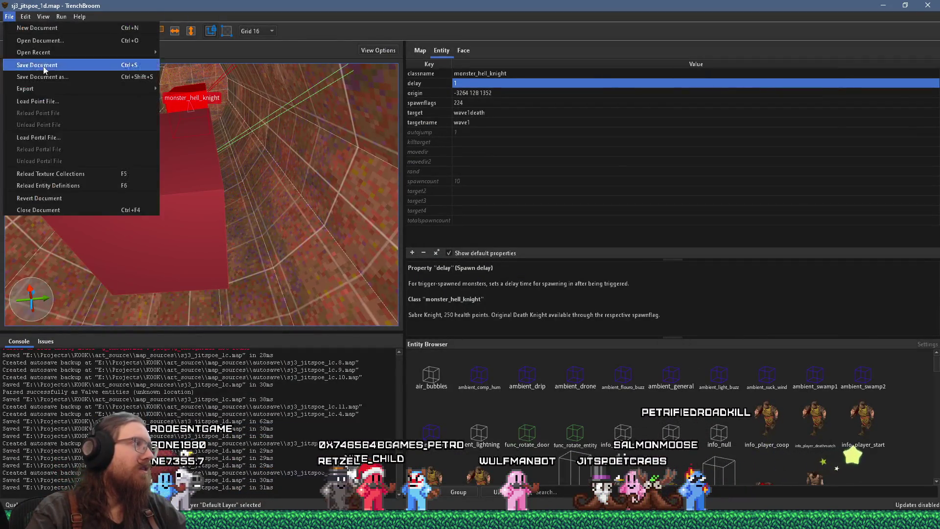
{"action": "left_click", "coordinate": [79, 173]}
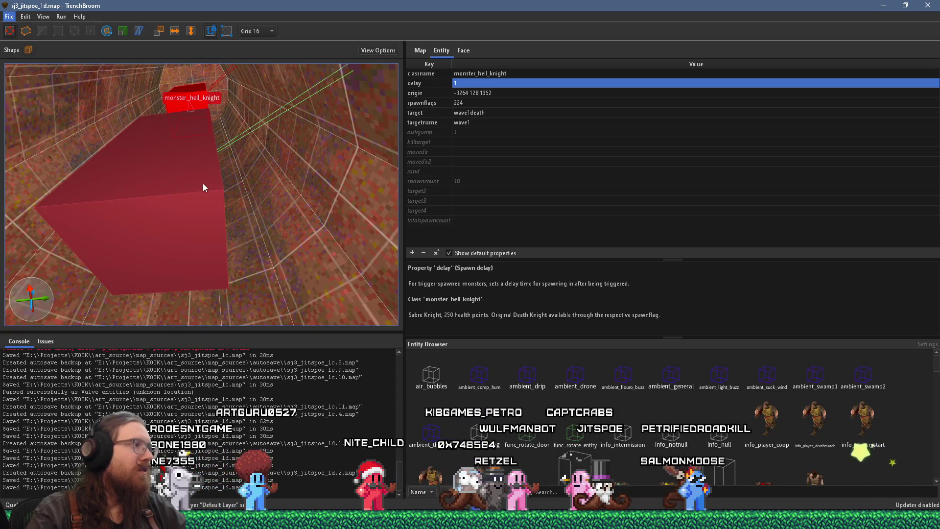
Pick +4kook_portal in Wally's jitspoe_sewer.wad list, then return to TrenchBroom
{"action": "key", "text": "alt+Tab"}
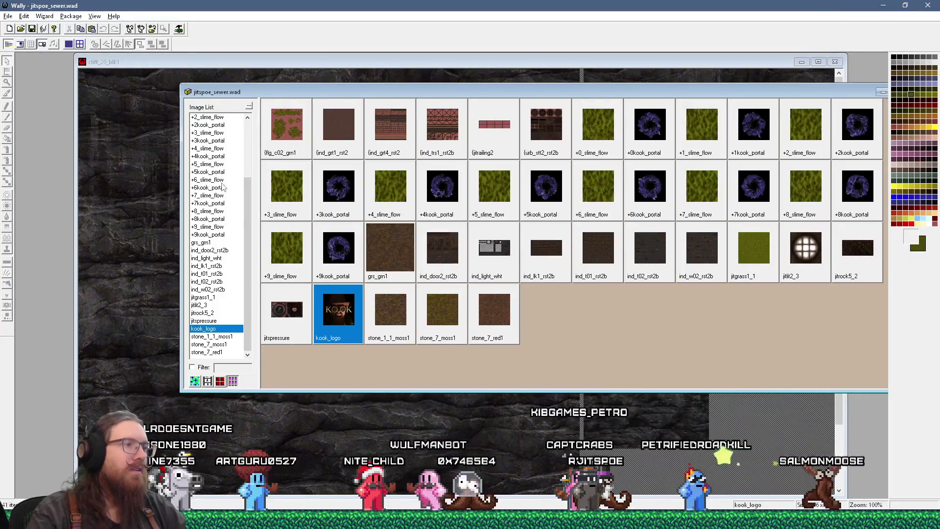
{"action": "key", "text": "alt+Tab"}
{"action": "key", "text": "alt+Tab"}
{"action": "left_click_drag", "start_coordinate": [214, 157], "coordinate": [214, 170]}
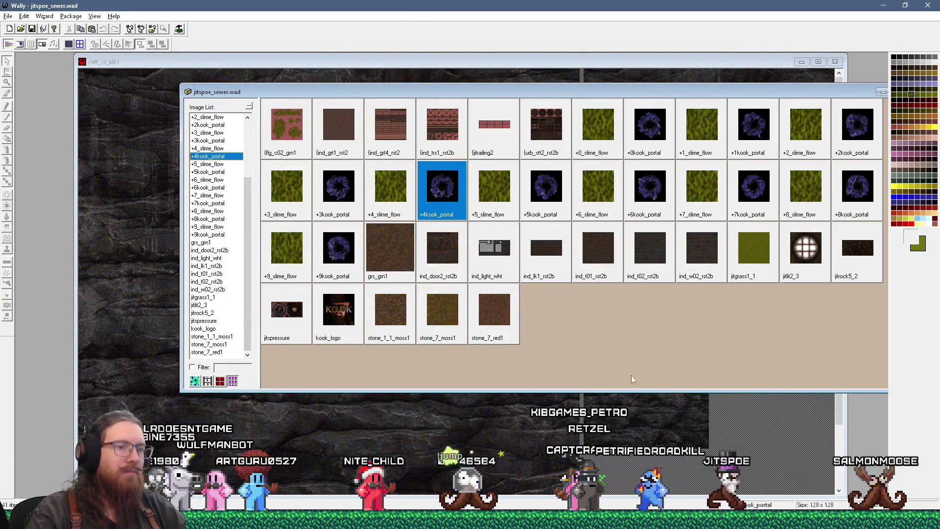
{"action": "key", "text": "alt+Tab"}
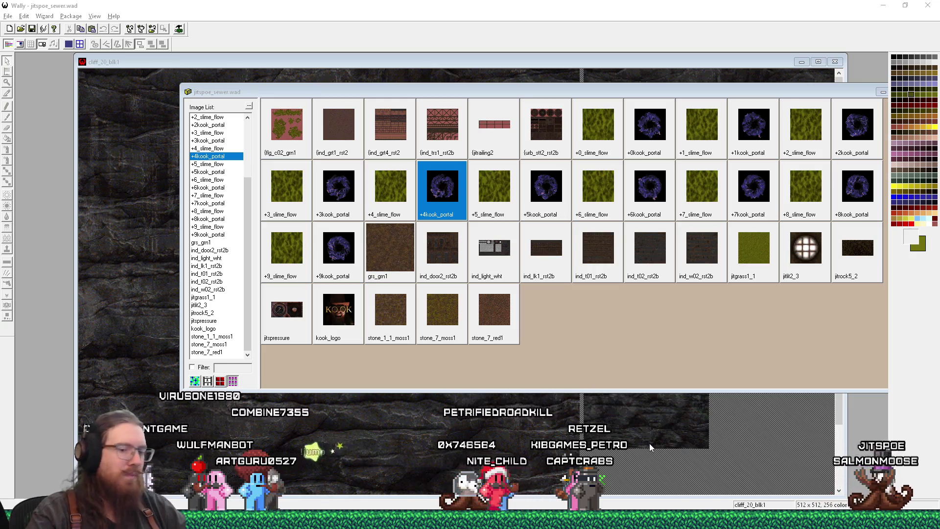
{"action": "key", "text": "alt+Tab"}
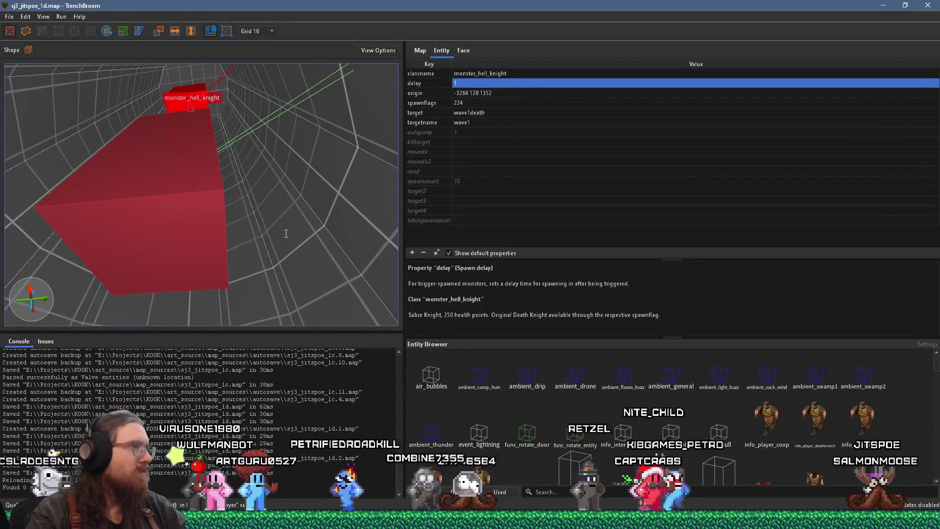
Fly to the secret room and select the trigger_secret brush beside the armor pickup
{"action": "scroll", "coordinate": [285, 234], "scroll_direction": "down", "scroll_amount": 6}
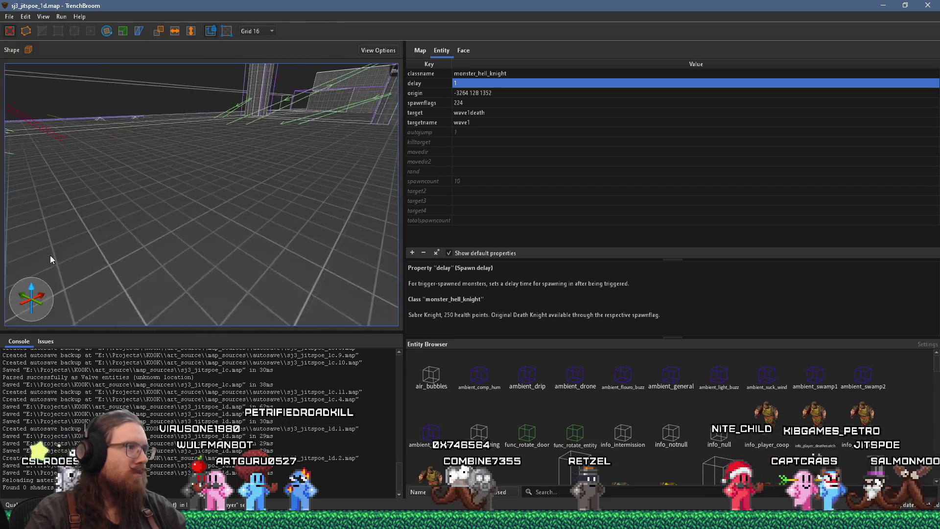
{"action": "scroll", "coordinate": [50, 259], "scroll_direction": "down", "scroll_amount": 8}
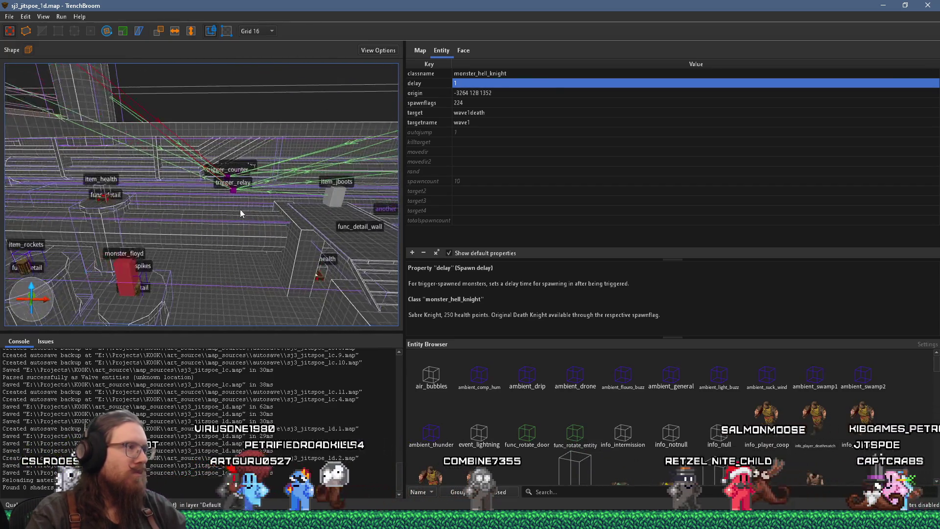
{"action": "scroll", "coordinate": [251, 207], "scroll_direction": "down", "scroll_amount": 5}
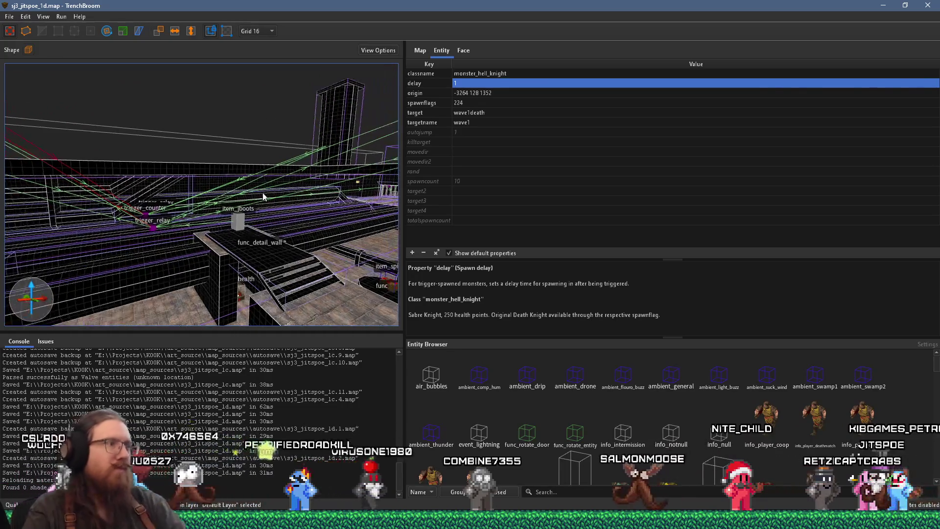
{"action": "scroll", "coordinate": [262, 196], "scroll_direction": "down", "scroll_amount": 10}
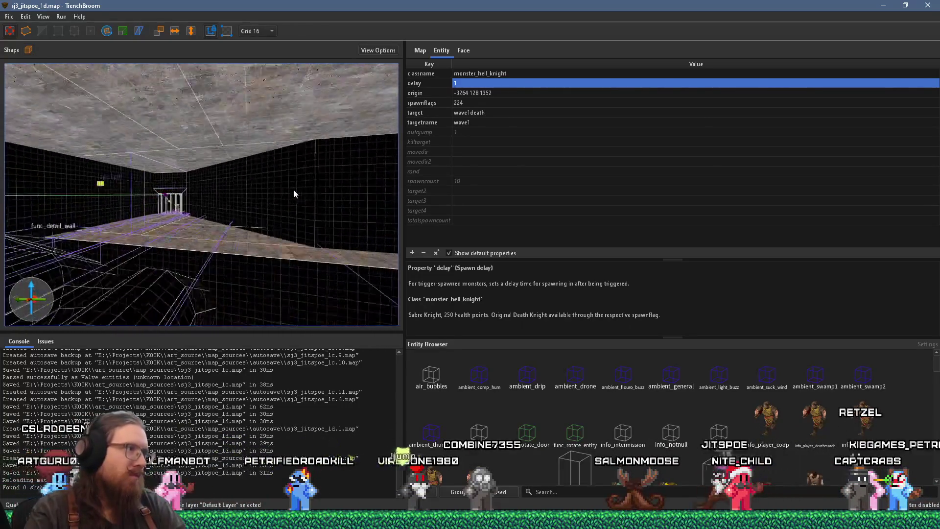
{"action": "scroll", "coordinate": [294, 190], "scroll_direction": "down", "scroll_amount": 8}
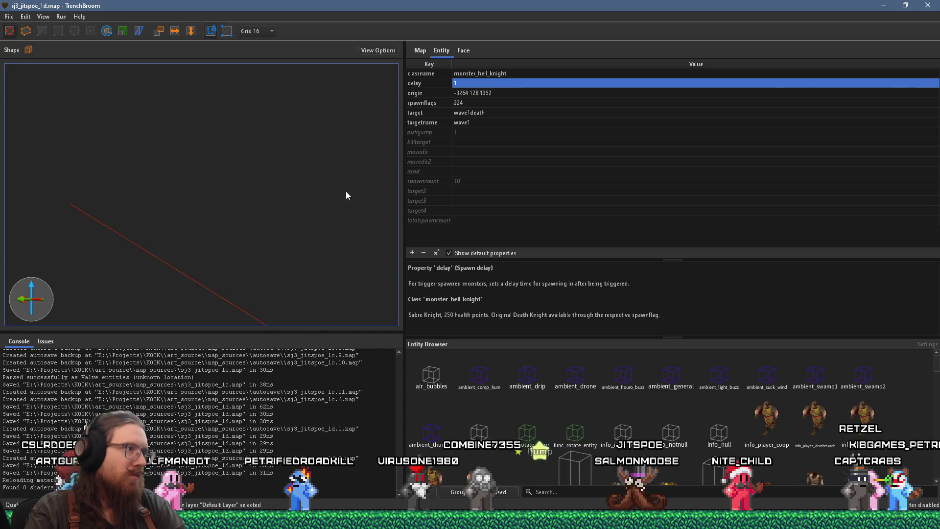
{"action": "scroll", "coordinate": [346, 195], "scroll_direction": "up", "scroll_amount": 10}
{"action": "scroll", "coordinate": [274, 205], "scroll_direction": "down", "scroll_amount": 8}
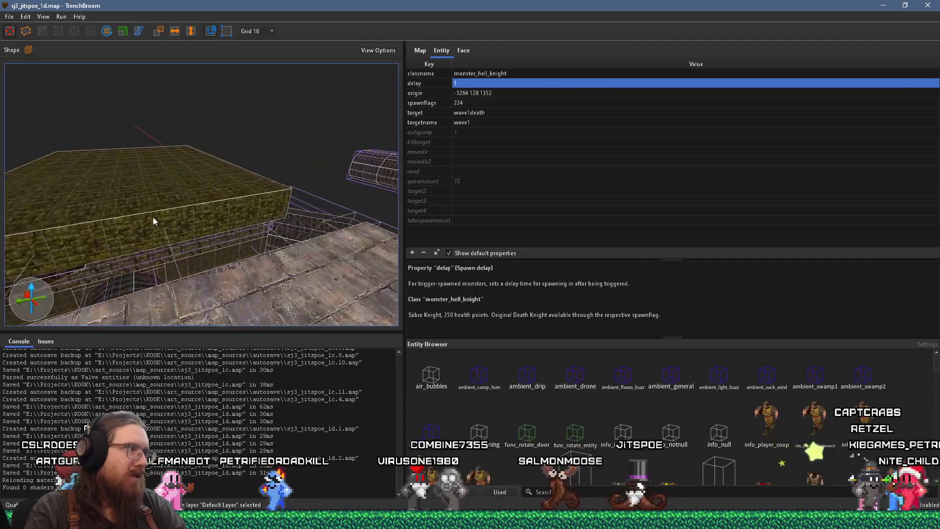
{"action": "scroll", "coordinate": [153, 217], "scroll_direction": "up", "scroll_amount": 10}
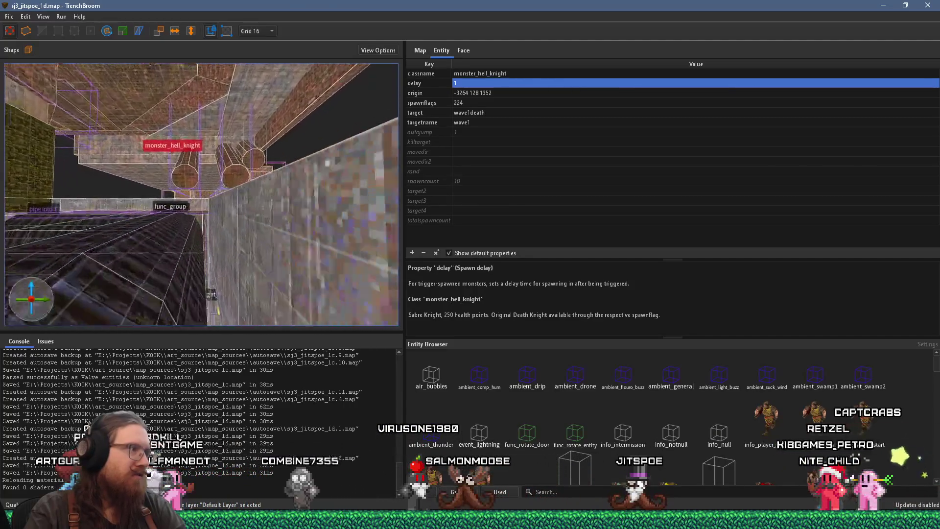
{"action": "scroll", "coordinate": [52, 212], "scroll_direction": "up", "scroll_amount": 15}
{"action": "mouse_move", "coordinate": [51, 212]}
{"action": "left_mouse_down"}
{"action": "mouse_move", "coordinate": [95, 211]}
{"action": "mouse_move", "coordinate": [30, 196]}
{"action": "mouse_move", "coordinate": [49, 230]}
{"action": "mouse_move", "coordinate": [49, 201]}
{"action": "mouse_move", "coordinate": [57, 210]}
{"action": "mouse_move", "coordinate": [20, 195]}
{"action": "mouse_move", "coordinate": [56, 203]}
{"action": "left_mouse_up"}
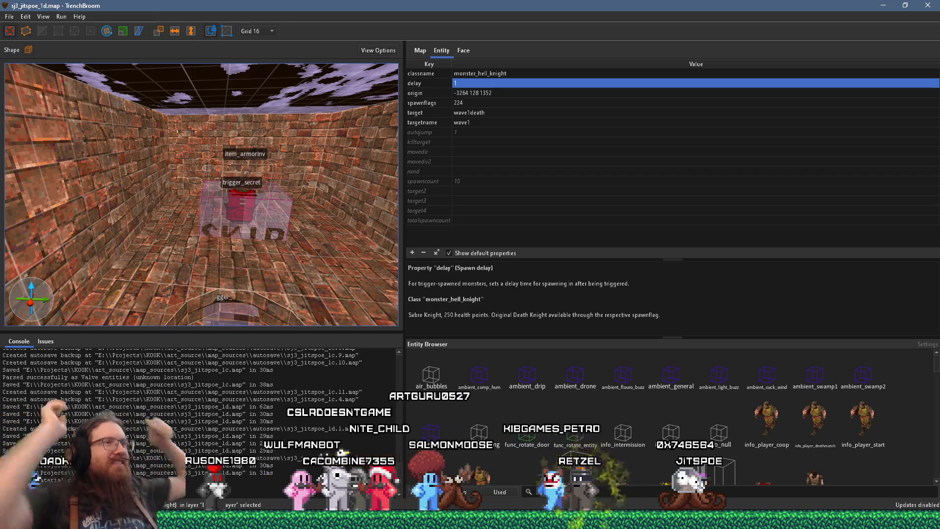
{"action": "left_click", "coordinate": [241, 227]}
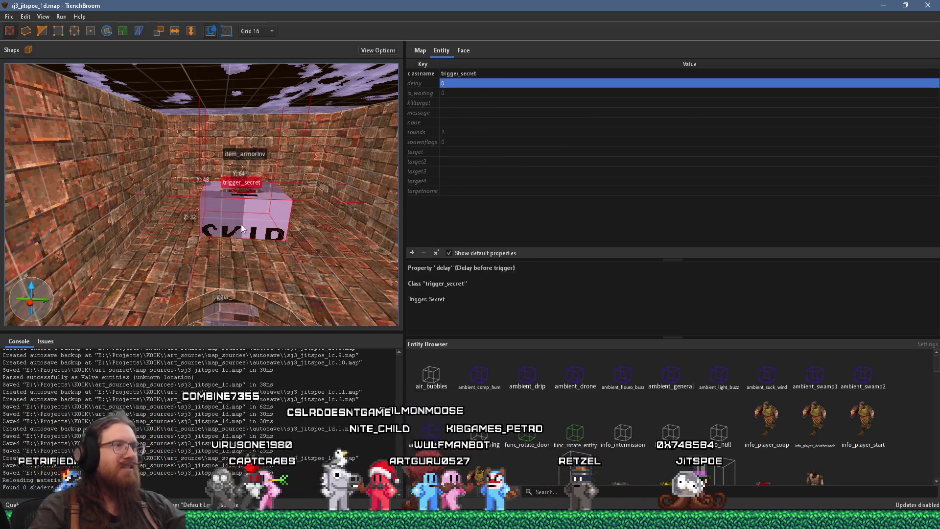
Set the trigger_secret message to 'Armor yourself in the knowledge that another Quake-like retro FPS is in the works!'
{"action": "double_click", "coordinate": [445, 112]}
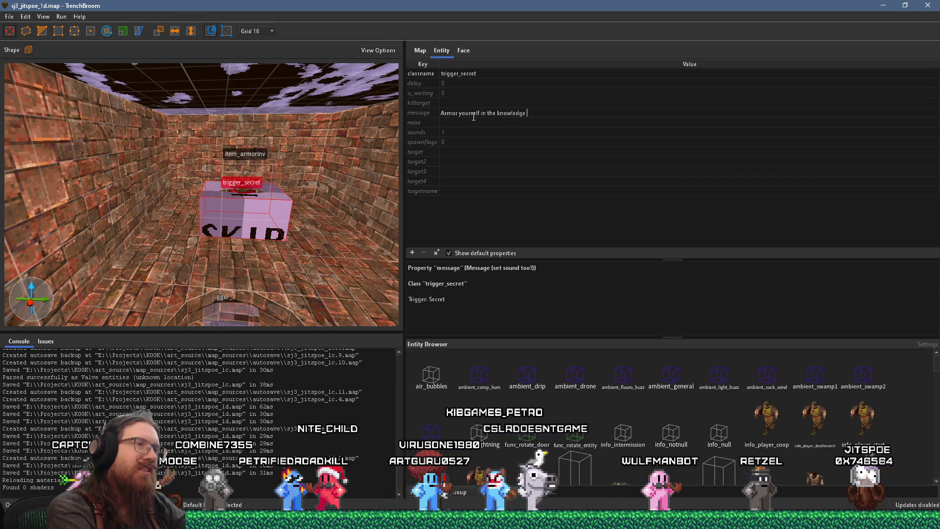
{"action": "type", "text": "that another Quake-like retro FPS"}
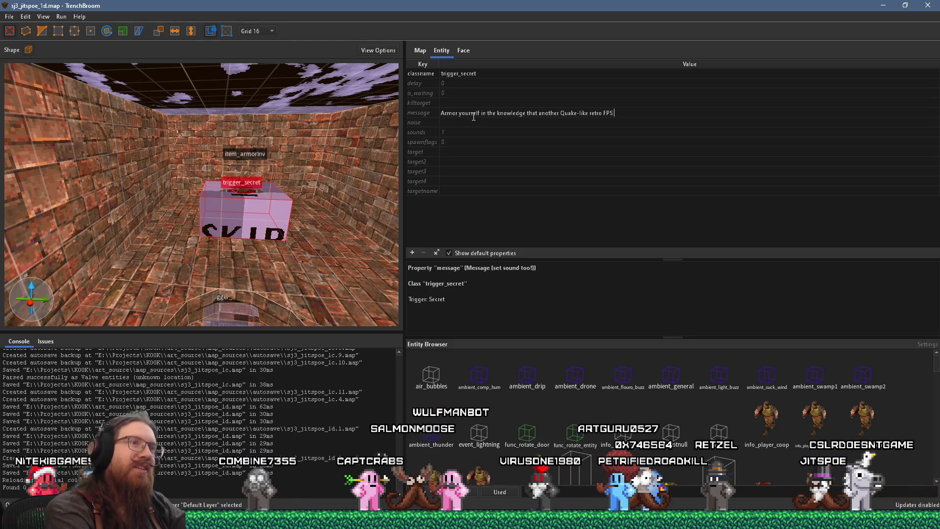
{"action": "type", "text": "rks!"}
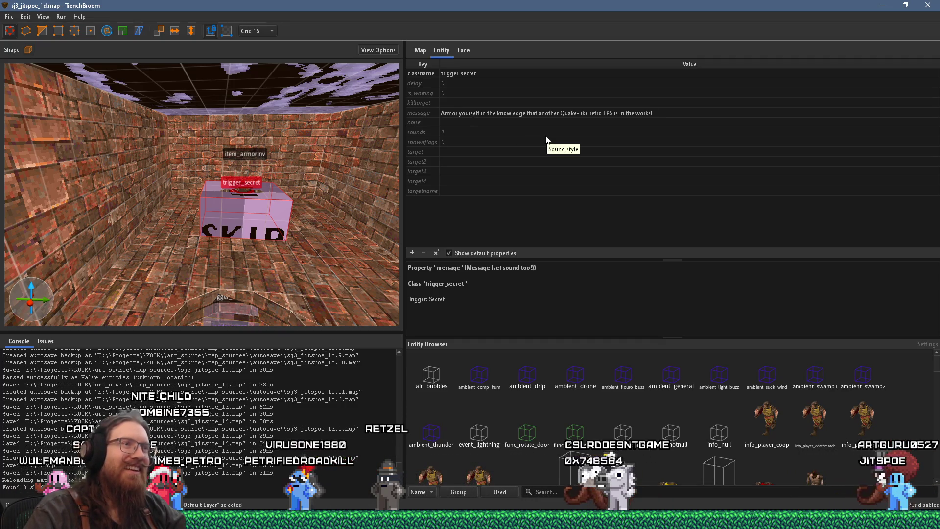
{"action": "key", "text": "Return"}
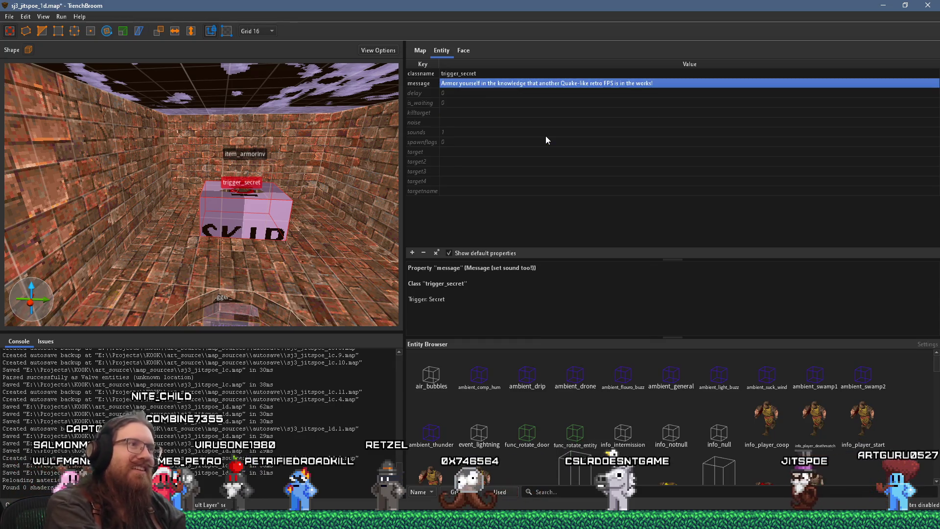
Paste the clipboard into a new Notepad++ document, then return to TrenchBroom
{"action": "mouse_move", "coordinate": [330, 520]}
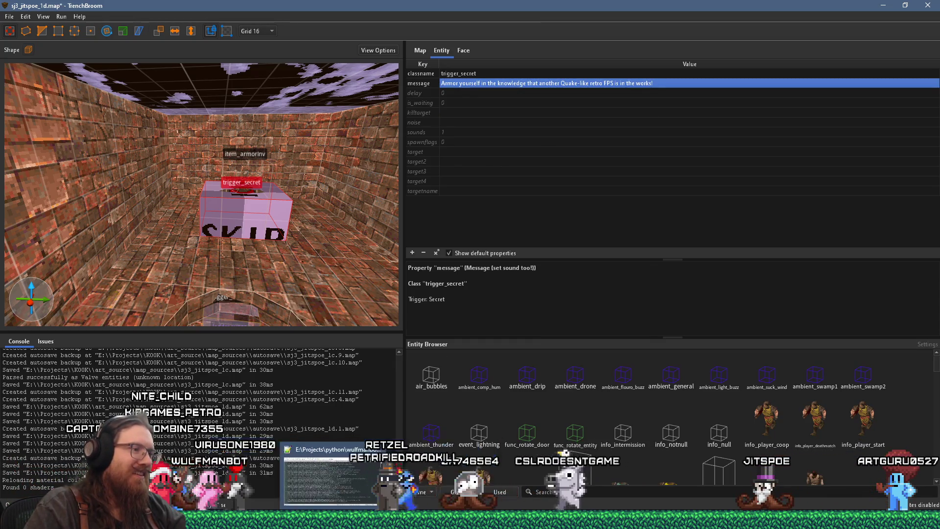
{"action": "left_click", "coordinate": [330, 470]}
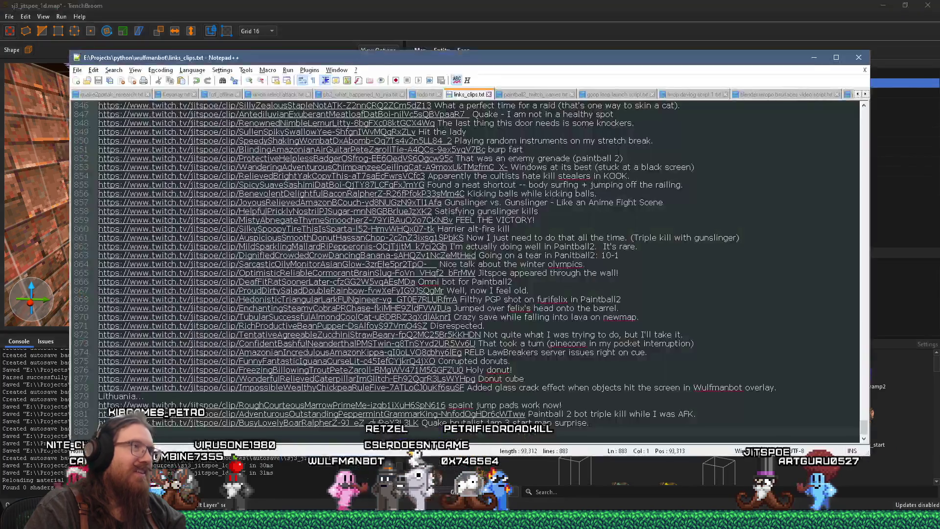
{"action": "key", "text": "ctrl+n"}
{"action": "right_click", "coordinate": [133, 129]}
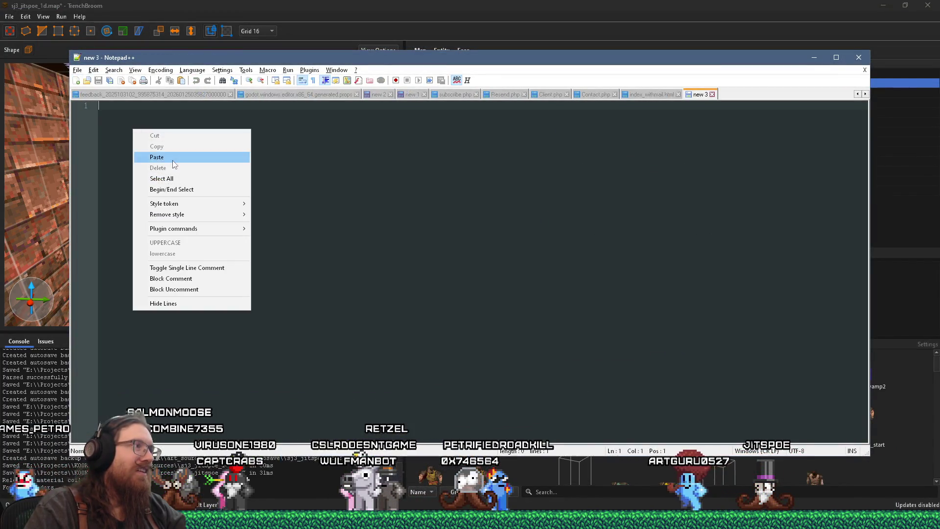
{"action": "left_click", "coordinate": [156, 157]}
{"action": "left_click", "coordinate": [631, 4]}
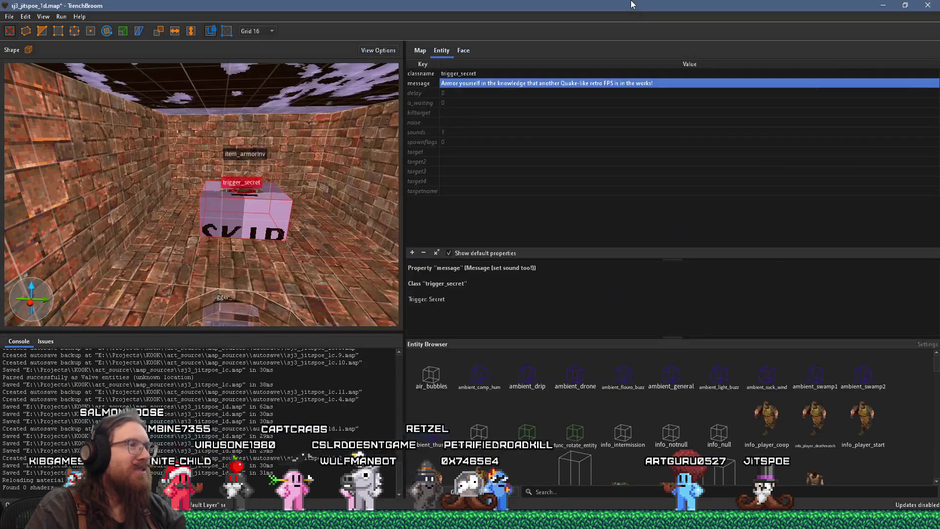
Look around the secret room and select the brick wall brush near the ladder
{"action": "mouse_move", "coordinate": [214, 195]}
{"action": "left_mouse_down"}
{"action": "mouse_move", "coordinate": [165, 187]}
{"action": "mouse_move", "coordinate": [220, 148]}
{"action": "mouse_move", "coordinate": [254, 162]}
{"action": "mouse_move", "coordinate": [98, 178]}
{"action": "mouse_move", "coordinate": [147, 193]}
{"action": "left_mouse_up"}
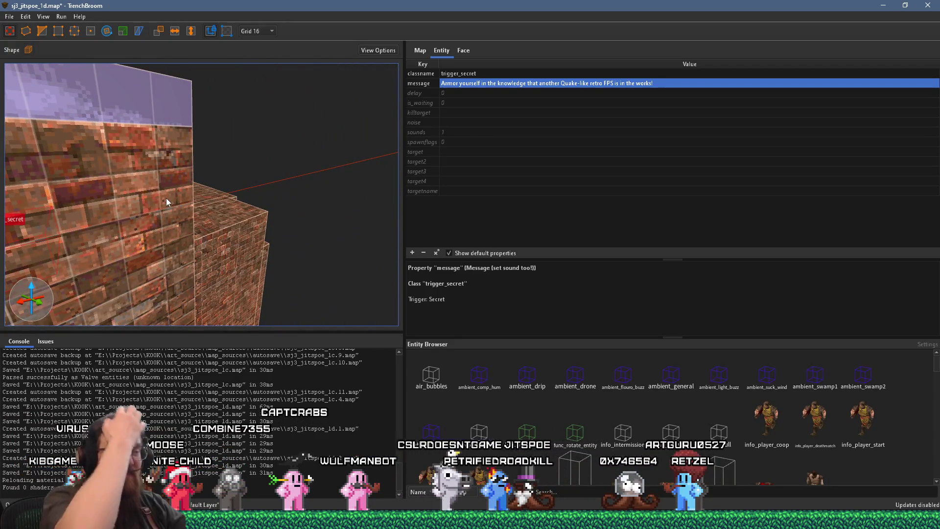
{"action": "mouse_move", "coordinate": [66, 212]}
{"action": "left_mouse_down"}
{"action": "mouse_move", "coordinate": [129, 177]}
{"action": "mouse_move", "coordinate": [260, 158]}
{"action": "left_mouse_up"}
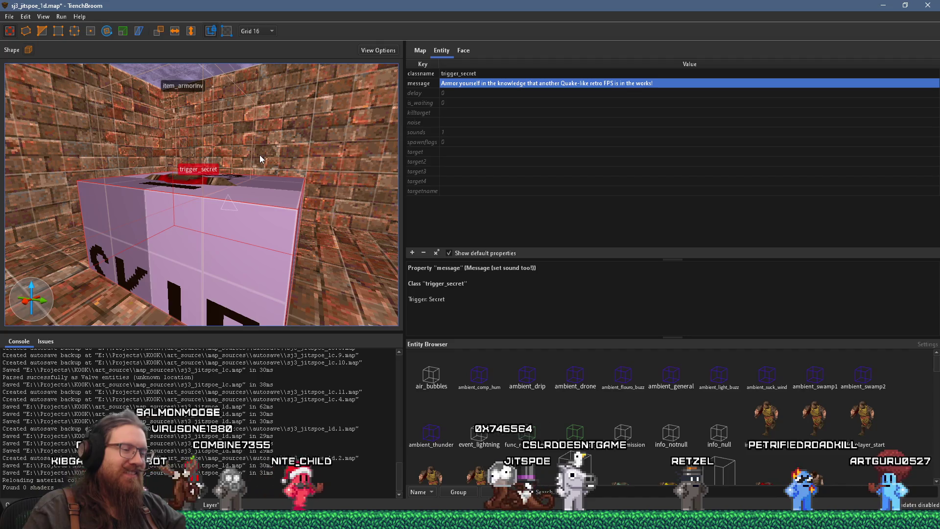
{"action": "mouse_move", "coordinate": [219, 169]}
{"action": "left_mouse_down"}
{"action": "mouse_move", "coordinate": [171, 203]}
{"action": "mouse_move", "coordinate": [181, 202]}
{"action": "left_mouse_up"}
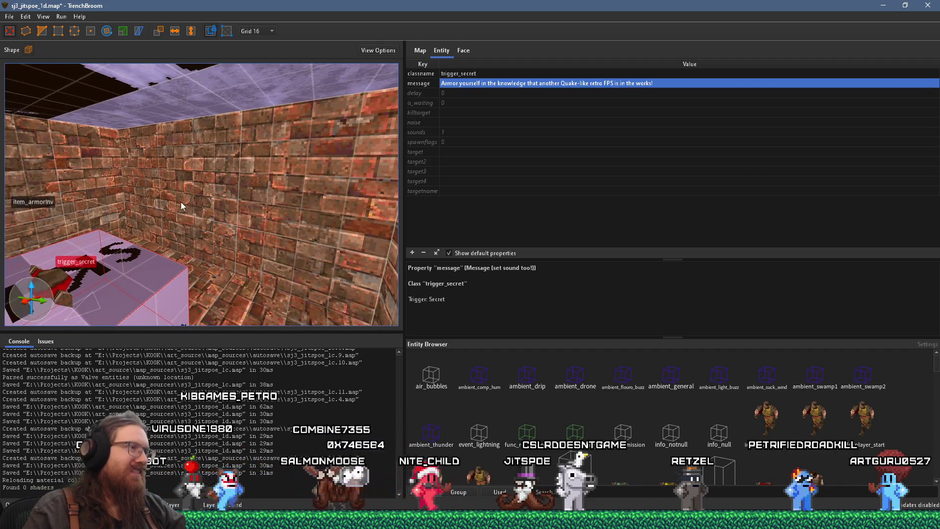
{"action": "left_click", "coordinate": [225, 195]}
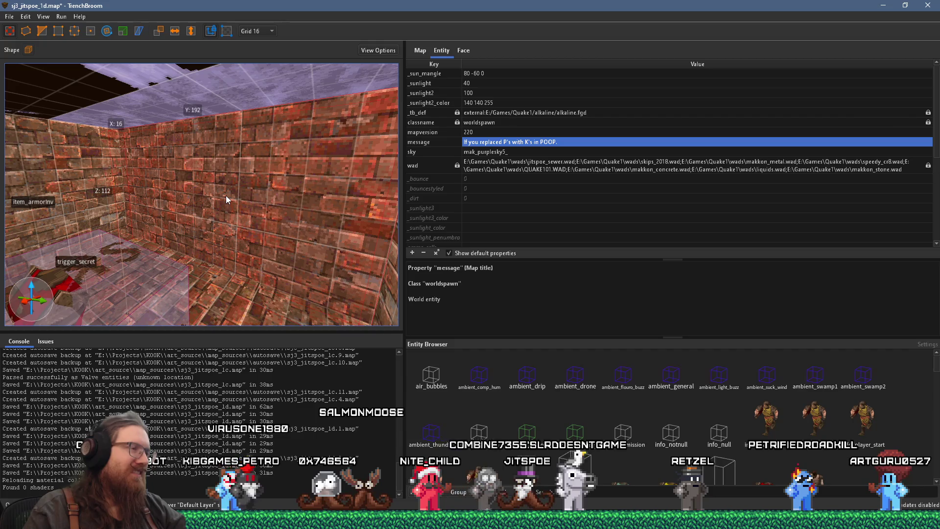
{"action": "mouse_move", "coordinate": [223, 197]}
{"action": "left_mouse_down"}
{"action": "mouse_move", "coordinate": [170, 211]}
{"action": "mouse_move", "coordinate": [158, 208]}
{"action": "mouse_move", "coordinate": [155, 187]}
{"action": "mouse_move", "coordinate": [171, 199]}
{"action": "left_mouse_up"}
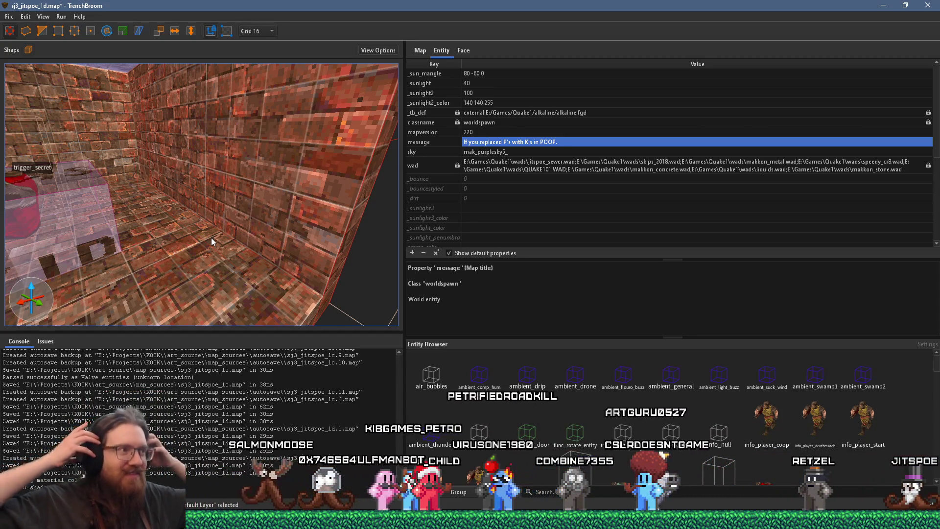
Draw a 32×32×16 brush block on the floor beside the ladder shaft
{"action": "scroll", "coordinate": [232, 215], "scroll_direction": "up", "scroll_amount": 3}
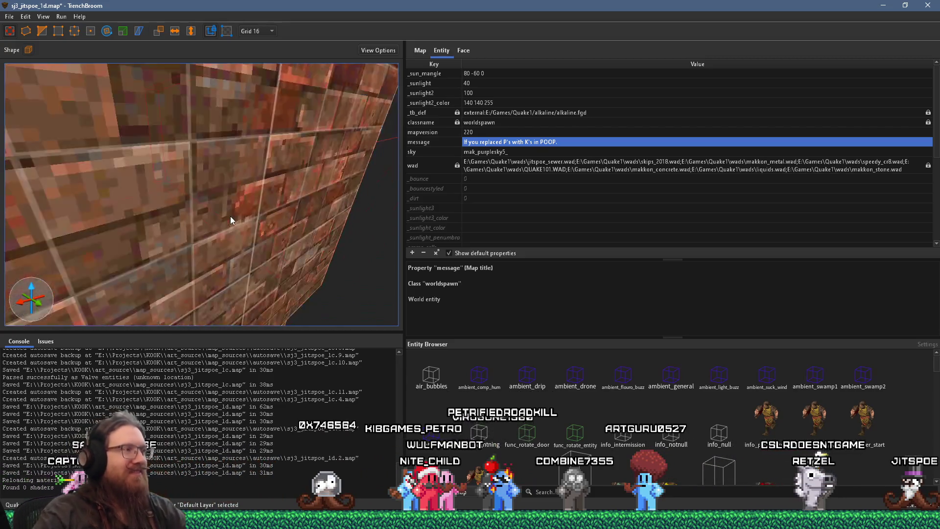
{"action": "scroll", "coordinate": [231, 220], "scroll_direction": "down", "scroll_amount": 4}
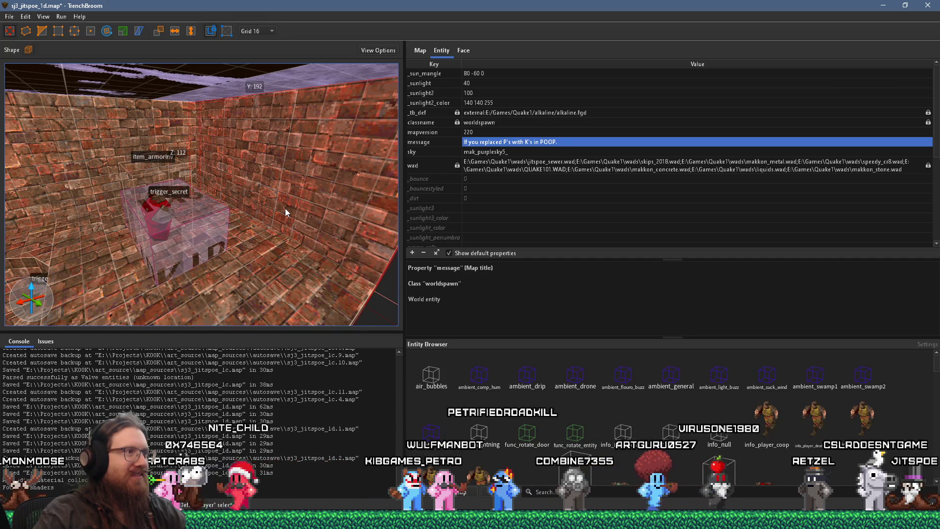
{"action": "scroll", "coordinate": [285, 208], "scroll_direction": "up", "scroll_amount": 5}
{"action": "scroll", "coordinate": [277, 211], "scroll_direction": "down", "scroll_amount": 4}
{"action": "scroll", "coordinate": [297, 200], "scroll_direction": "down", "scroll_amount": 2}
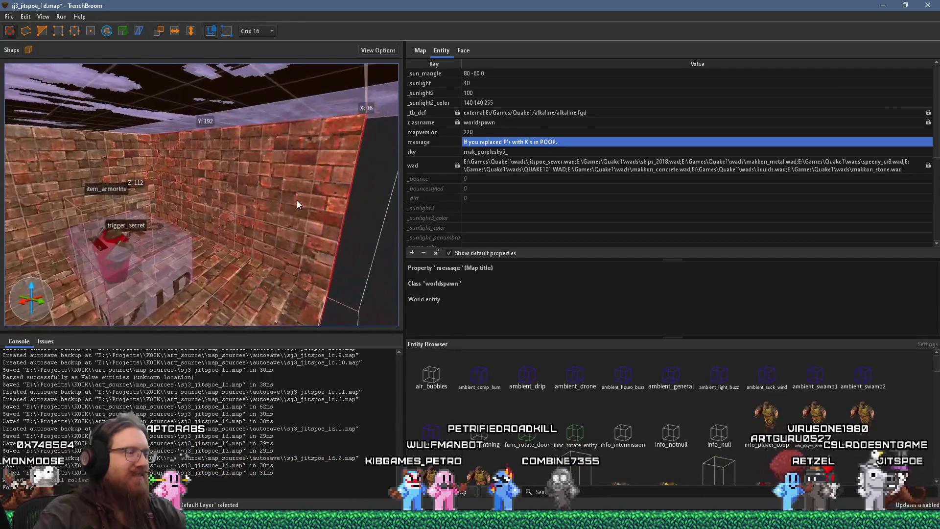
{"action": "scroll", "coordinate": [263, 197], "scroll_direction": "up", "scroll_amount": 3}
{"action": "left_click_drag", "start_coordinate": [264, 197], "coordinate": [262, 196]}
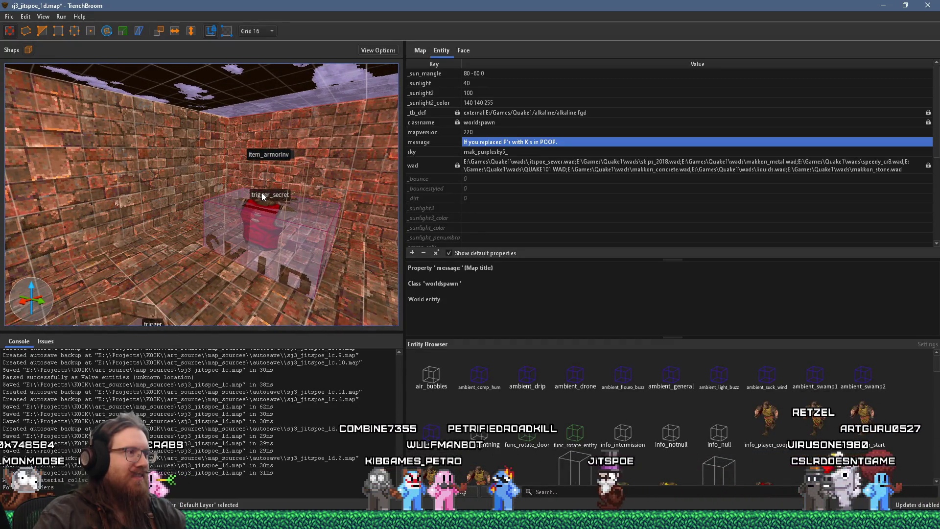
{"action": "scroll", "coordinate": [247, 193], "scroll_direction": "down", "scroll_amount": 8}
{"action": "scroll", "coordinate": [186, 181], "scroll_direction": "up", "scroll_amount": 8}
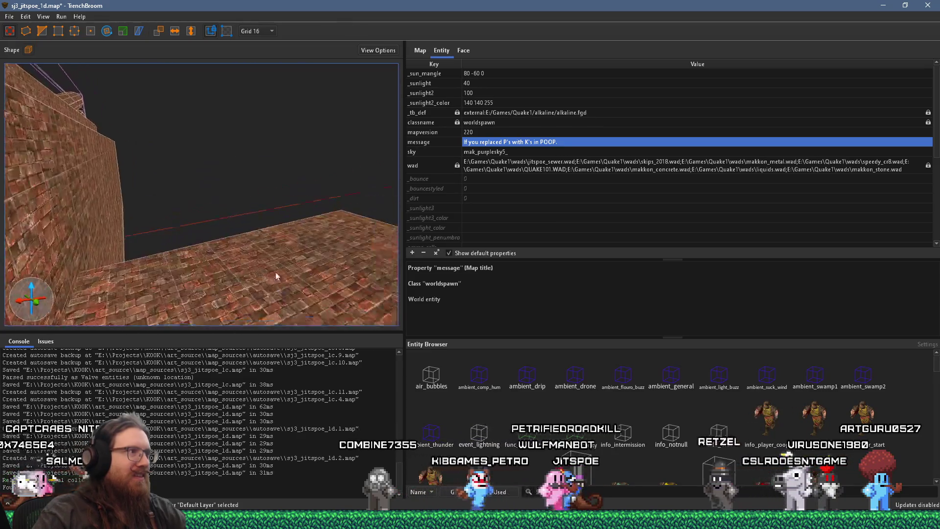
{"action": "mouse_move", "coordinate": [184, 184]}
{"action": "left_mouse_down"}
{"action": "mouse_move", "coordinate": [210, 219]}
{"action": "mouse_move", "coordinate": [164, 221]}
{"action": "mouse_move", "coordinate": [194, 238]}
{"action": "mouse_move", "coordinate": [194, 201]}
{"action": "left_mouse_up"}
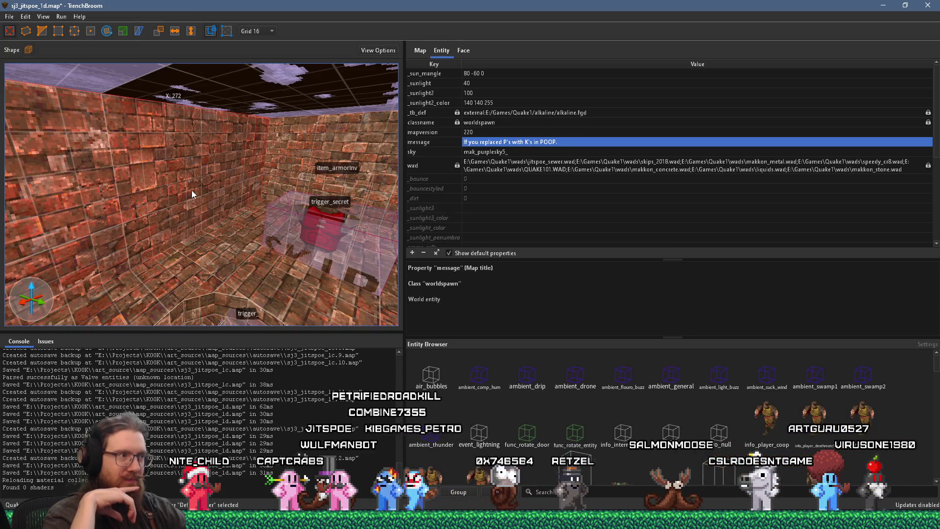
{"action": "mouse_move", "coordinate": [192, 190]}
{"action": "left_mouse_down"}
{"action": "mouse_move", "coordinate": [267, 241]}
{"action": "mouse_move", "coordinate": [233, 198]}
{"action": "left_mouse_up"}
{"action": "scroll", "coordinate": [233, 198], "scroll_direction": "down", "scroll_amount": 4}
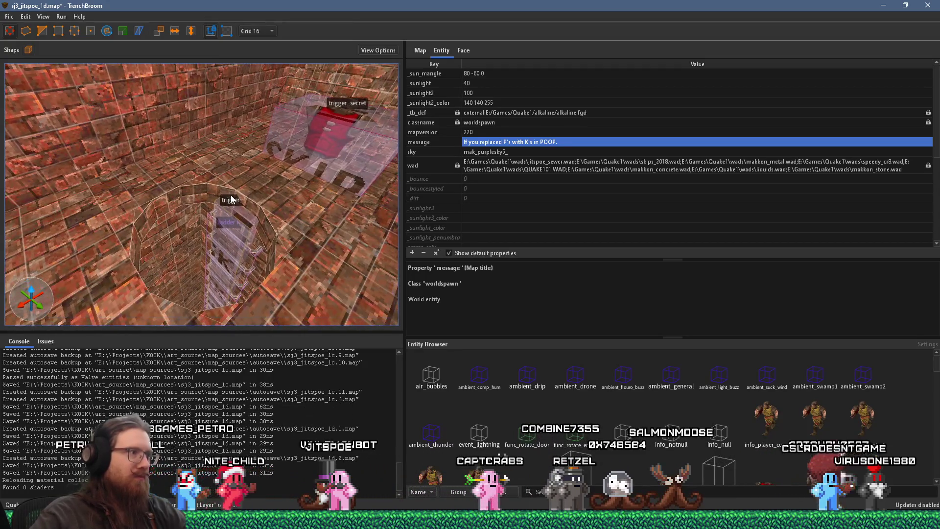
{"action": "mouse_move", "coordinate": [278, 204]}
{"action": "left_mouse_down"}
{"action": "mouse_move", "coordinate": [348, 224]}
{"action": "mouse_move", "coordinate": [338, 199]}
{"action": "left_mouse_up"}
{"action": "left_click", "coordinate": [563, 491]}
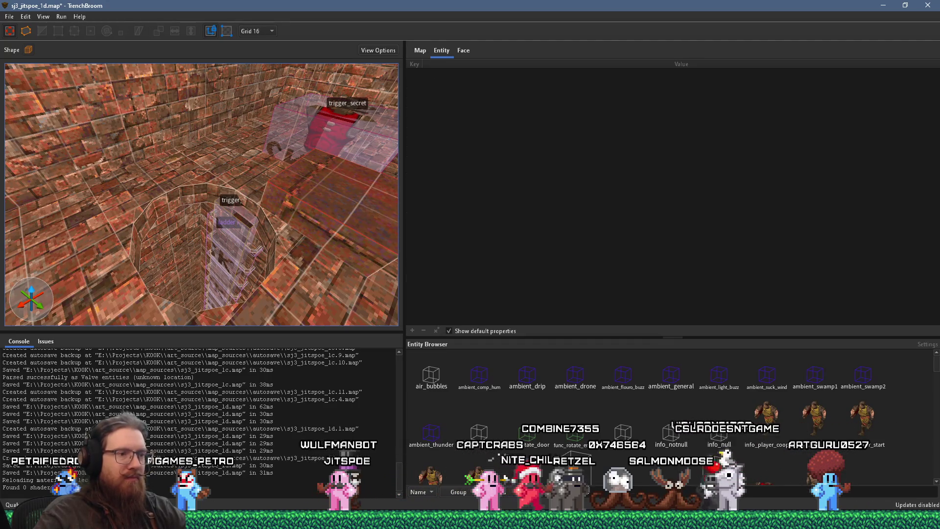
Filter the materials by 'ind' and try several on the face, reaching ind_light_wht
{"action": "type", "text": "suck"}
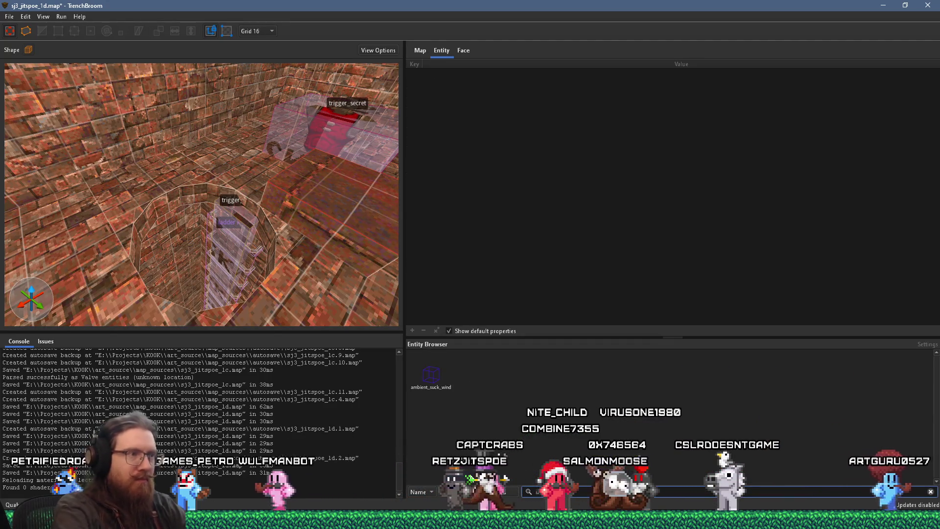
{"action": "left_click", "coordinate": [464, 51]}
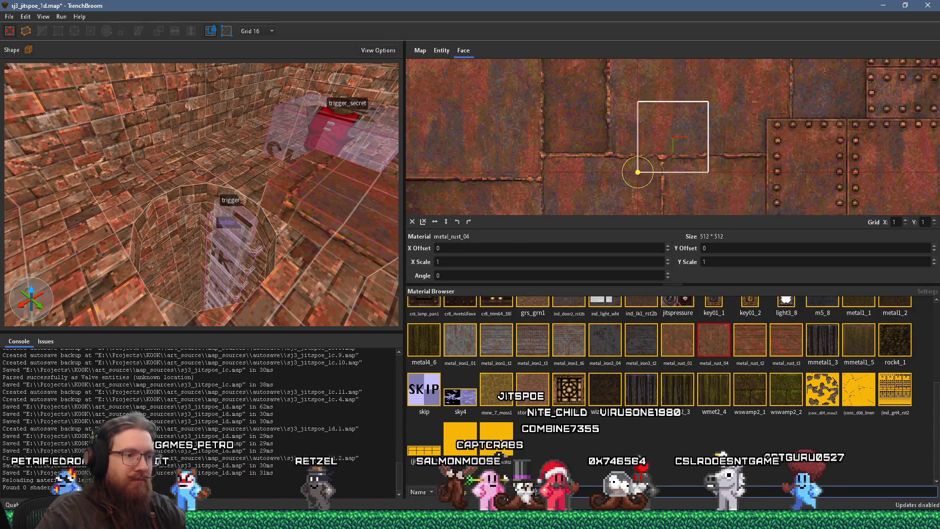
{"action": "left_click", "coordinate": [562, 492]}
{"action": "type", "text": "ind"}
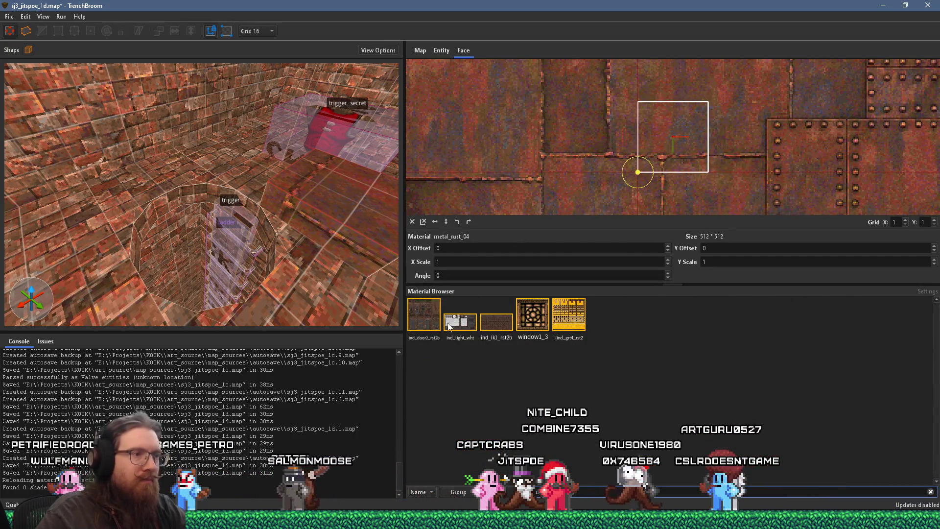
{"action": "left_click", "coordinate": [561, 312]}
{"action": "left_click", "coordinate": [521, 317]}
{"action": "left_click", "coordinate": [496, 323]}
{"action": "left_click", "coordinate": [473, 327]}
Test ind_door2_rst2b, restore ind_light_wht, then bring Wally's sewer WAD forward
{"action": "left_click", "coordinate": [424, 318]}
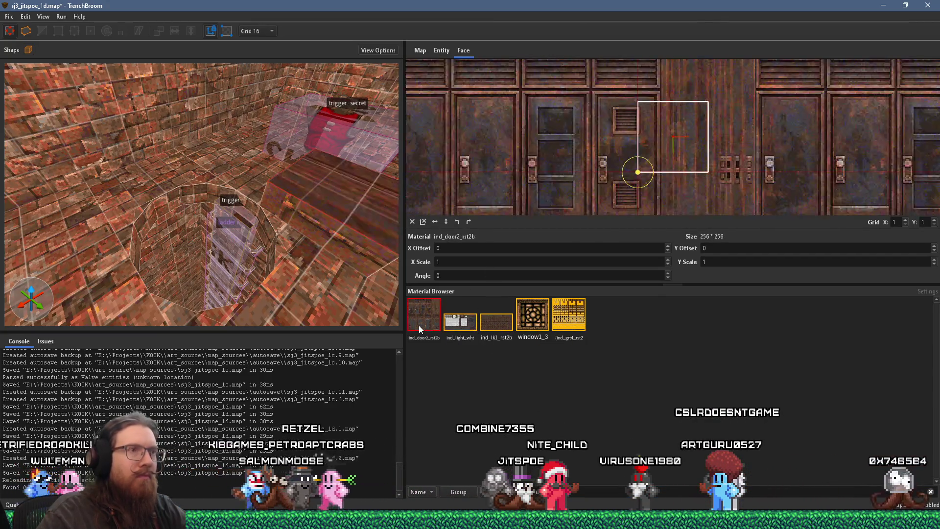
{"action": "left_click", "coordinate": [452, 327]}
{"action": "scroll", "coordinate": [636, 147], "scroll_direction": "down", "scroll_amount": 5}
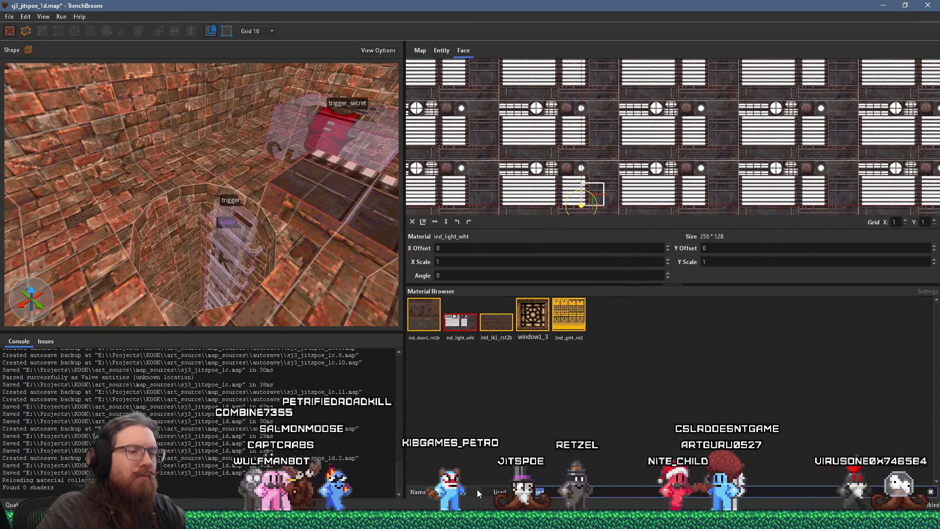
{"action": "key", "text": "super+Tab"}
{"action": "left_click", "coordinate": [464, 122]}
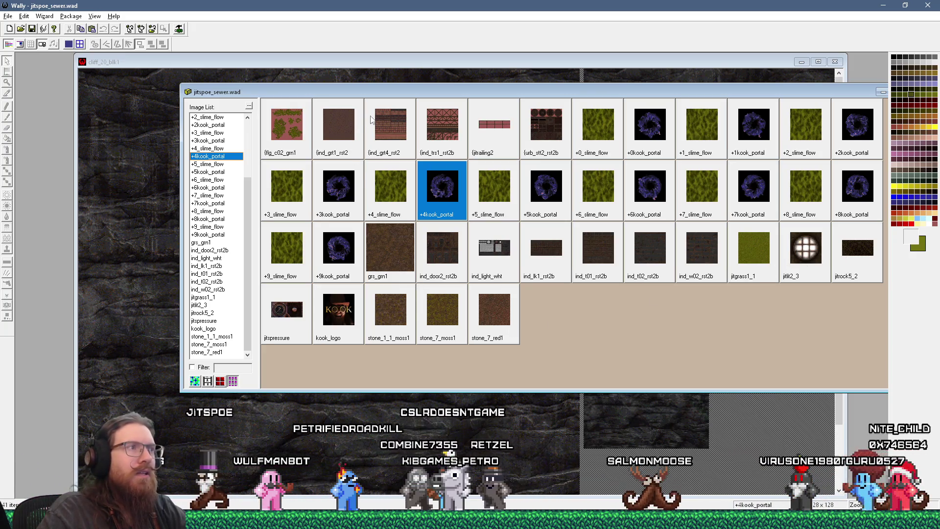
Apply the {ind_grt4_rst2 grate material to the face after browsing grates in Wally
{"action": "left_click", "coordinate": [339, 131]}
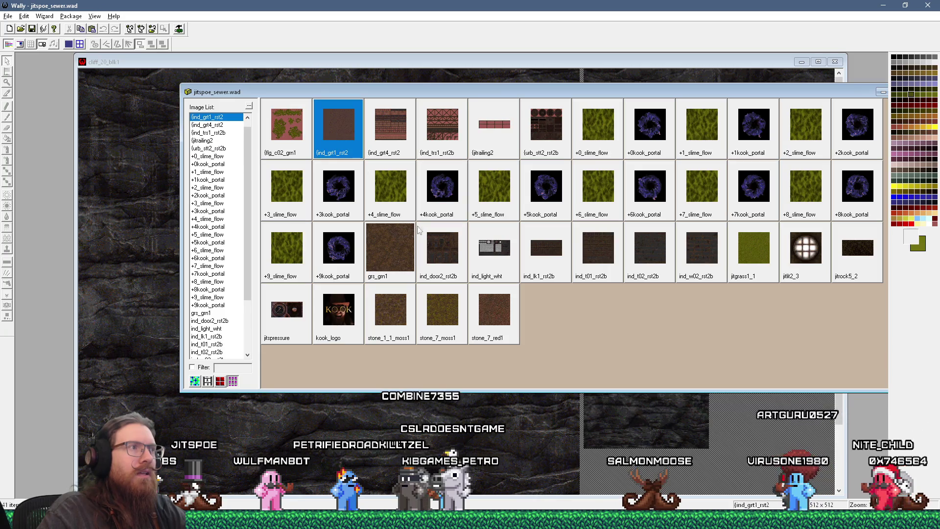
{"action": "key", "text": "alt+Tab"}
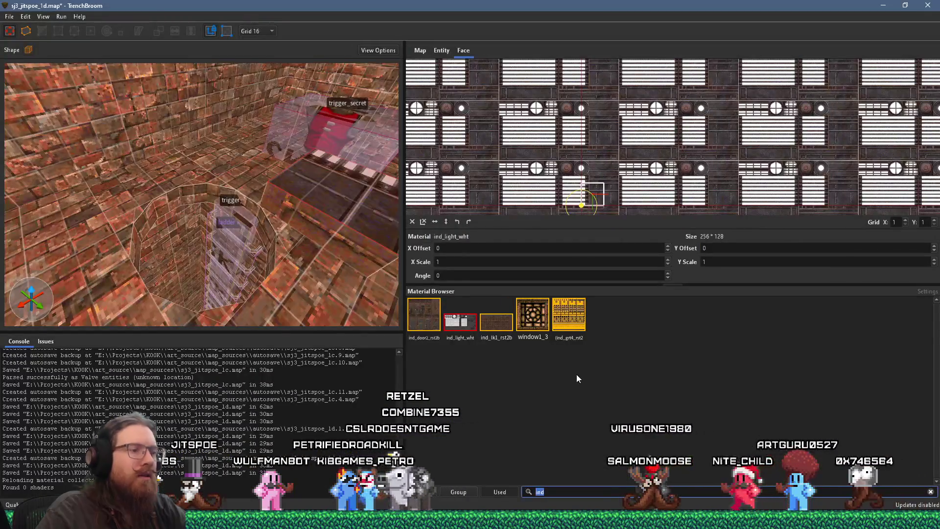
{"action": "type", "text": "grt"}
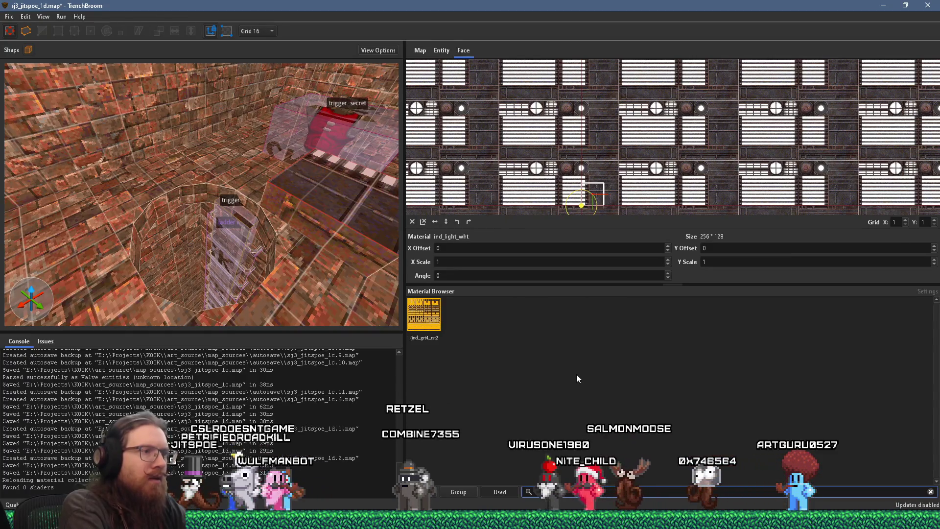
{"action": "left_click", "coordinate": [430, 316]}
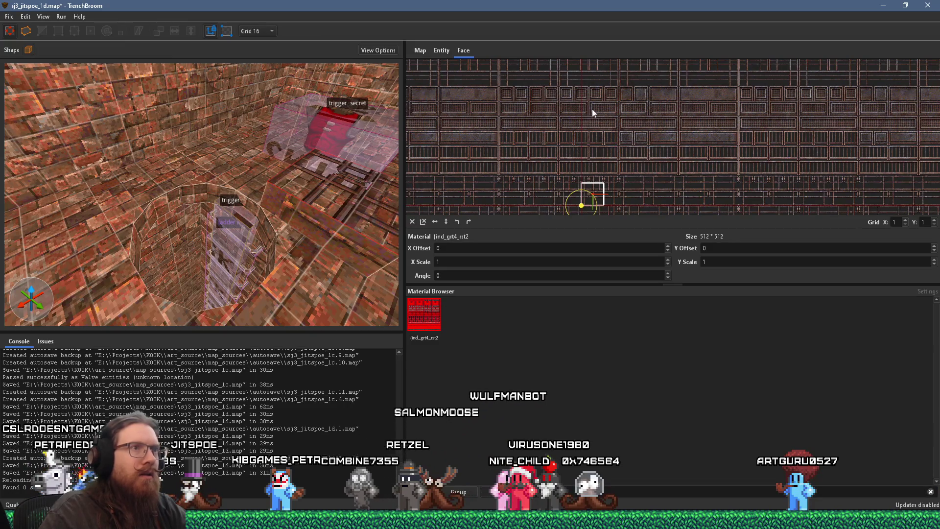
Open the {urb_stt2_rst2b manhole texture sheet in Wally
{"action": "key", "text": "alt+Tab"}
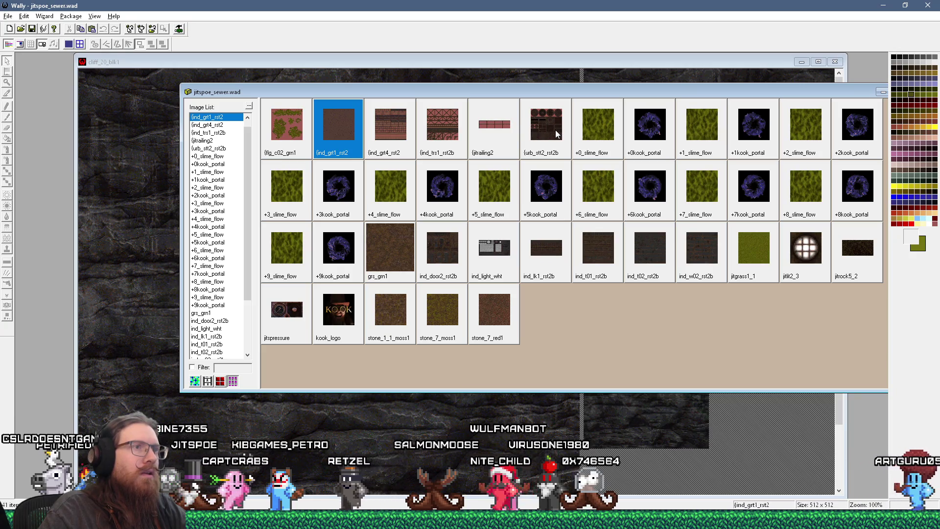
{"action": "key", "text": "alt+Tab"}
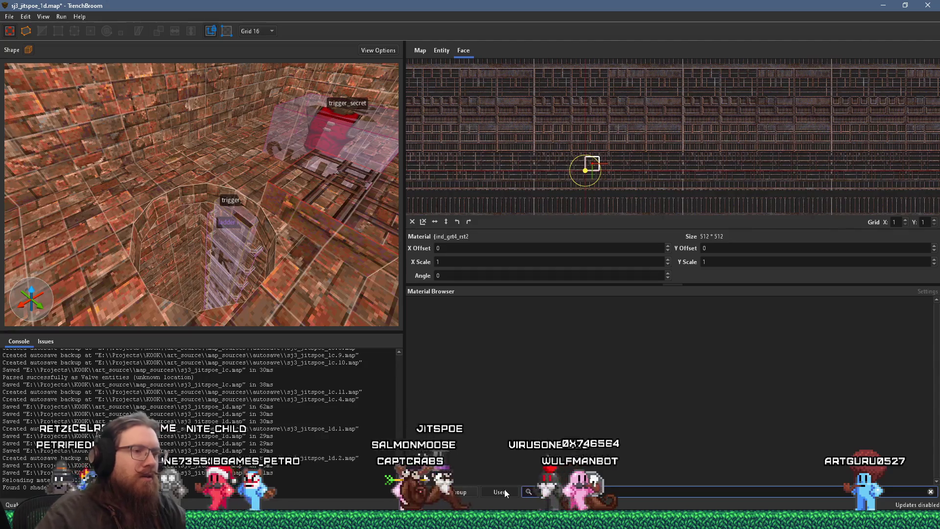
{"action": "key", "text": "alt+Tab"}
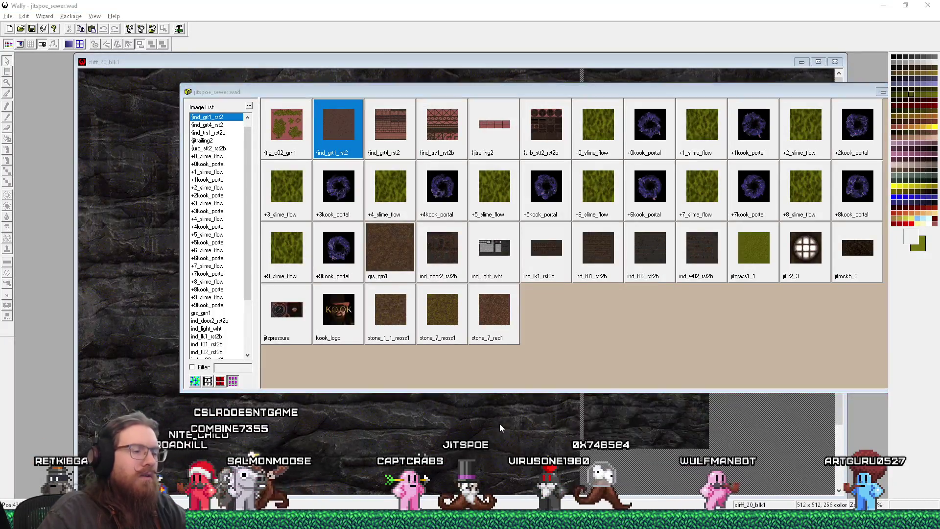
{"action": "key", "text": "alt+Tab"}
{"action": "type", "text": "{urb"}
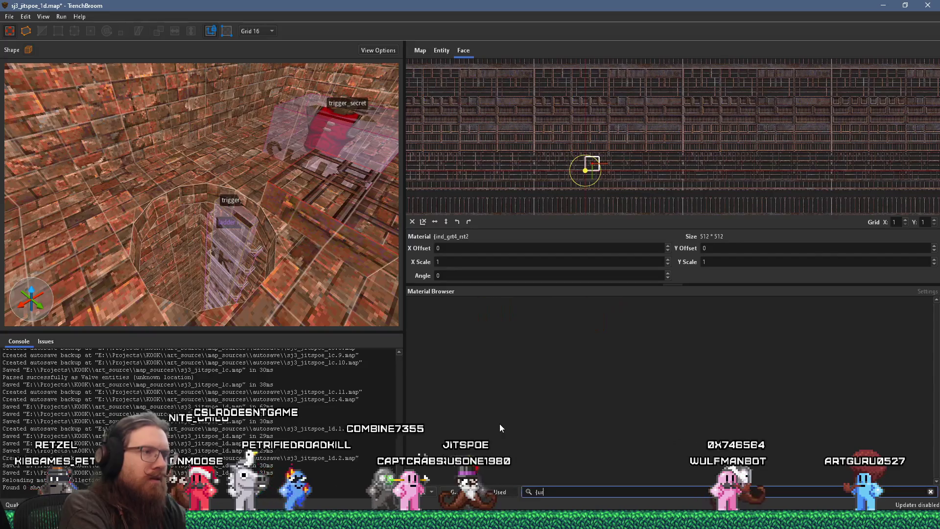
{"action": "key", "text": "alt+Tab"}
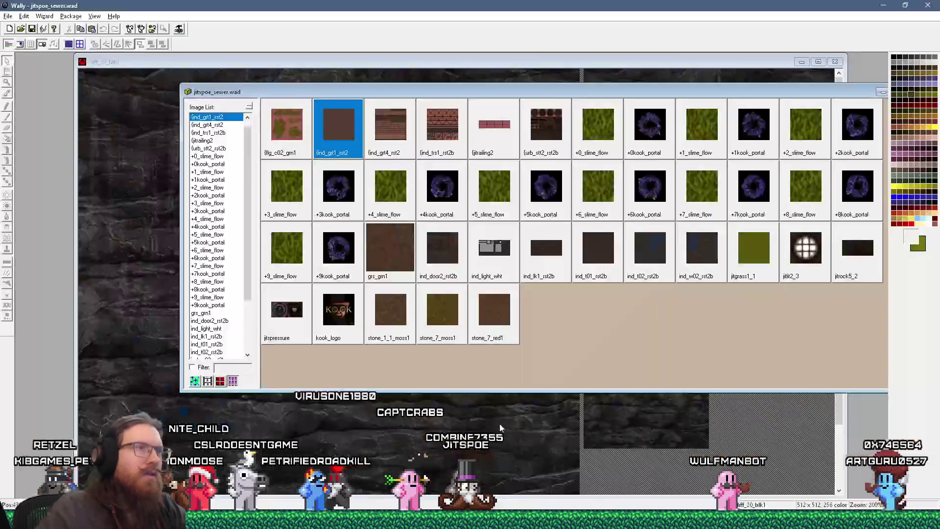
{"action": "double_click", "coordinate": [536, 151]}
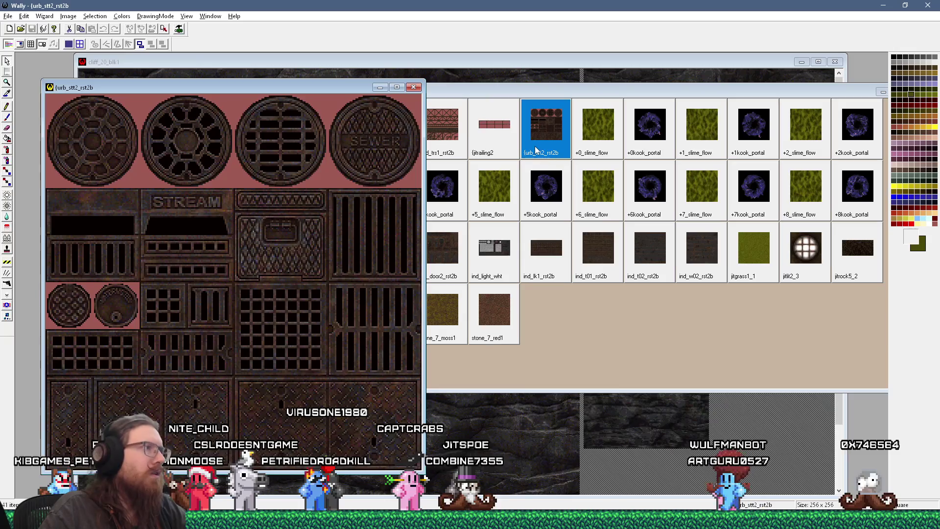
Filter TrenchBroom's materials by 'stt' and move Wally's manhole texture window aside
{"action": "key", "text": "alt+Tab"}
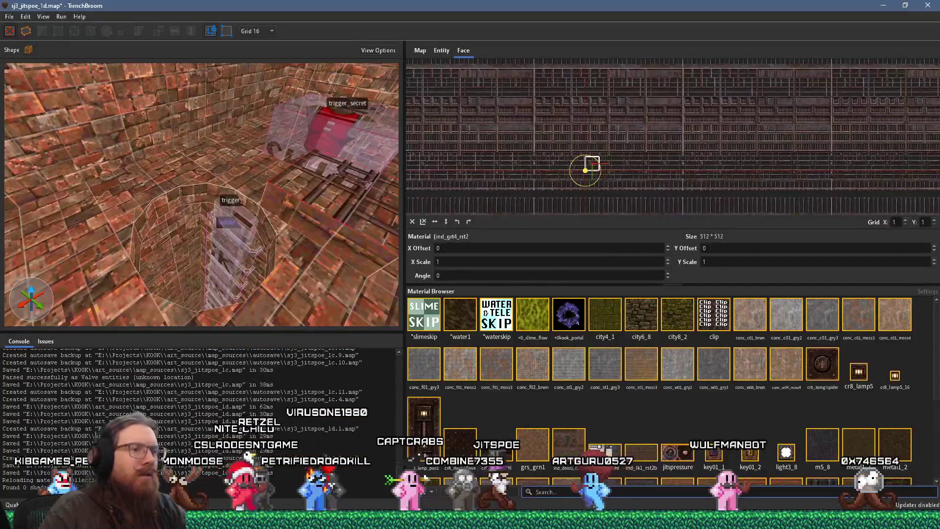
{"action": "type", "text": "stt"}
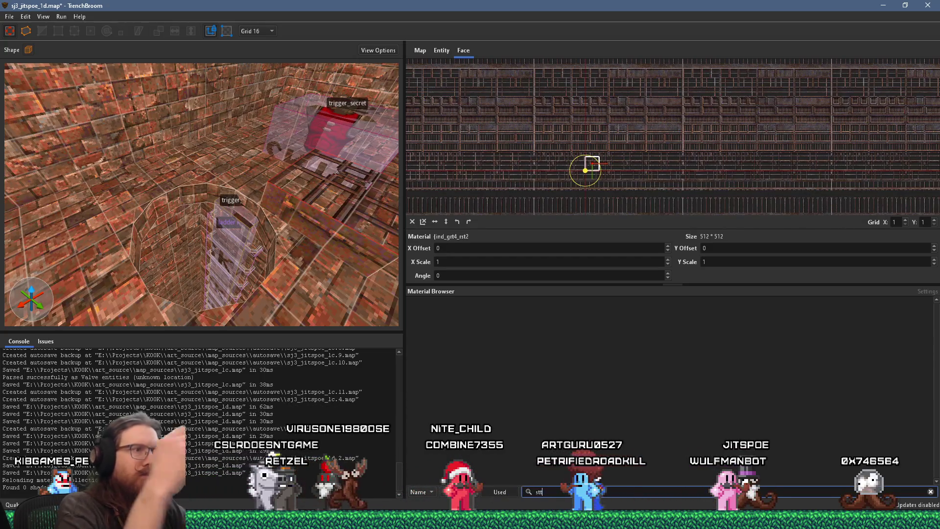
{"action": "key", "text": "alt+Tab"}
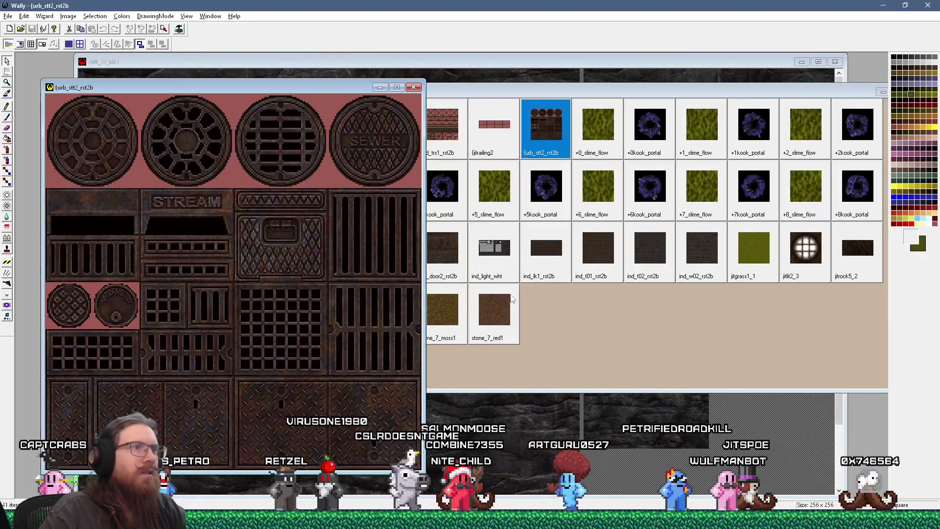
{"action": "left_click", "coordinate": [552, 155]}
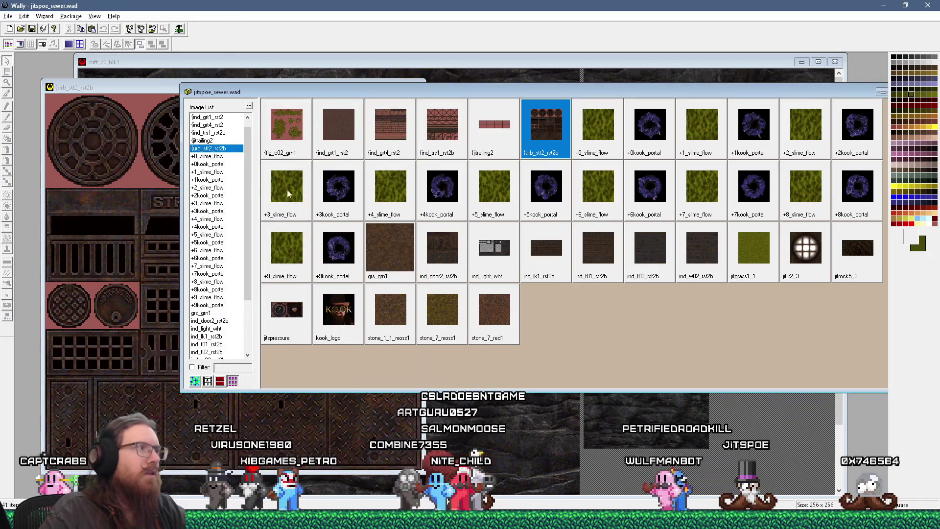
{"action": "mouse_move", "coordinate": [145, 94]}
{"action": "left_mouse_down"}
{"action": "mouse_move", "coordinate": [356, 87]}
{"action": "mouse_move", "coordinate": [419, 202]}
{"action": "mouse_move", "coordinate": [417, 275]}
{"action": "mouse_move", "coordinate": [193, 162]}
{"action": "mouse_move", "coordinate": [174, 93]}
{"action": "mouse_move", "coordinate": [186, 97]}
{"action": "left_mouse_up"}
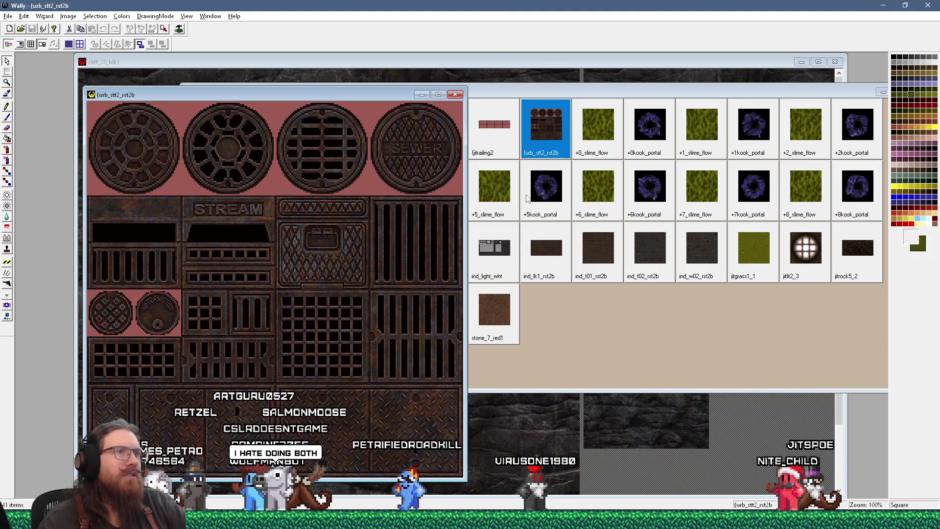
{"action": "key", "text": "alt+Tab"}
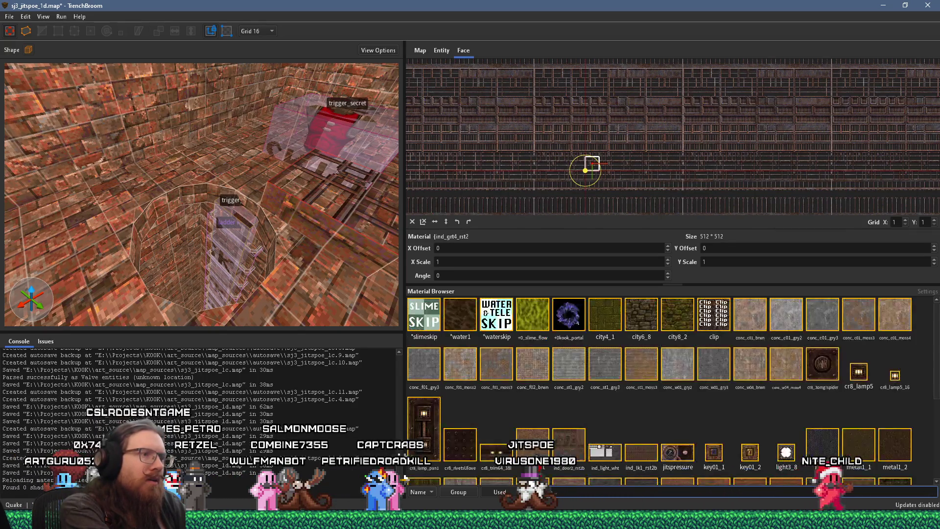
Apply {urb_stt2_rst2b to the face and resize the brush to 80 by 64 units
{"action": "type", "text": "urb_stt2"}
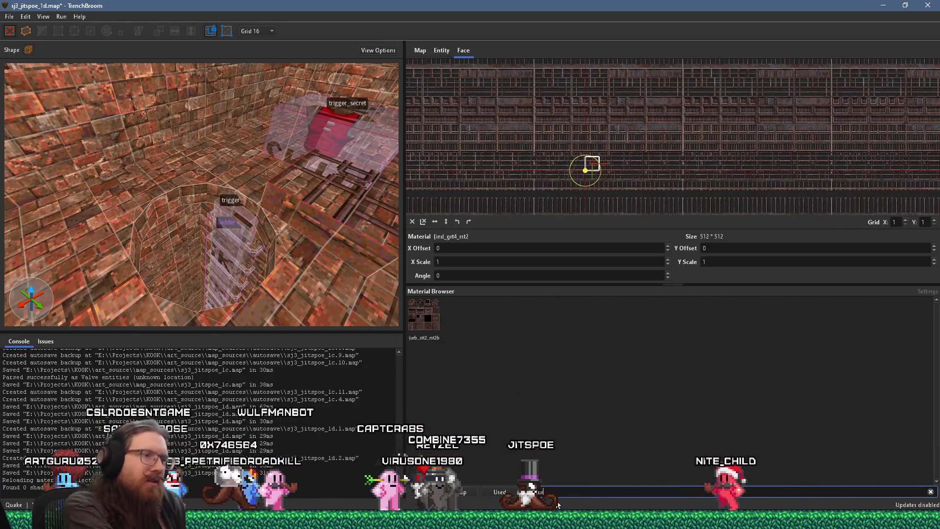
{"action": "left_click", "coordinate": [422, 324]}
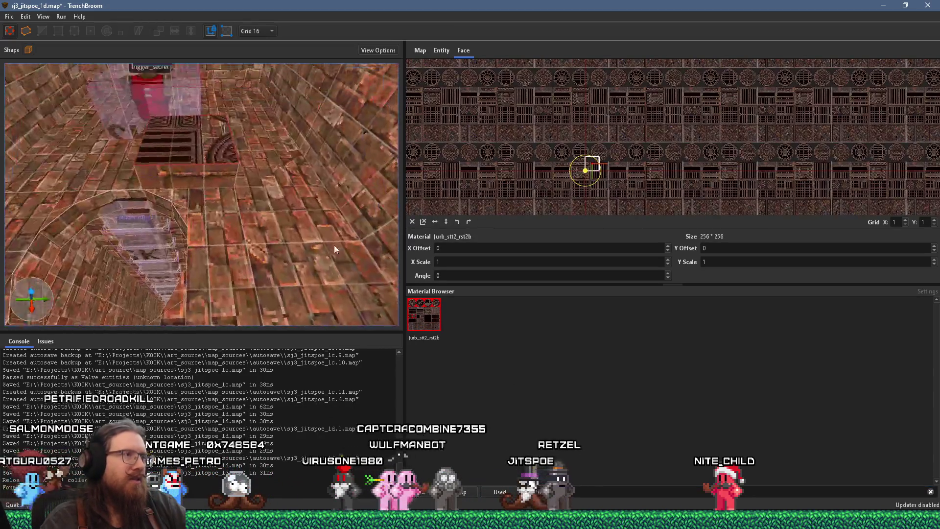
{"action": "left_click", "coordinate": [233, 193]}
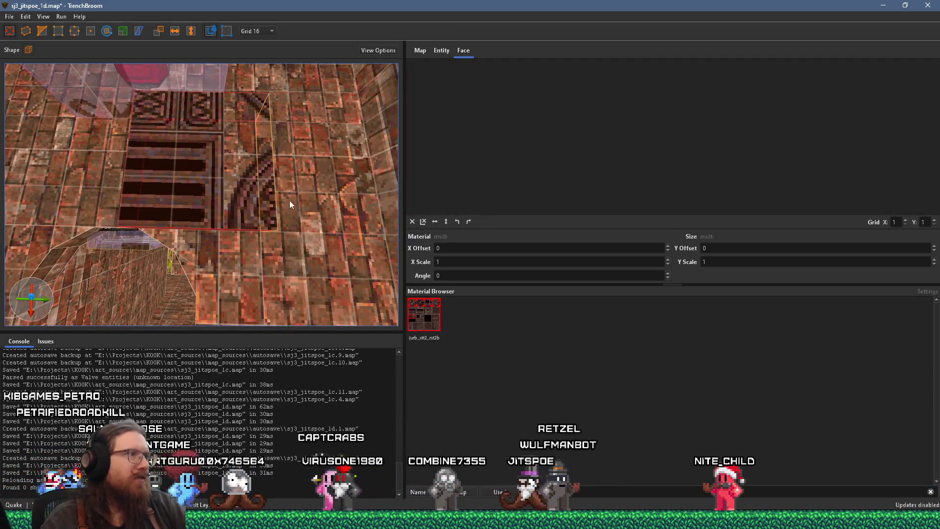
{"action": "scroll", "coordinate": [298, 186], "scroll_direction": "up", "scroll_amount": 5}
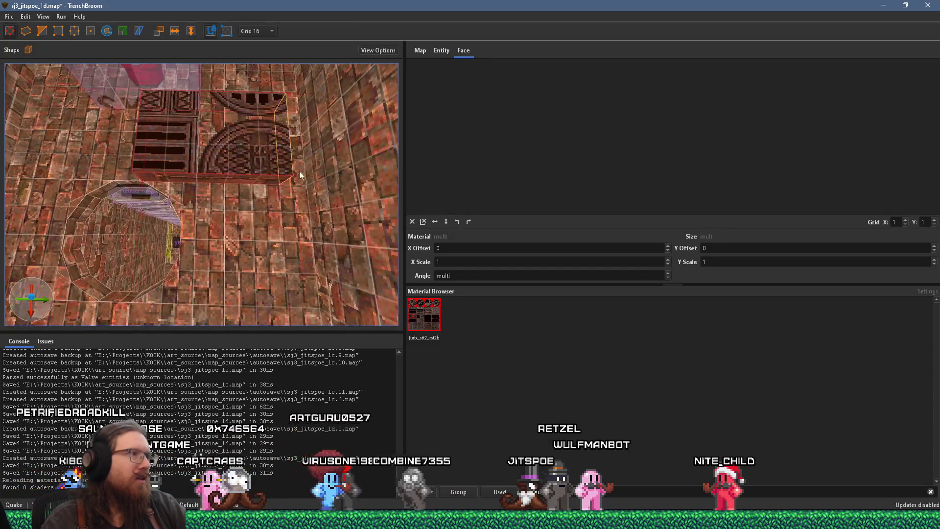
{"action": "left_click_drag", "start_coordinate": [273, 215], "coordinate": [272, 243]}
{"action": "mouse_move", "coordinate": [130, 207]}
{"action": "left_mouse_down"}
{"action": "mouse_move", "coordinate": [219, 205]}
{"action": "mouse_move", "coordinate": [129, 231]}
{"action": "mouse_move", "coordinate": [103, 256]}
{"action": "mouse_move", "coordinate": [167, 243]}
{"action": "left_mouse_up"}
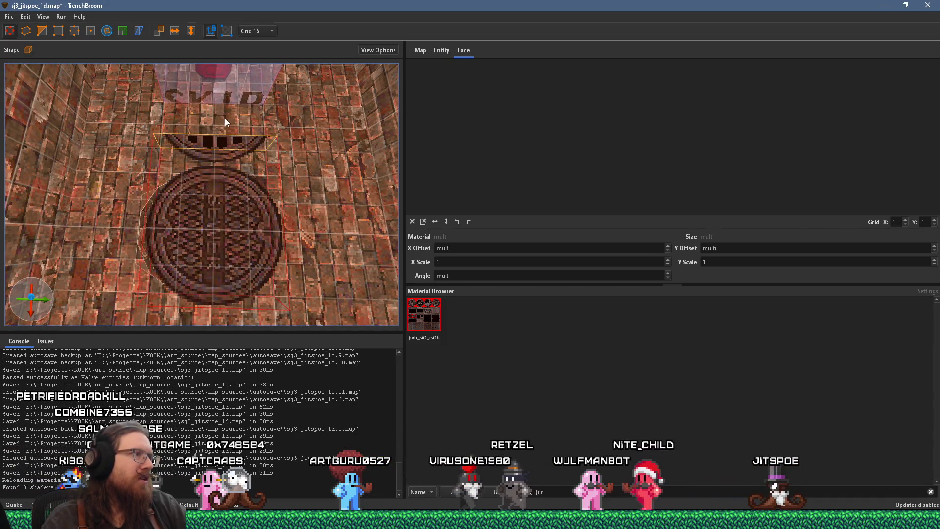
Offset the top face texture to -16, 0 to center a manhole, then select the whole brush
{"action": "left_click", "coordinate": [228, 228], "text": "shift"}
{"action": "scroll", "coordinate": [594, 162], "scroll_direction": "down", "scroll_amount": 1}
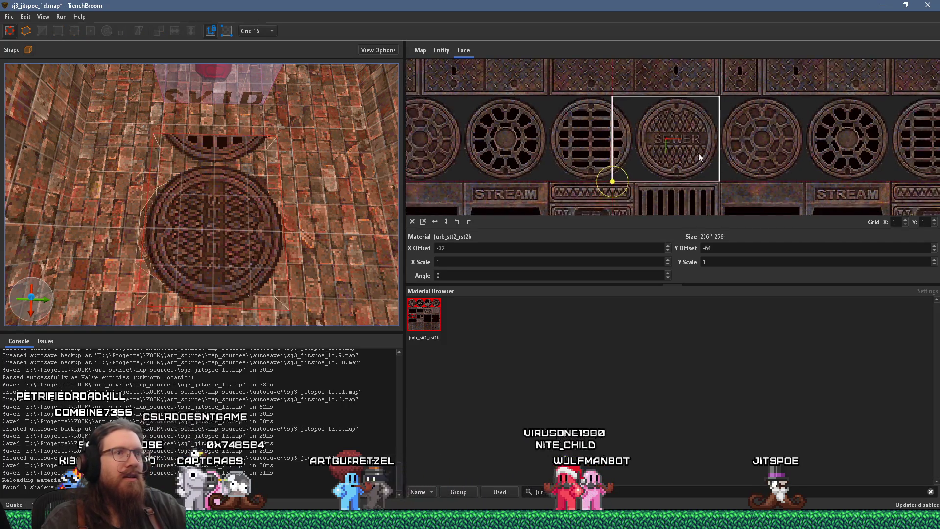
{"action": "left_click_drag", "start_coordinate": [784, 152], "coordinate": [685, 152]}
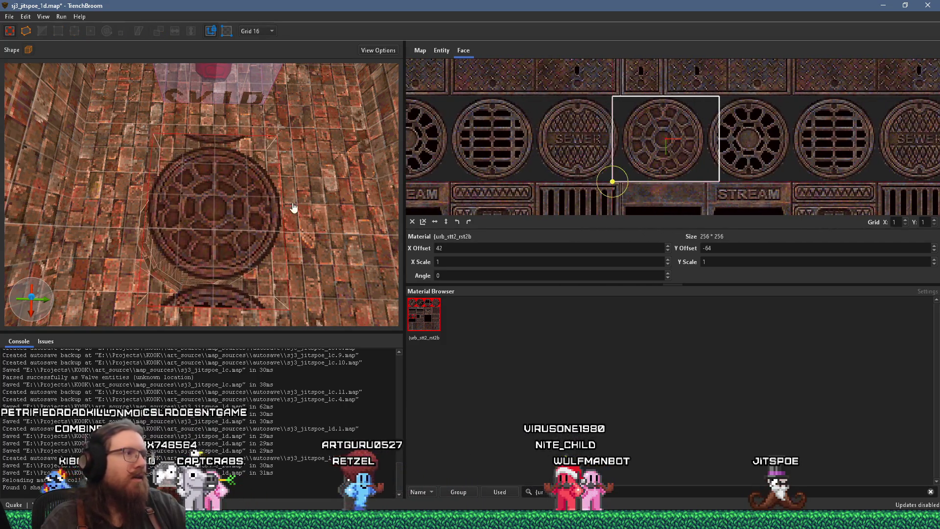
{"action": "key", "text": "shift+r"}
{"action": "scroll", "coordinate": [556, 249], "scroll_direction": "down", "scroll_amount": 16}
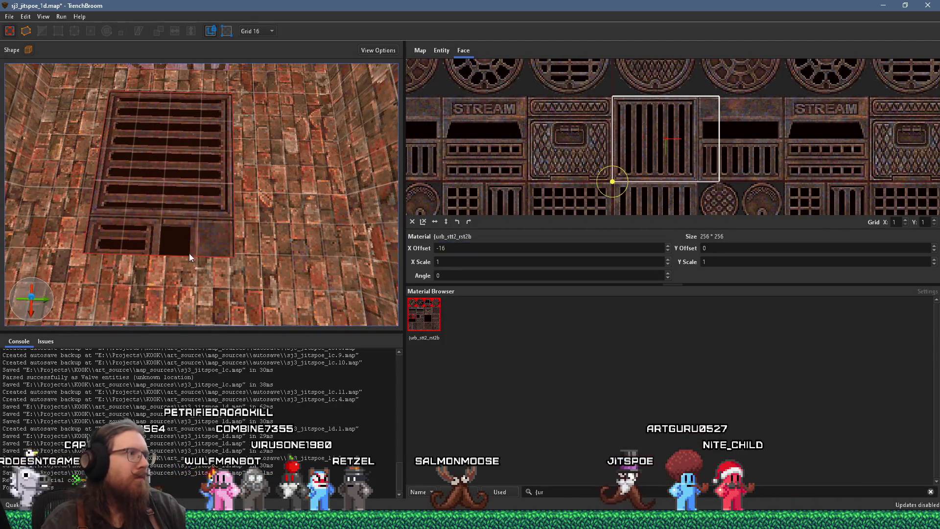
{"action": "left_click", "coordinate": [172, 226]}
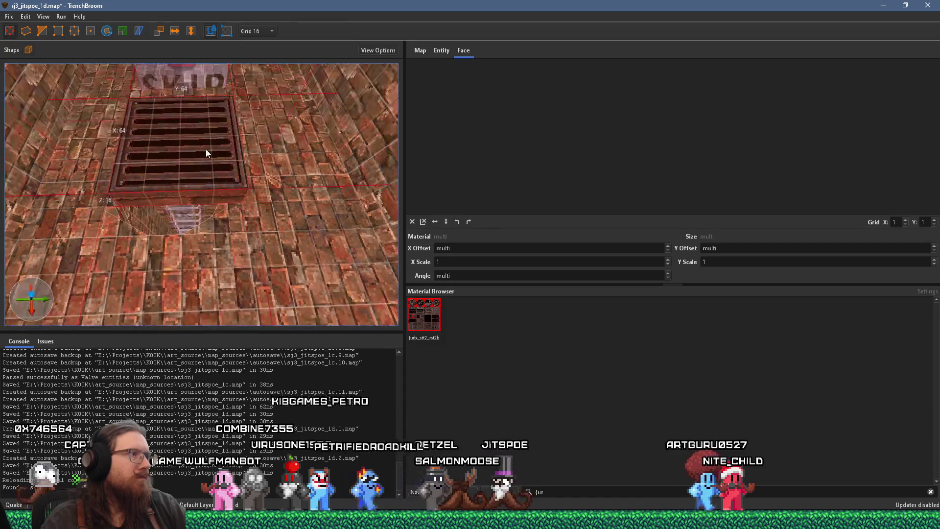
{"action": "scroll", "coordinate": [235, 155], "scroll_direction": "up", "scroll_amount": 2}
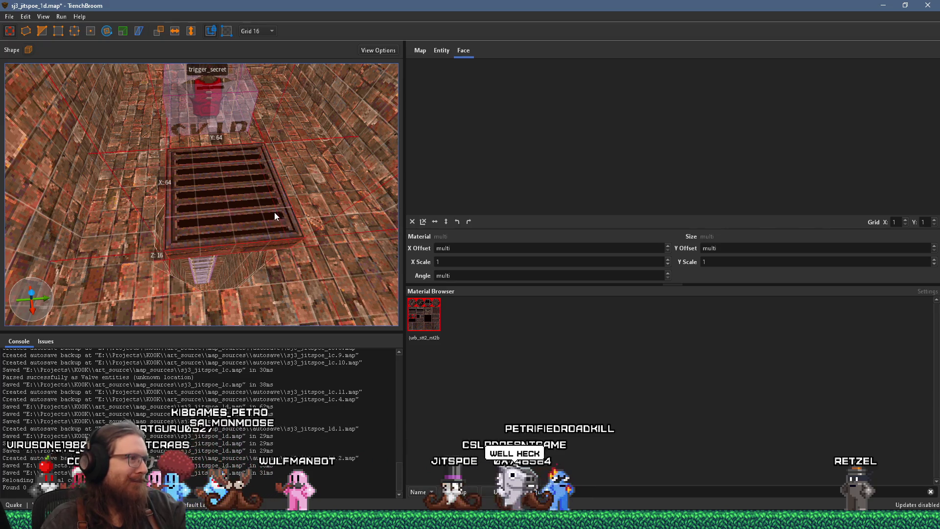
{"action": "scroll", "coordinate": [275, 212], "scroll_direction": "up", "scroll_amount": 5}
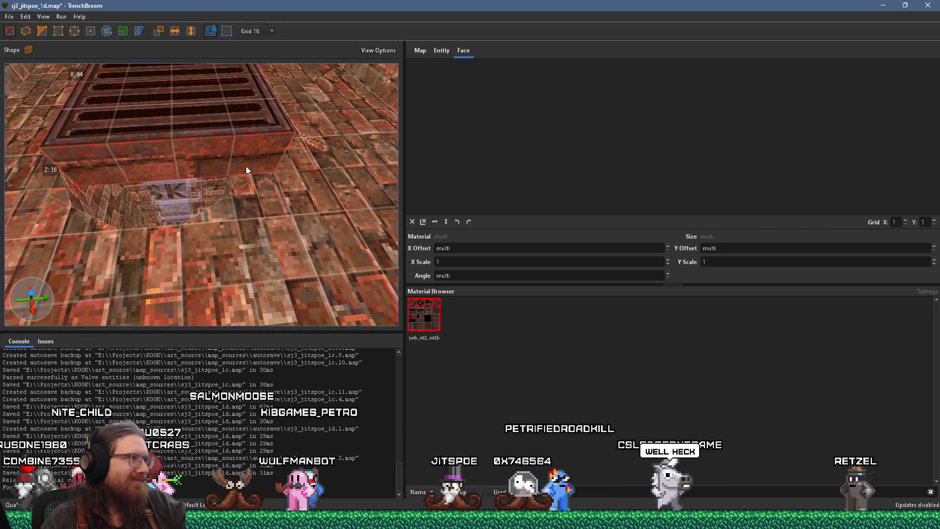
{"action": "scroll", "coordinate": [246, 166], "scroll_direction": "down", "scroll_amount": 1}
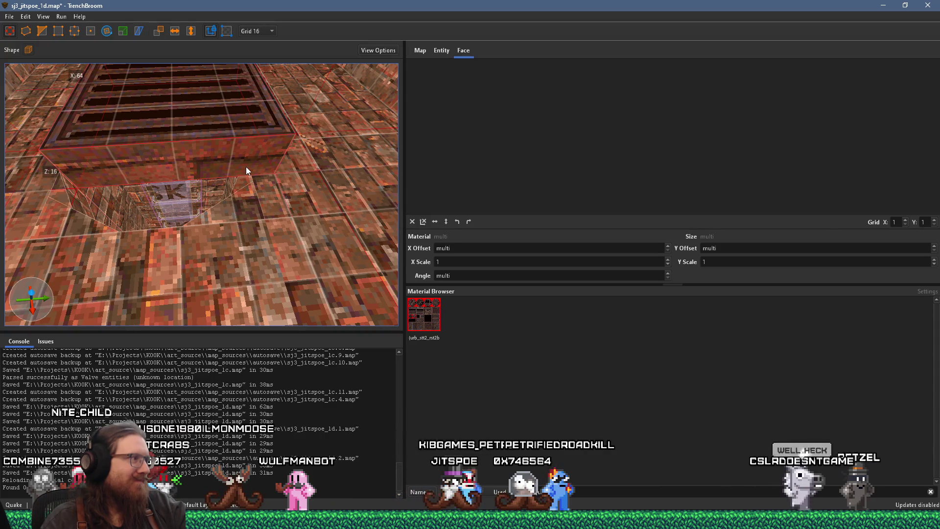
{"action": "mouse_move", "coordinate": [247, 171]}
{"action": "left_mouse_down"}
{"action": "mouse_move", "coordinate": [251, 181]}
{"action": "mouse_move", "coordinate": [310, 195]}
{"action": "mouse_move", "coordinate": [233, 212]}
{"action": "mouse_move", "coordinate": [264, 191]}
{"action": "left_mouse_up"}
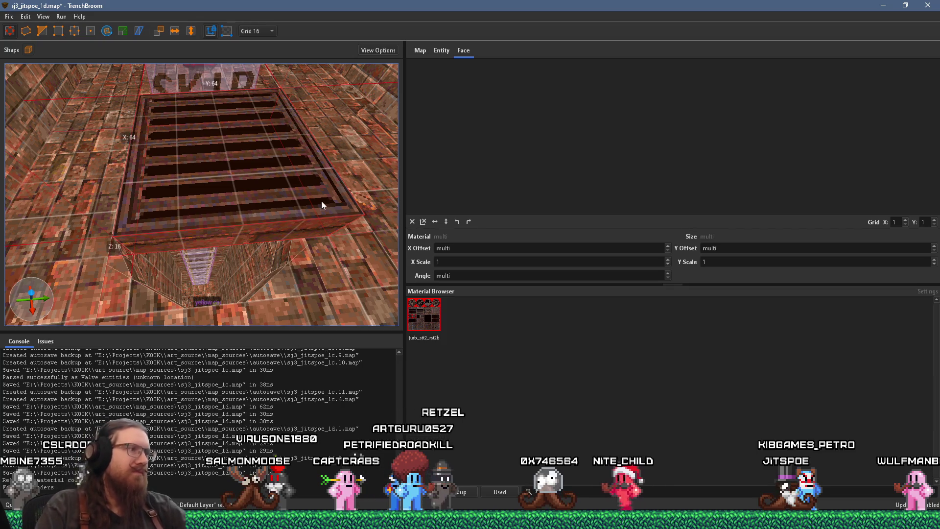
{"action": "scroll", "coordinate": [309, 210], "scroll_direction": "down", "scroll_amount": 3}
{"action": "scroll", "coordinate": [284, 198], "scroll_direction": "up", "scroll_amount": 3}
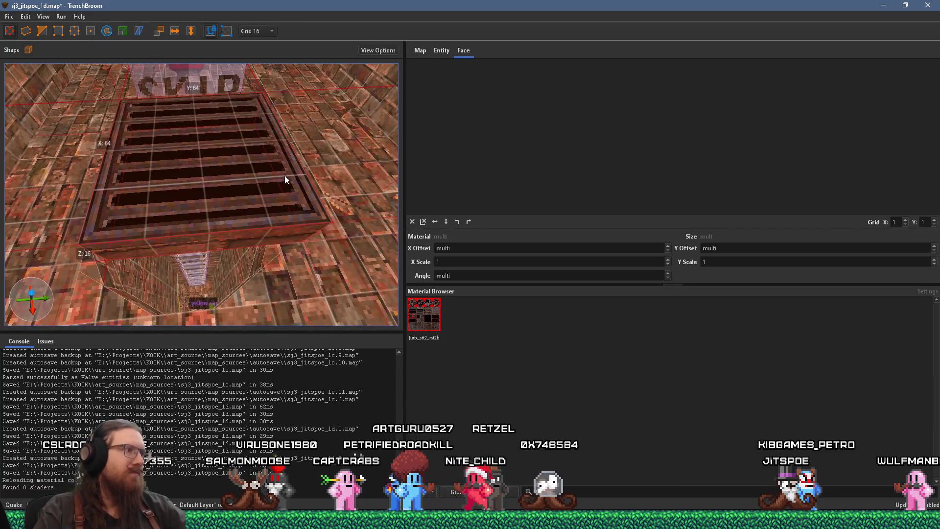
{"action": "scroll", "coordinate": [285, 179], "scroll_direction": "up", "scroll_amount": 4}
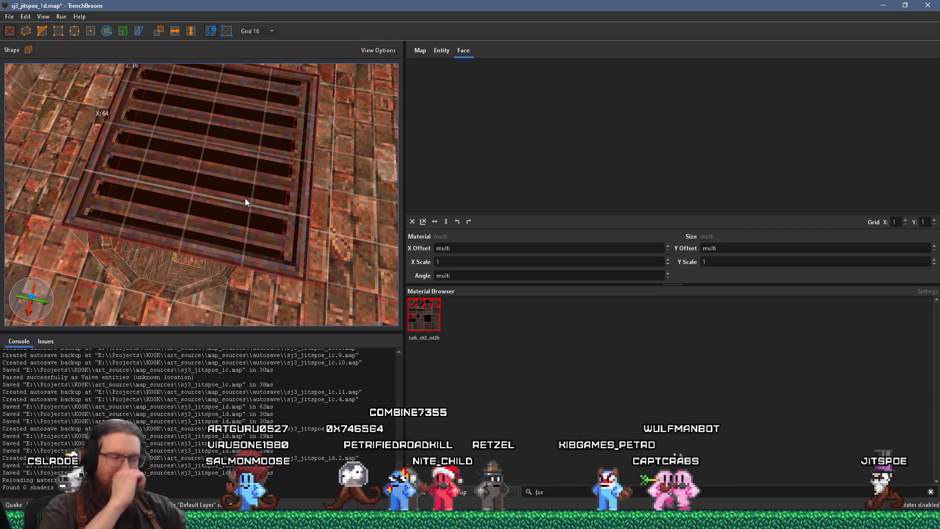
{"action": "mouse_move", "coordinate": [244, 198]}
{"action": "left_mouse_down"}
{"action": "mouse_move", "coordinate": [224, 211]}
{"action": "mouse_move", "coordinate": [237, 205]}
{"action": "left_mouse_up"}
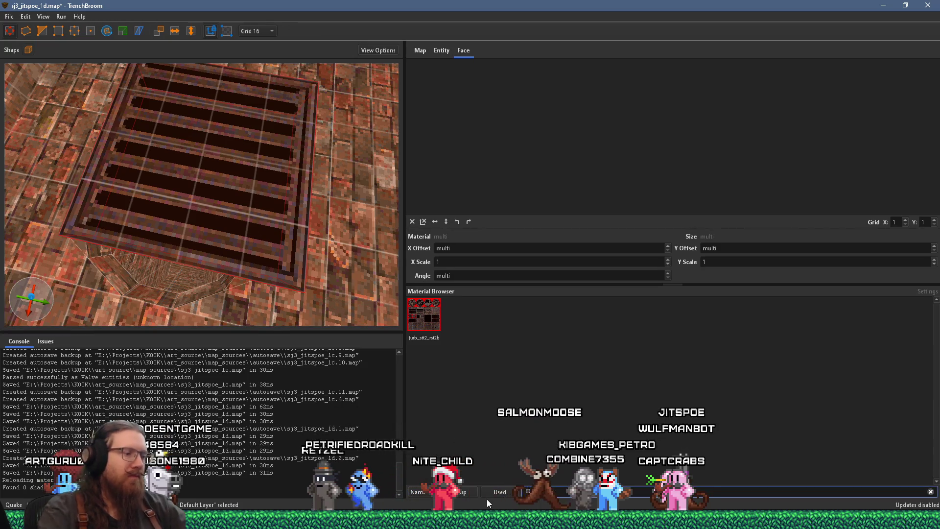
Search for 'skip' and apply the skip material to the grate brush
{"action": "key", "text": "Tab"}
{"action": "type", "text": "skip"}
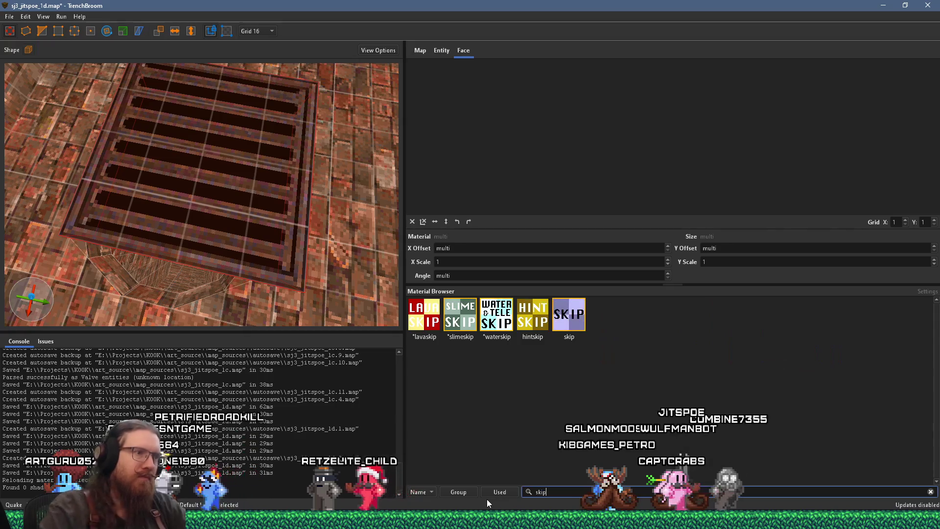
{"action": "left_click", "coordinate": [568, 314]}
{"action": "left_click_drag", "start_coordinate": [209, 275], "coordinate": [240, 184]}
{"action": "scroll", "coordinate": [240, 184], "scroll_direction": "up", "scroll_amount": 3}
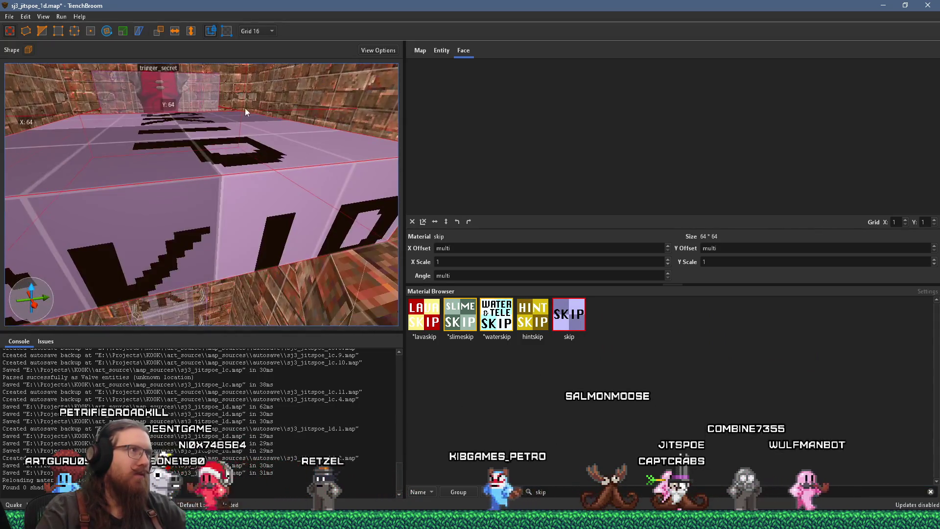
Set the grid size to 2 and select the skip brush's top face
{"action": "left_click", "coordinate": [266, 34]}
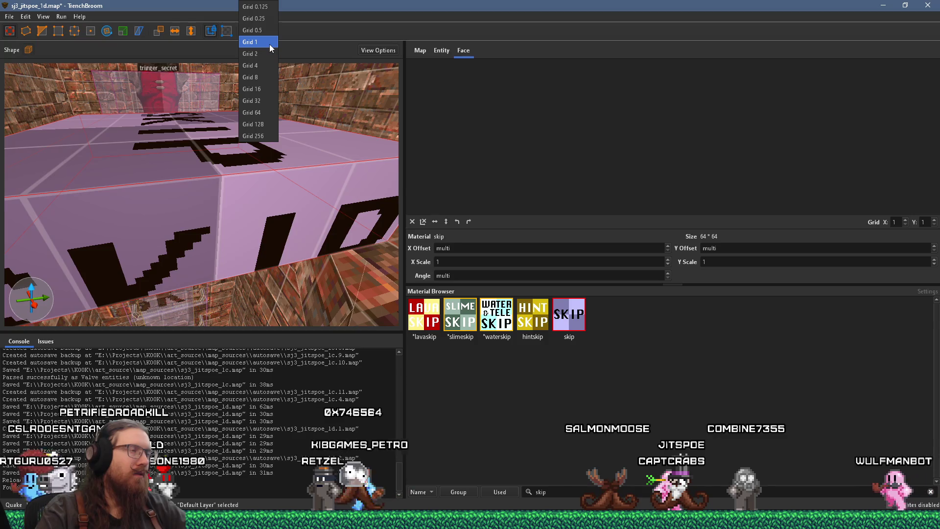
{"action": "left_click", "coordinate": [269, 54]}
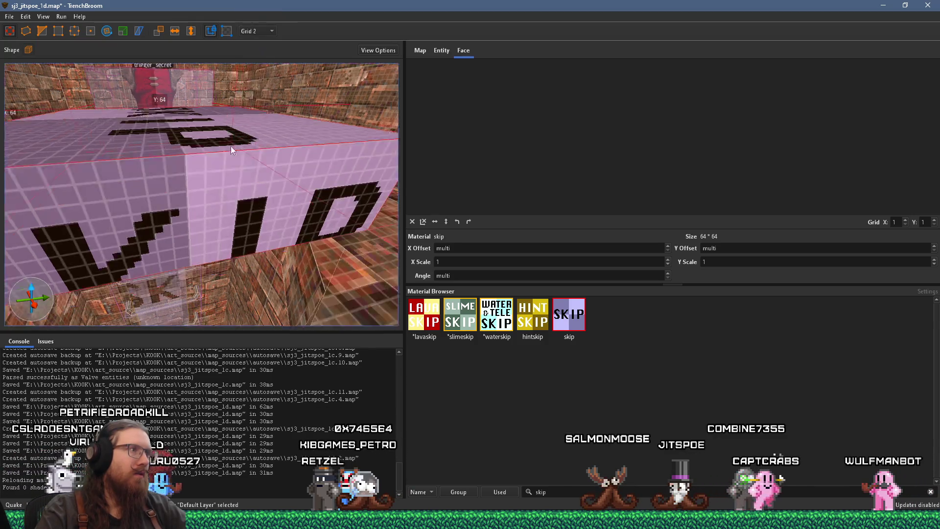
{"action": "mouse_move", "coordinate": [204, 207]}
{"action": "left_mouse_down"}
{"action": "mouse_move", "coordinate": [207, 218]}
{"action": "mouse_move", "coordinate": [210, 208]}
{"action": "left_mouse_up"}
{"action": "left_click", "coordinate": [210, 208], "text": "shift"}
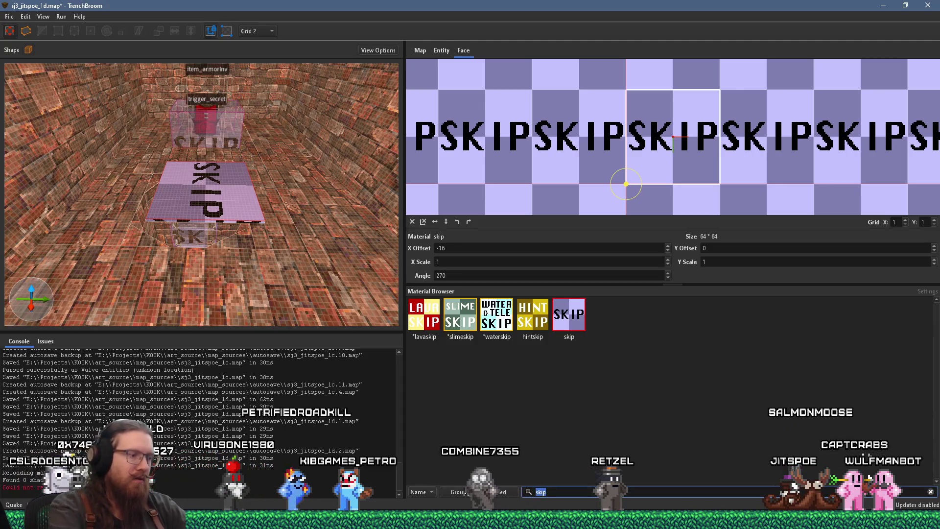
Search 'urb' and apply urb_stt2_rst2b to the top face as the manhole cover
{"action": "double_click", "coordinate": [541, 492]}
{"action": "type", "text": "urb"}
{"action": "left_click", "coordinate": [411, 328]}
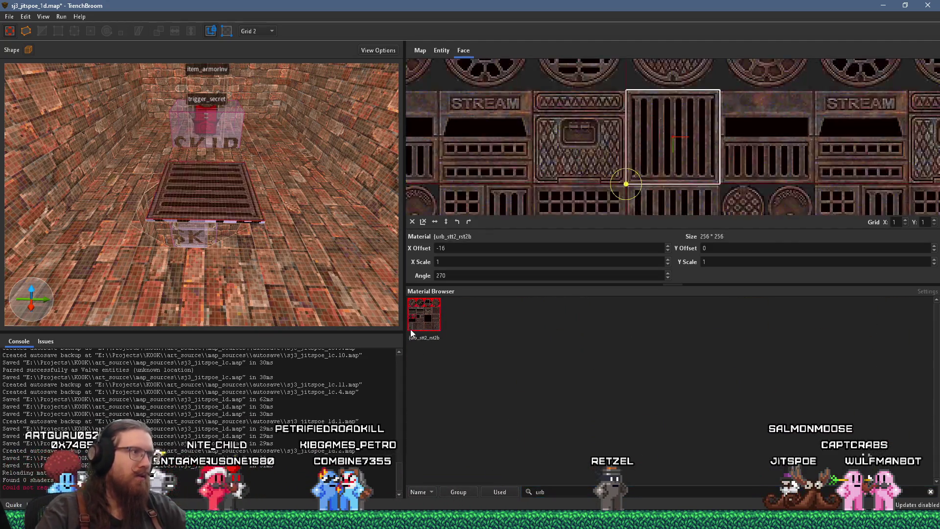
Set the grid size to 8 and select the whole manhole cover brush
{"action": "left_click", "coordinate": [251, 34]}
{"action": "left_click", "coordinate": [263, 69]}
{"action": "scroll", "coordinate": [513, 248], "scroll_direction": "up", "scroll_amount": 1}
{"action": "scroll", "coordinate": [513, 248], "scroll_direction": "down", "scroll_amount": 1}
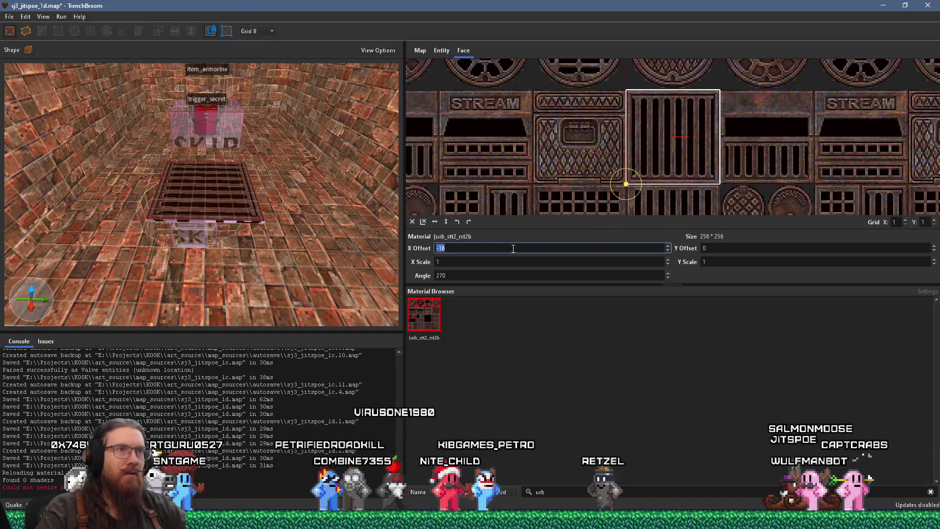
{"action": "left_click_drag", "start_coordinate": [645, 133], "coordinate": [635, 189]}
{"action": "scroll", "coordinate": [727, 244], "scroll_direction": "down", "scroll_amount": 9}
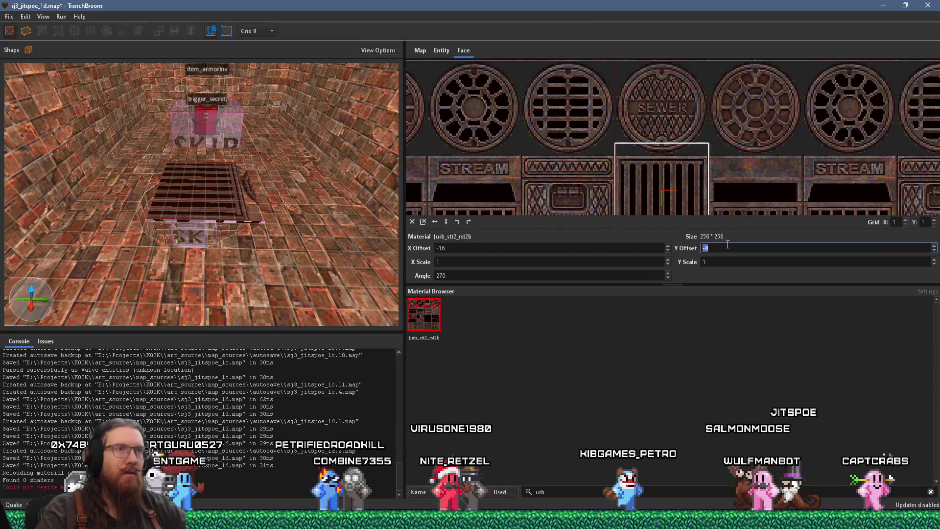
{"action": "scroll", "coordinate": [728, 244], "scroll_direction": "up", "scroll_amount": 1}
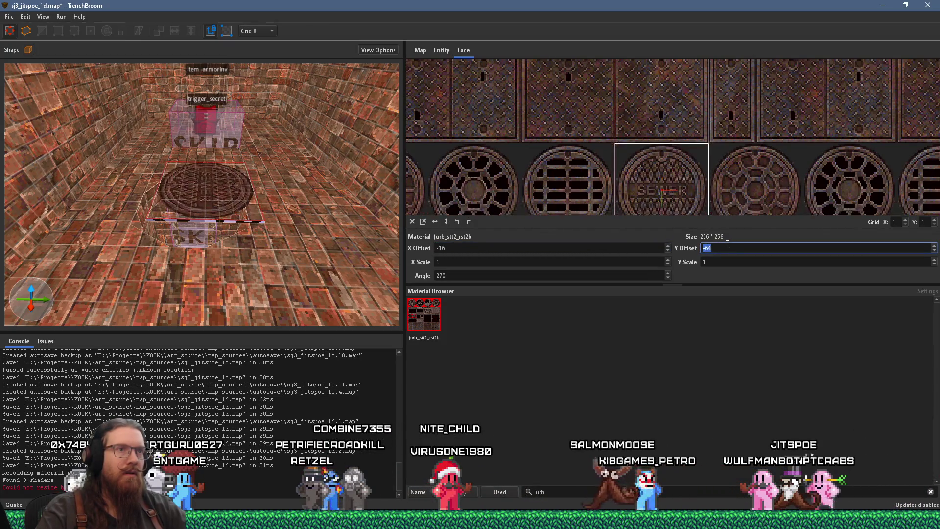
{"action": "scroll", "coordinate": [634, 245], "scroll_direction": "up", "scroll_amount": 8}
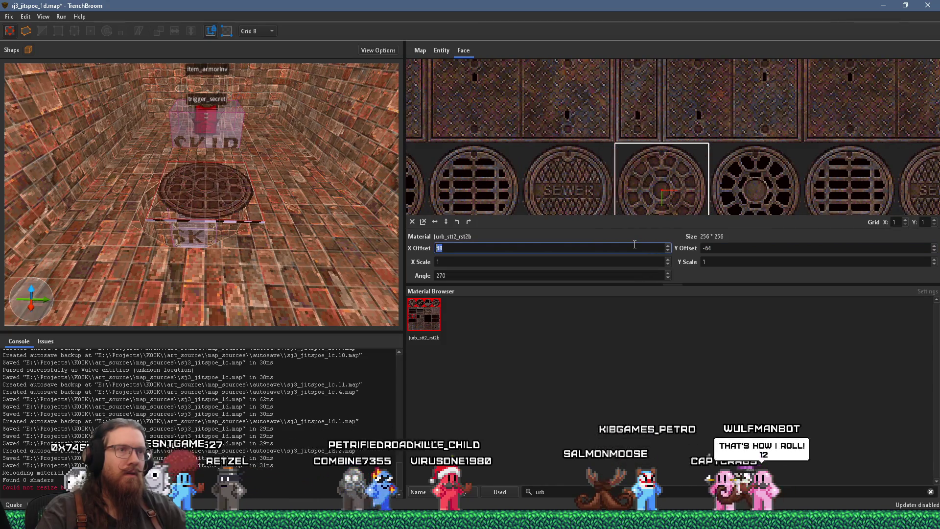
{"action": "mouse_move", "coordinate": [206, 196]}
{"action": "left_mouse_down"}
{"action": "mouse_move", "coordinate": [215, 194]}
{"action": "mouse_move", "coordinate": [210, 216]}
{"action": "mouse_move", "coordinate": [202, 111]}
{"action": "mouse_move", "coordinate": [193, 153]}
{"action": "mouse_move", "coordinate": [202, 203]}
{"action": "mouse_move", "coordinate": [215, 196]}
{"action": "mouse_move", "coordinate": [215, 222]}
{"action": "mouse_move", "coordinate": [244, 243]}
{"action": "left_mouse_up"}
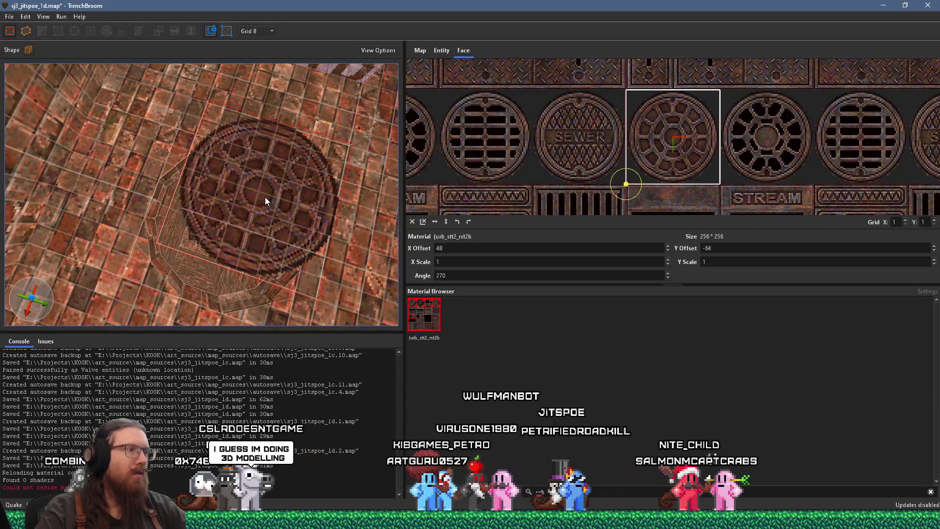
{"action": "left_click", "coordinate": [275, 184]}
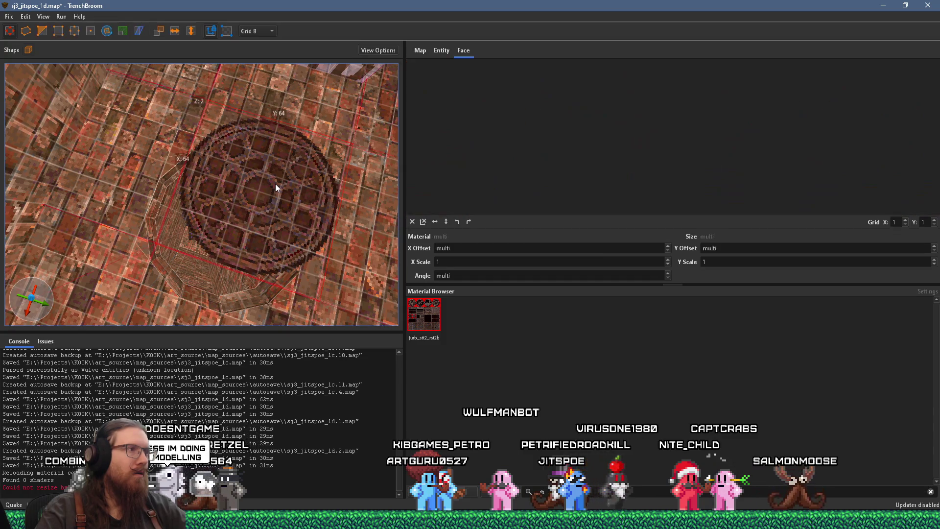
Nudge the manhole cover brush sideways and convert it to a func_detail_illusionary brush entity
{"action": "left_click_drag", "start_coordinate": [289, 198], "coordinate": [201, 192]}
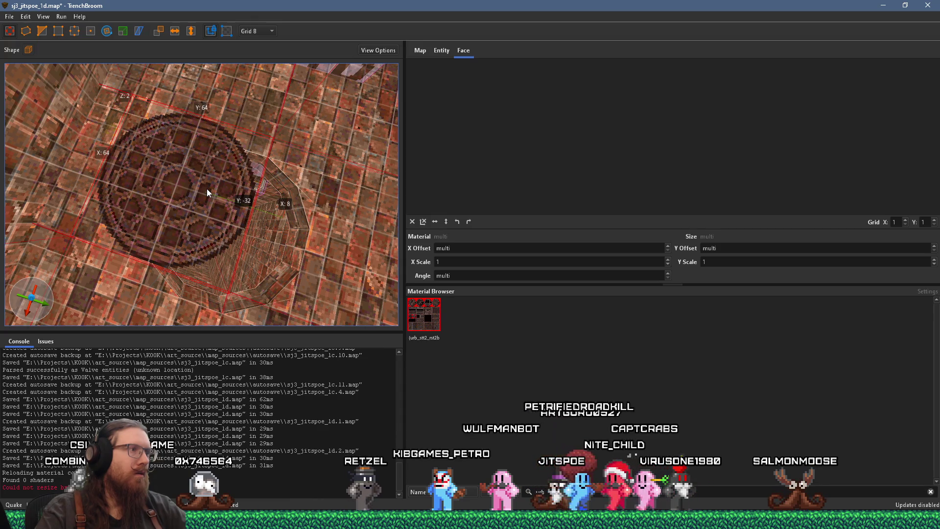
{"action": "left_click_drag", "start_coordinate": [193, 215], "coordinate": [181, 122]}
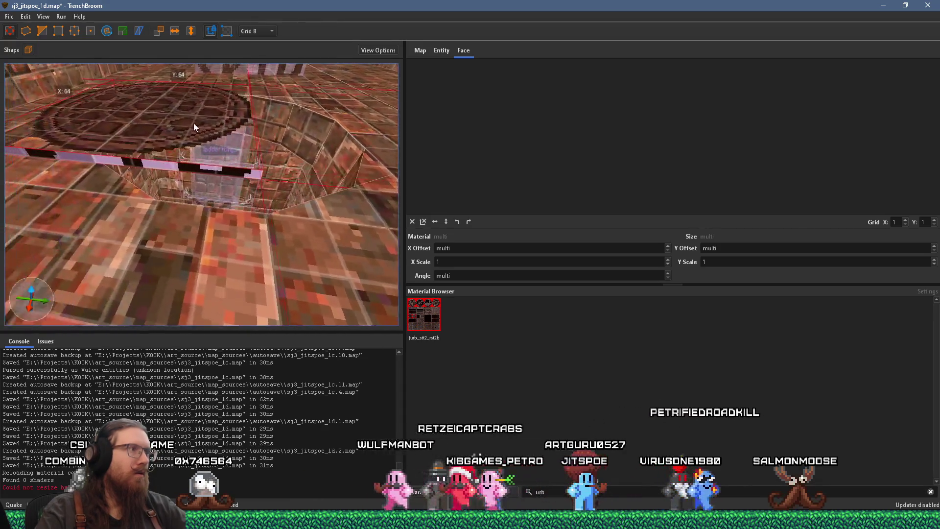
{"action": "right_click", "coordinate": [210, 142]}
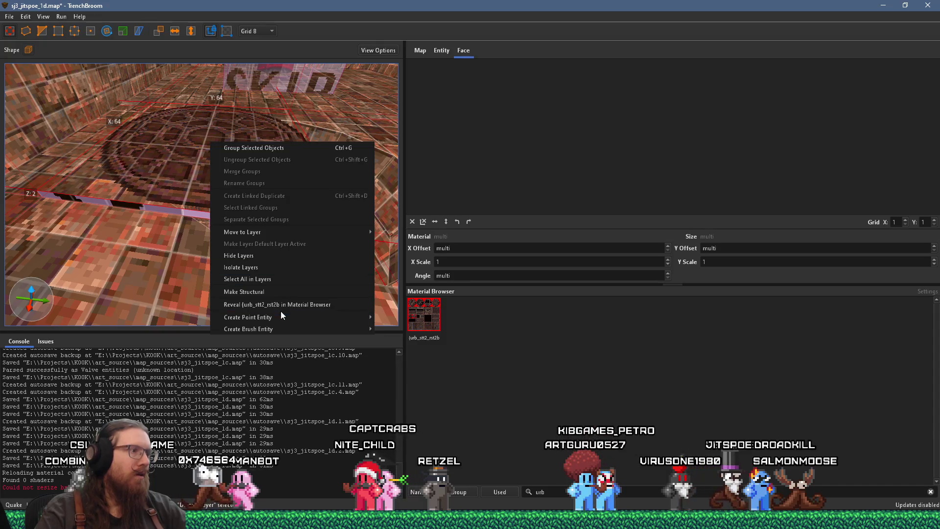
{"action": "mouse_move", "coordinate": [278, 328]}
{"action": "mouse_move", "coordinate": [396, 332]}
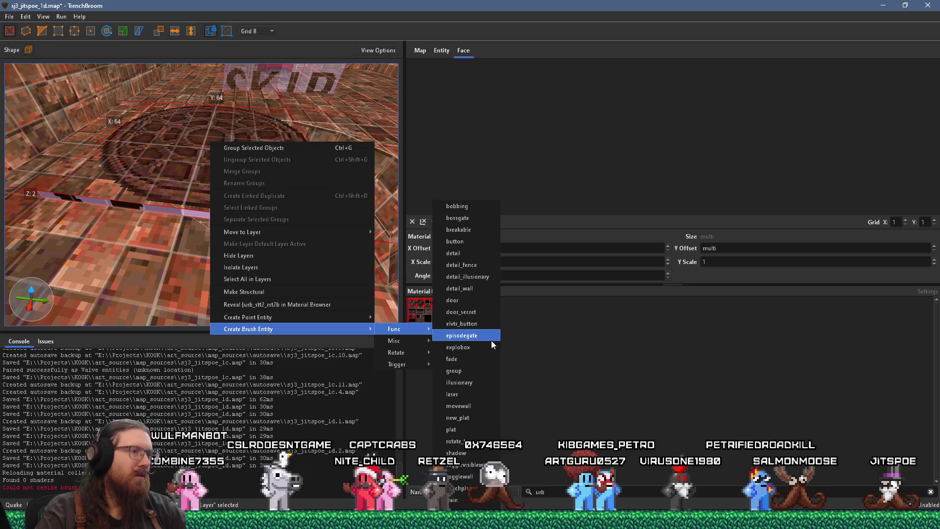
{"action": "left_click", "coordinate": [476, 277]}
{"action": "scroll", "coordinate": [243, 231], "scroll_direction": "up", "scroll_amount": 5}
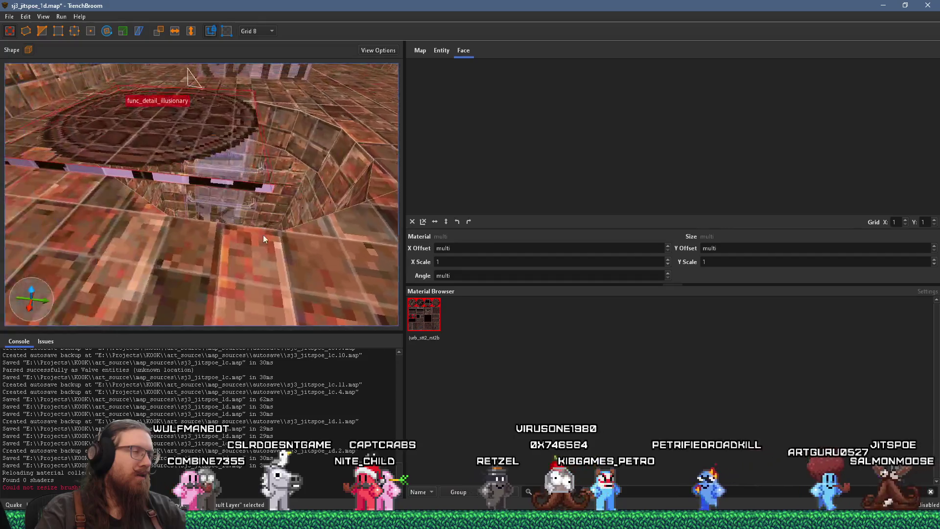
{"action": "scroll", "coordinate": [271, 257], "scroll_direction": "down", "scroll_amount": 5}
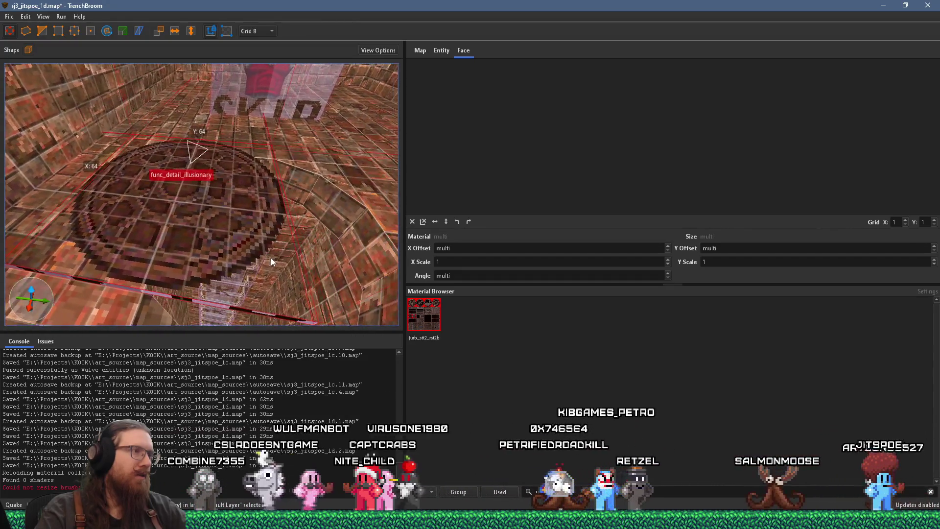
{"action": "left_click_drag", "start_coordinate": [212, 268], "coordinate": [204, 227]}
{"action": "scroll", "coordinate": [225, 266], "scroll_direction": "up", "scroll_amount": 8}
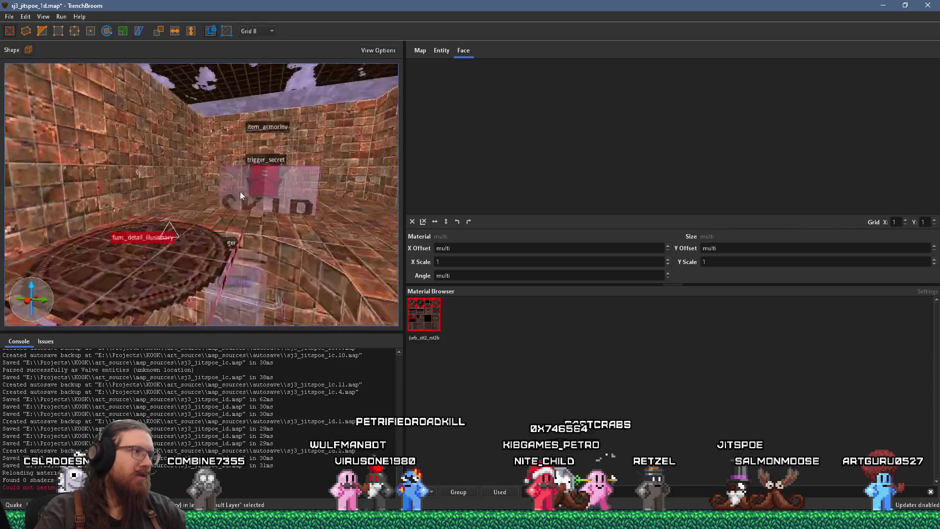
{"action": "scroll", "coordinate": [234, 102], "scroll_direction": "up", "scroll_amount": 5}
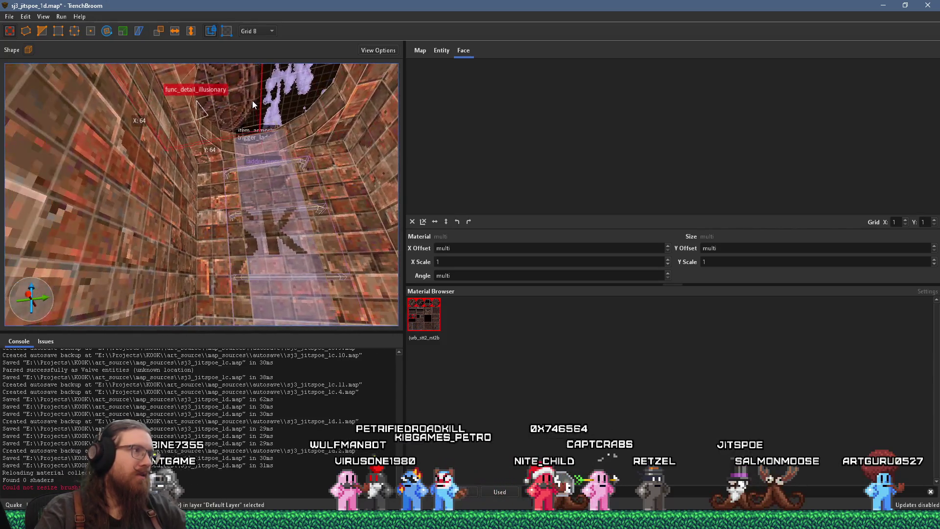
{"action": "scroll", "coordinate": [252, 101], "scroll_direction": "up", "scroll_amount": 3}
{"action": "scroll", "coordinate": [246, 113], "scroll_direction": "up", "scroll_amount": 5}
{"action": "mouse_move", "coordinate": [240, 133]}
{"action": "left_mouse_down"}
{"action": "mouse_move", "coordinate": [221, 325]}
{"action": "mouse_move", "coordinate": [251, 272]}
{"action": "mouse_move", "coordinate": [225, 293]}
{"action": "left_mouse_up"}
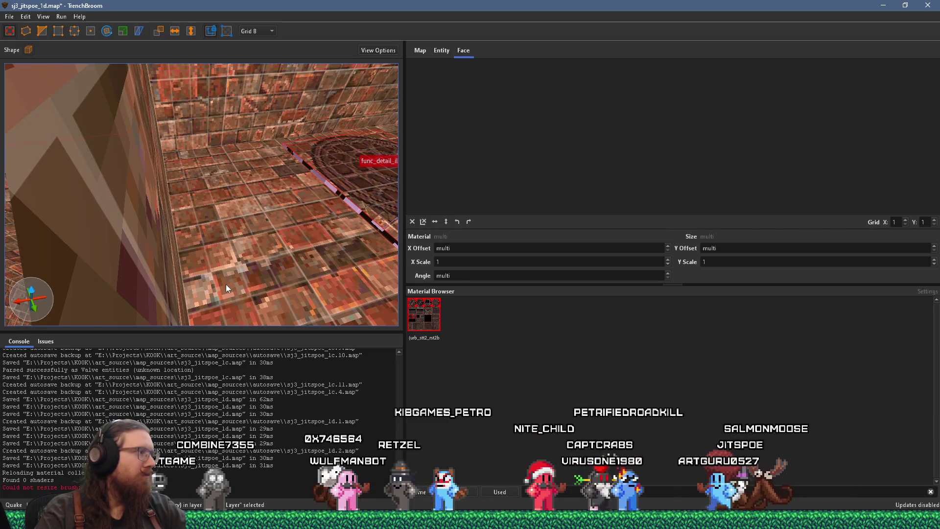
{"action": "mouse_move", "coordinate": [263, 257]}
{"action": "left_mouse_down"}
{"action": "mouse_move", "coordinate": [160, 236]}
{"action": "mouse_move", "coordinate": [287, 242]}
{"action": "left_mouse_up"}
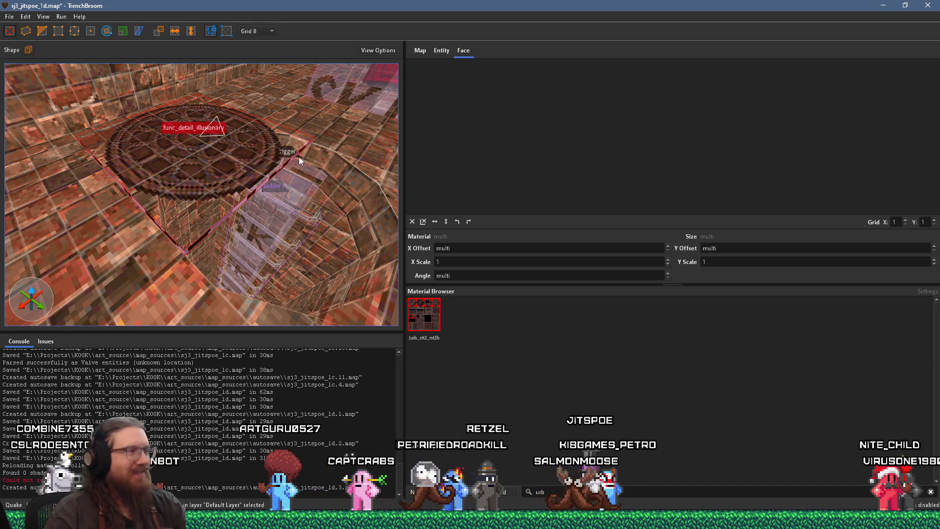
{"action": "scroll", "coordinate": [253, 183], "scroll_direction": "up", "scroll_amount": 5}
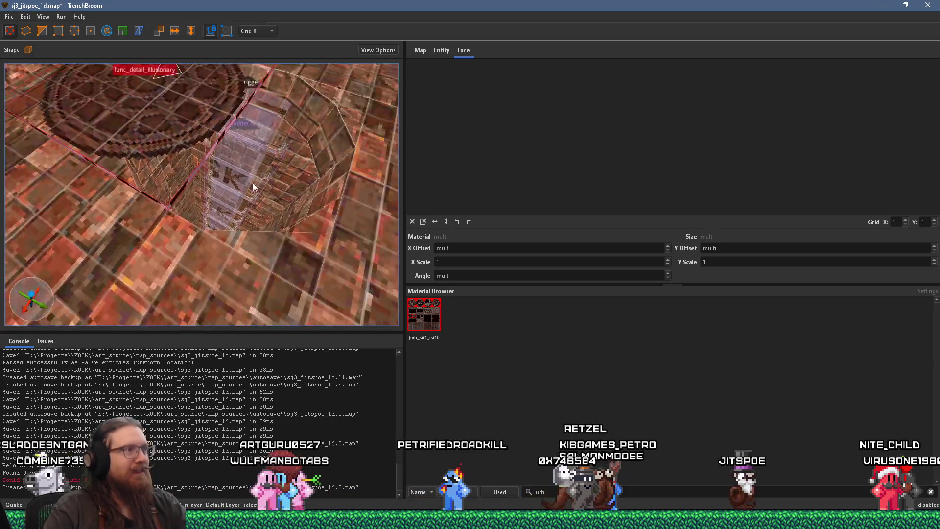
{"action": "scroll", "coordinate": [251, 166], "scroll_direction": "down", "scroll_amount": 5}
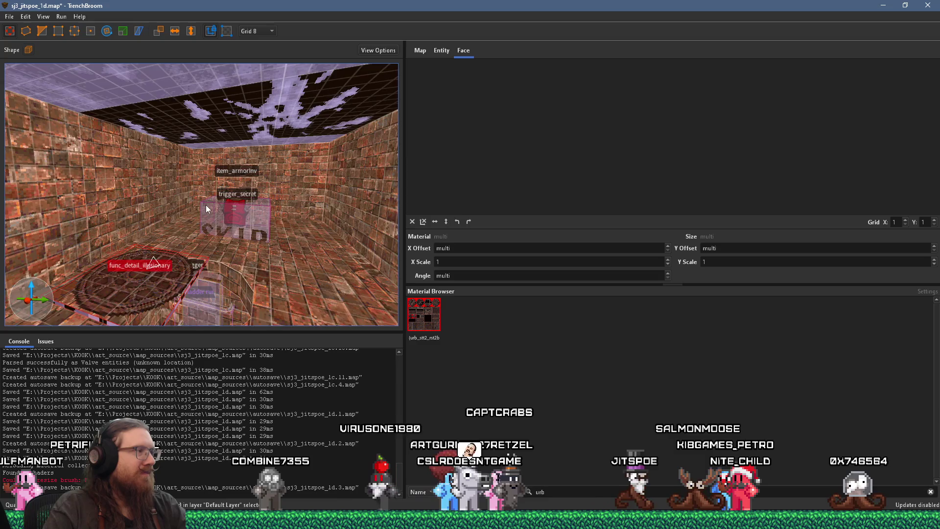
{"action": "scroll", "coordinate": [206, 205], "scroll_direction": "up", "scroll_amount": 6}
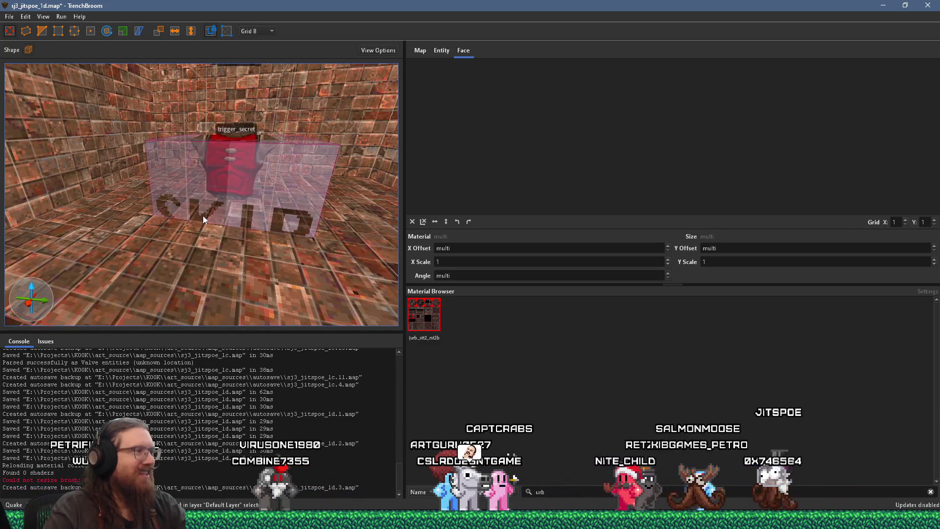
{"action": "mouse_move", "coordinate": [203, 215]}
{"action": "left_mouse_down"}
{"action": "mouse_move", "coordinate": [135, 228]}
{"action": "mouse_move", "coordinate": [196, 211]}
{"action": "left_mouse_up"}
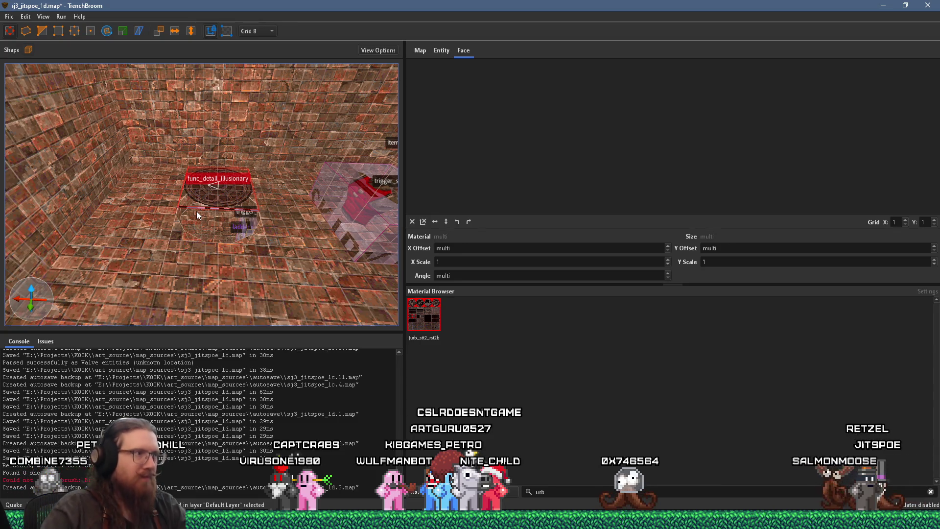
{"action": "mouse_move", "coordinate": [181, 220]}
{"action": "left_mouse_down"}
{"action": "mouse_move", "coordinate": [186, 201]}
{"action": "mouse_move", "coordinate": [264, 245]}
{"action": "mouse_move", "coordinate": [257, 168]}
{"action": "left_mouse_up"}
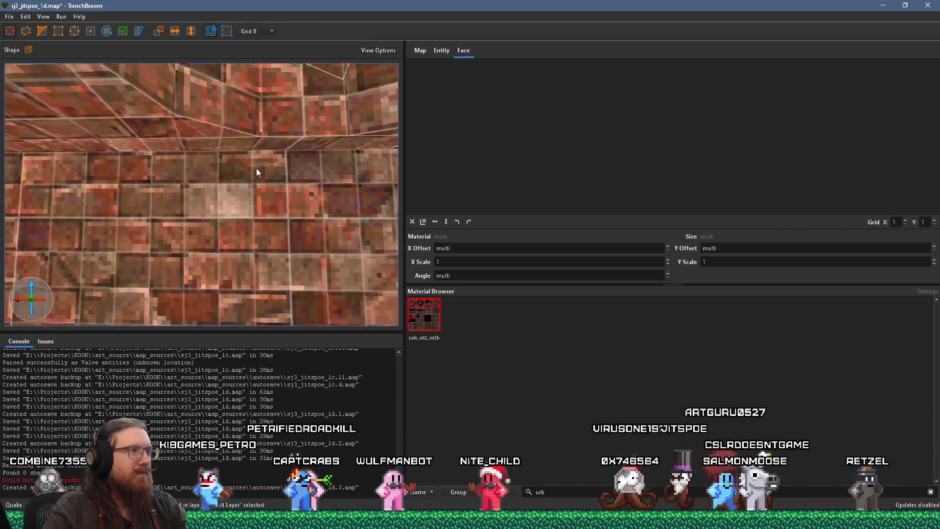
{"action": "scroll", "coordinate": [258, 172], "scroll_direction": "down", "scroll_amount": 5}
{"action": "scroll", "coordinate": [259, 175], "scroll_direction": "up", "scroll_amount": 5}
{"action": "scroll", "coordinate": [259, 167], "scroll_direction": "down", "scroll_amount": 6}
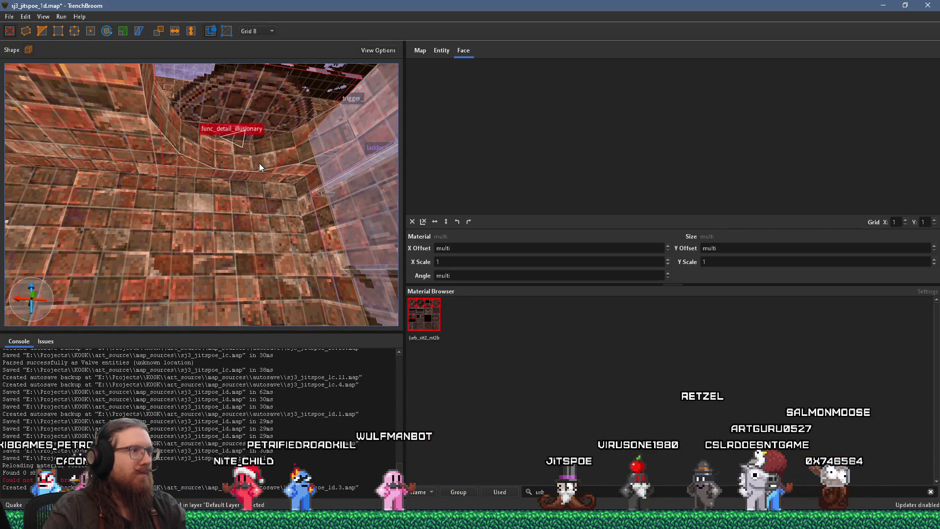
{"action": "scroll", "coordinate": [259, 173], "scroll_direction": "down", "scroll_amount": 10}
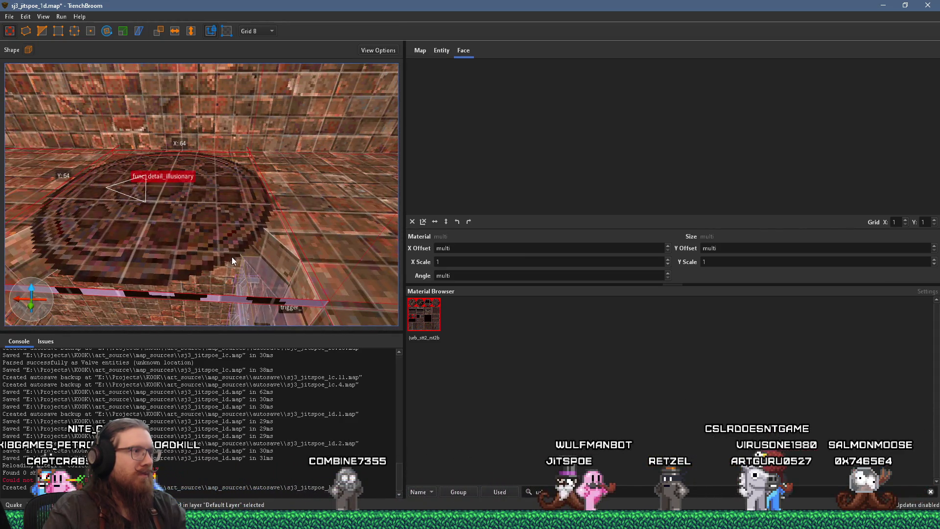
{"action": "scroll", "coordinate": [240, 247], "scroll_direction": "down", "scroll_amount": 5}
{"action": "left_click_drag", "start_coordinate": [239, 245], "coordinate": [262, 252]}
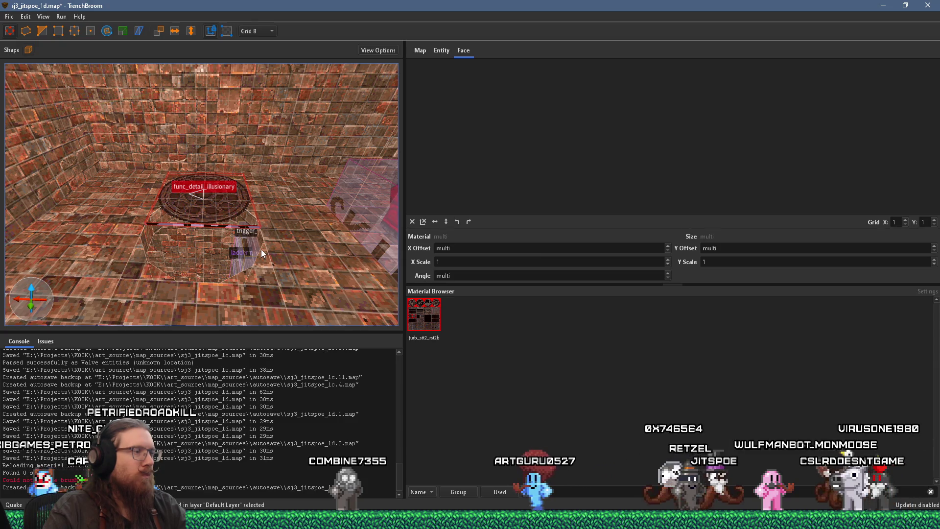
{"action": "mouse_move", "coordinate": [234, 277]}
{"action": "left_mouse_down"}
{"action": "mouse_move", "coordinate": [267, 279]}
{"action": "mouse_move", "coordinate": [318, 260]}
{"action": "left_mouse_up"}
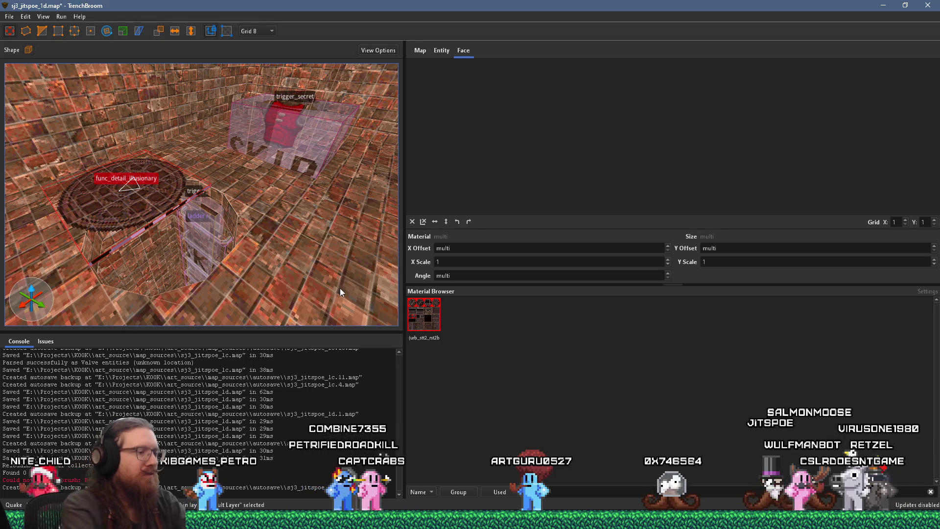
Open e:\projects\kook\kook_godot\textures\stone in File Explorer via the Run box
{"action": "key", "text": "super+r"}
{"action": "type", "text": "e:\\projects\\"}
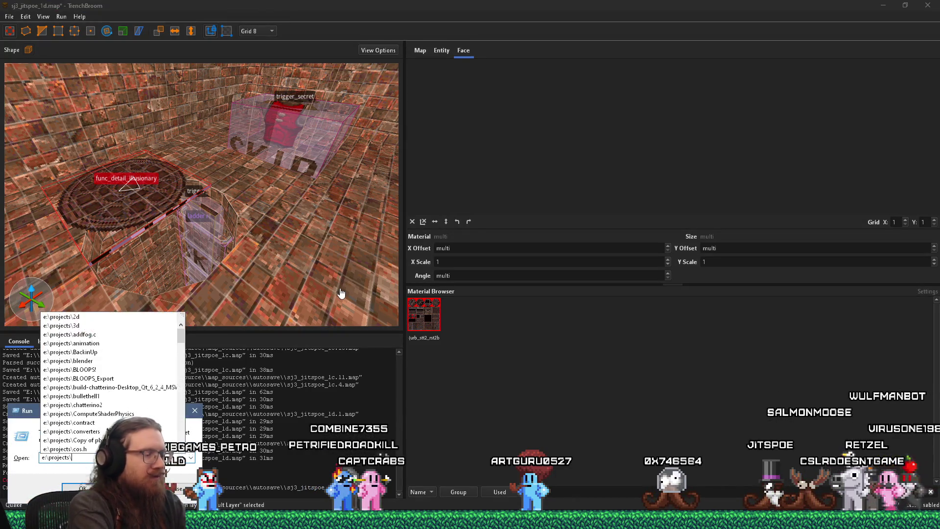
{"action": "type", "text": "kook"}
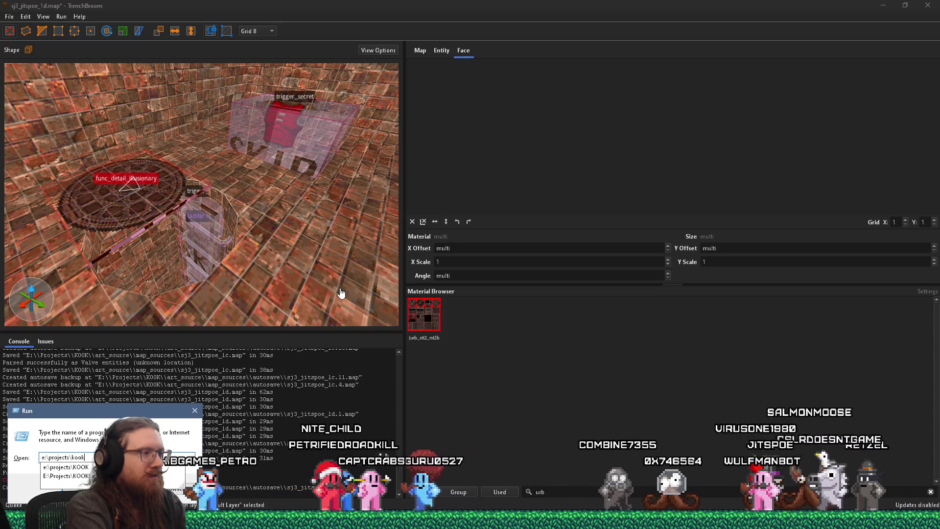
{"action": "type", "text": "\\"}
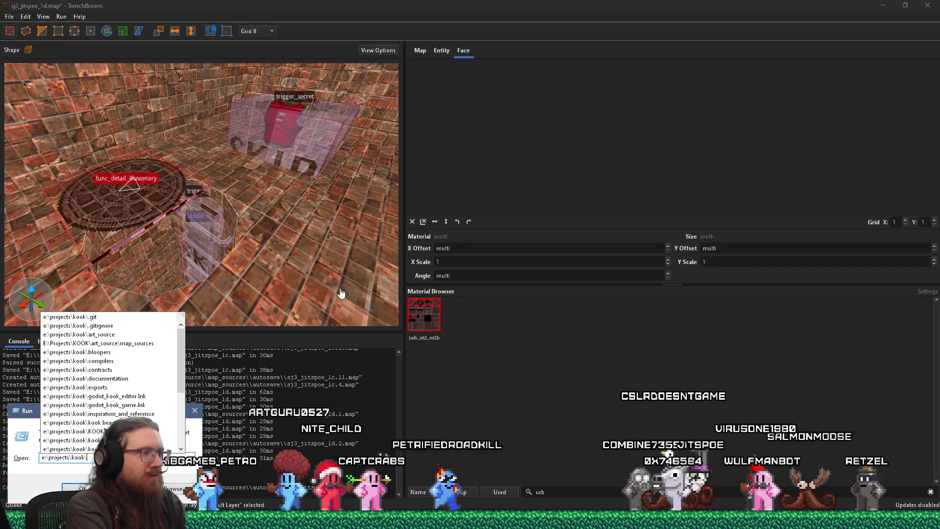
{"action": "type", "text": "kook"}
{"action": "type", "text": "_g"}
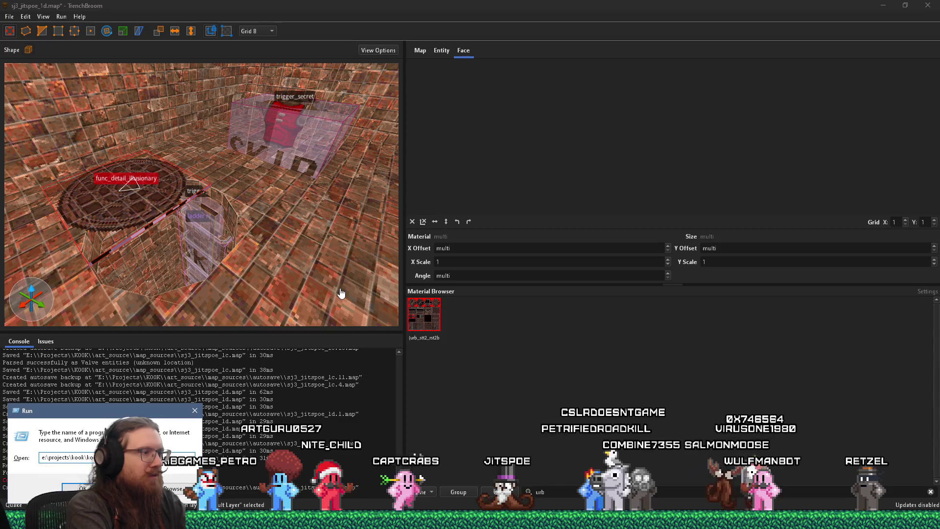
{"action": "key", "text": "Return"}
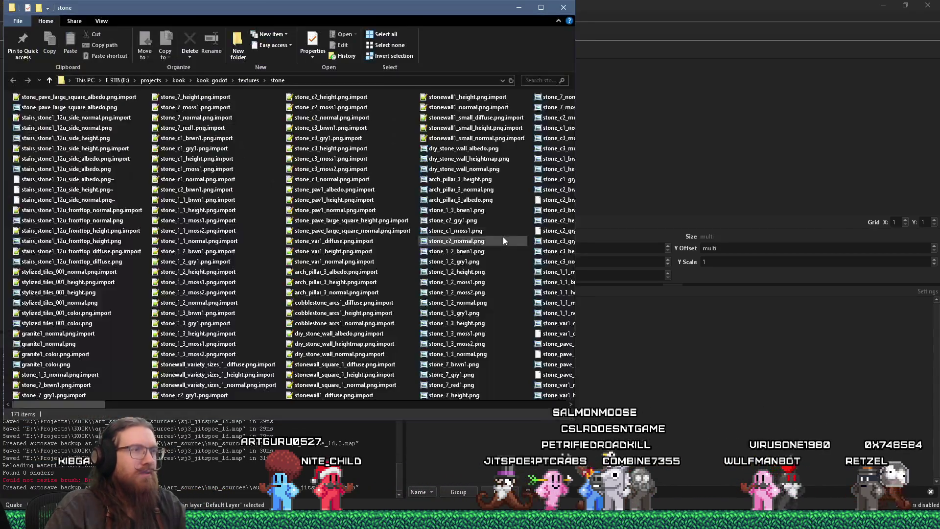
Open cobblestone_arcs1_diffuse.png in Photo Viewer, zooming in to inspect the arched cobblestones
{"action": "scroll", "coordinate": [492, 240], "scroll_direction": "right", "scroll_amount": 2}
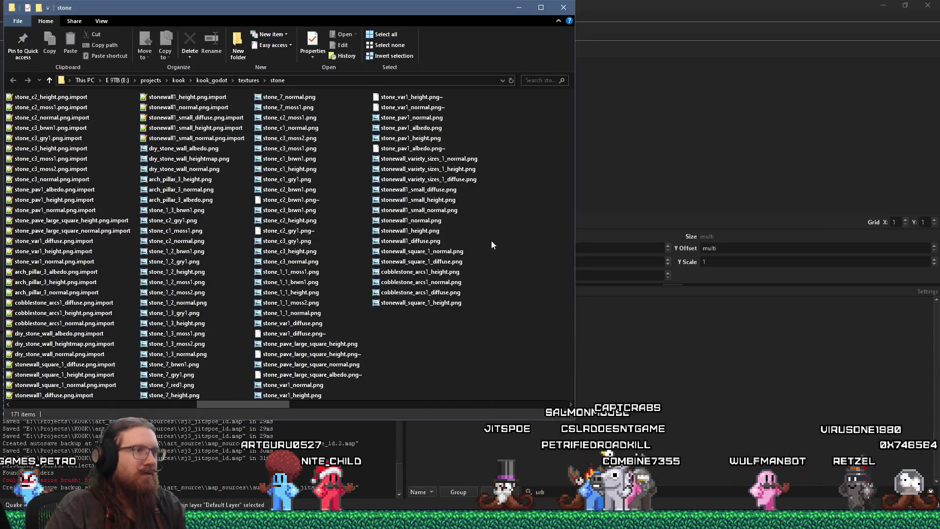
{"action": "double_click", "coordinate": [451, 293]}
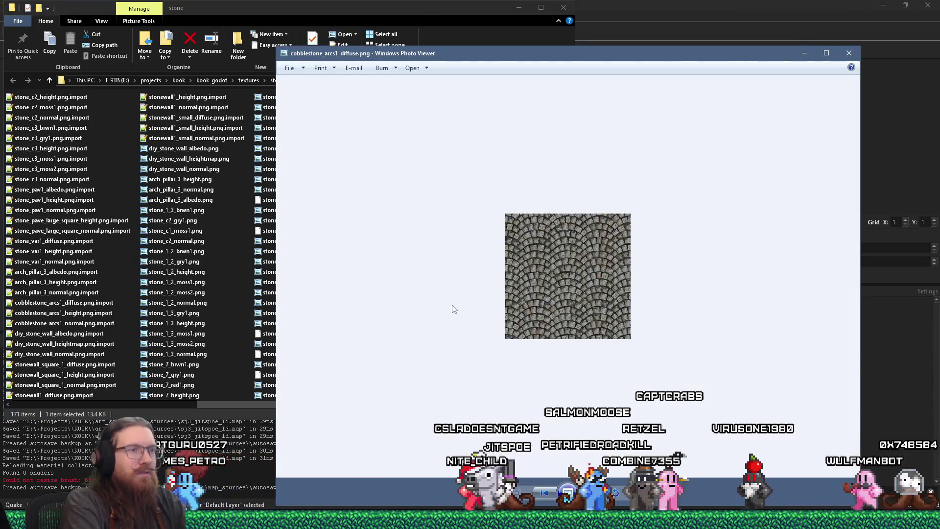
{"action": "scroll", "coordinate": [599, 278], "scroll_direction": "up", "scroll_amount": 3}
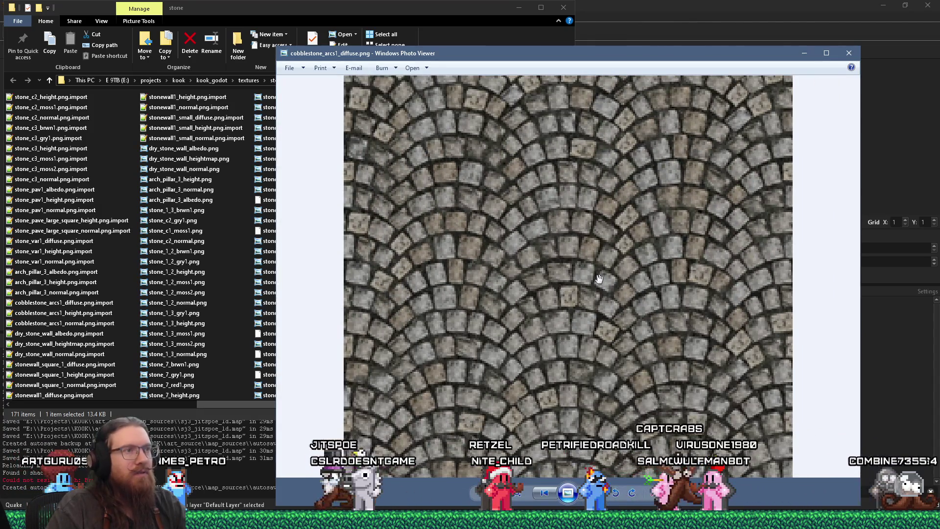
{"action": "scroll", "coordinate": [599, 278], "scroll_direction": "down", "scroll_amount": 3}
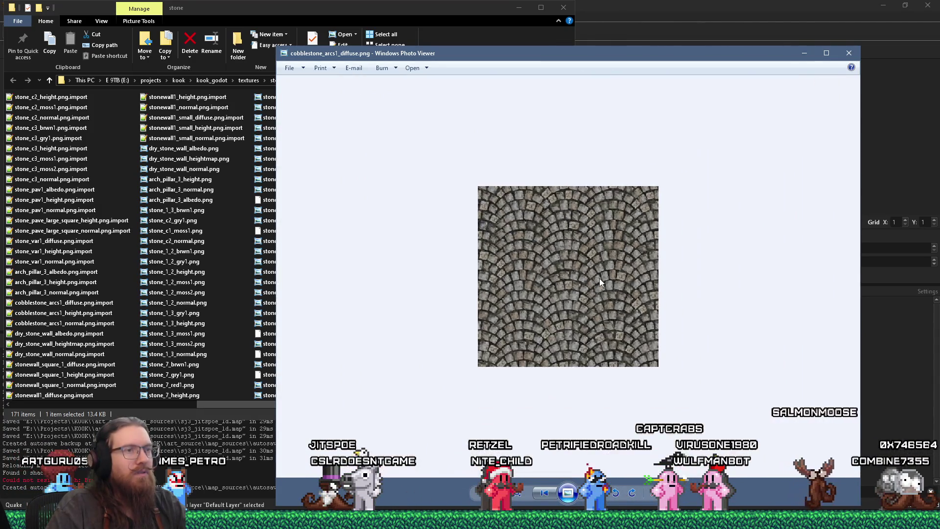
{"action": "scroll", "coordinate": [599, 278], "scroll_direction": "up", "scroll_amount": 3}
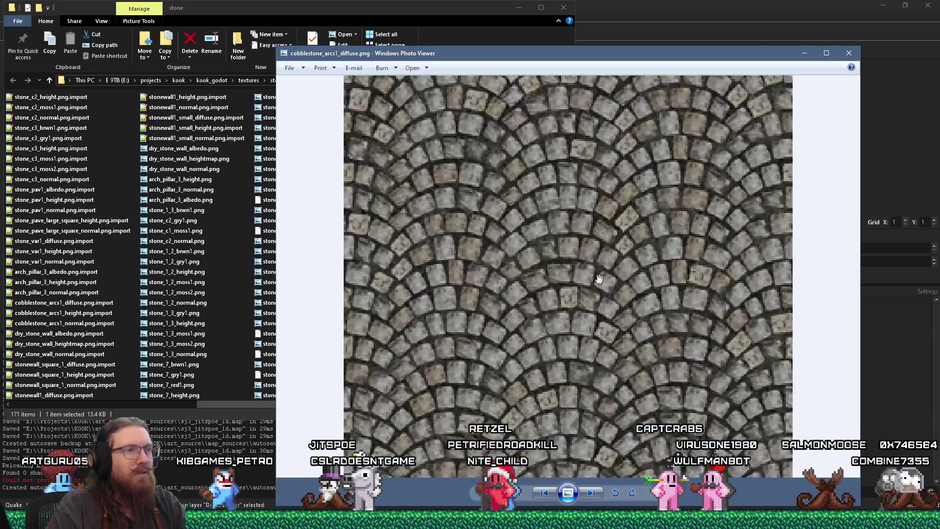
{"action": "left_click", "coordinate": [848, 53]}
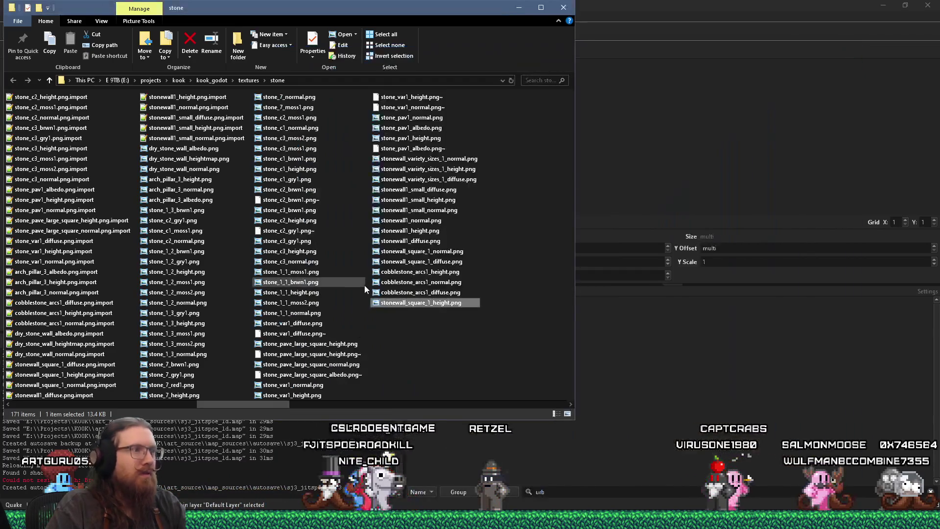
{"action": "double_click", "coordinate": [453, 295]}
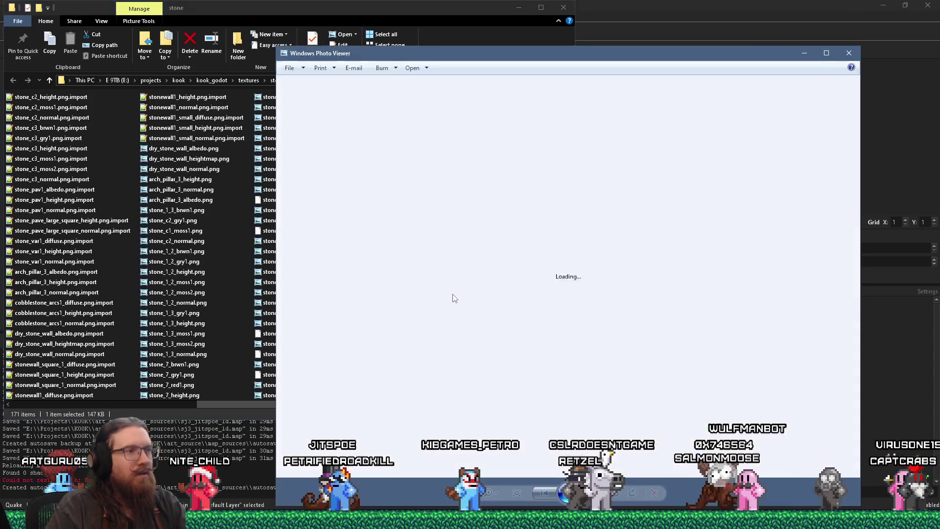
{"action": "scroll", "coordinate": [570, 346], "scroll_direction": "up", "scroll_amount": 3}
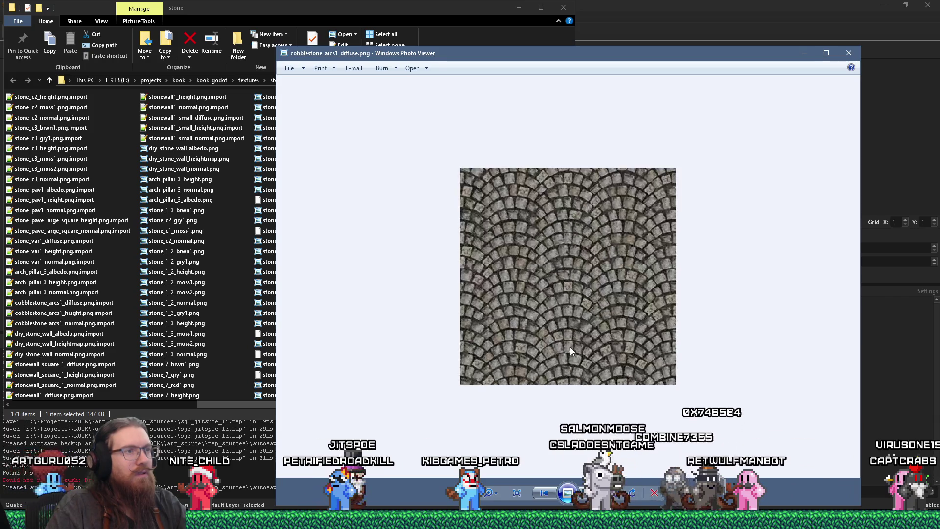
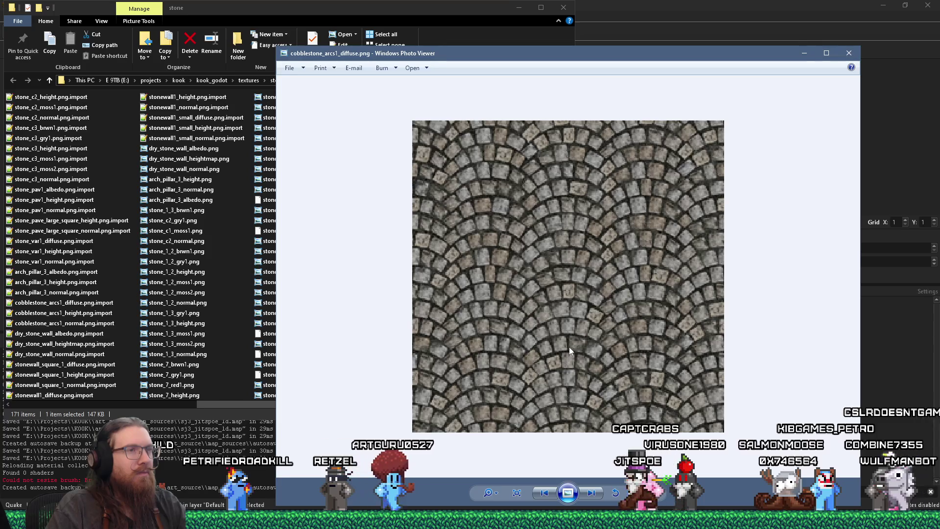
Zoom in and out on the cobblestone_arcs1_diffuse.png preview, then close Photo Viewer
{"action": "scroll", "coordinate": [569, 347], "scroll_direction": "down", "scroll_amount": 2}
{"action": "scroll", "coordinate": [569, 346], "scroll_direction": "down", "scroll_amount": 1}
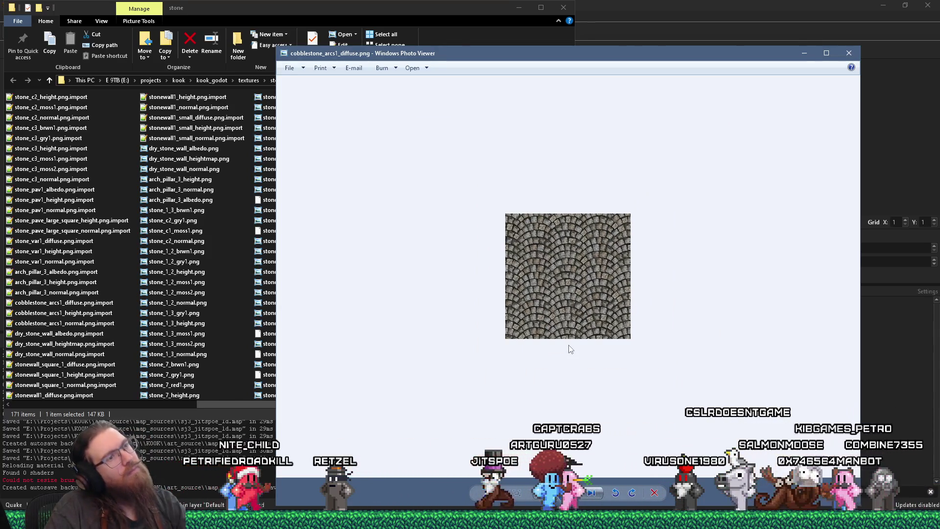
{"action": "scroll", "coordinate": [568, 345], "scroll_direction": "up", "scroll_amount": 4}
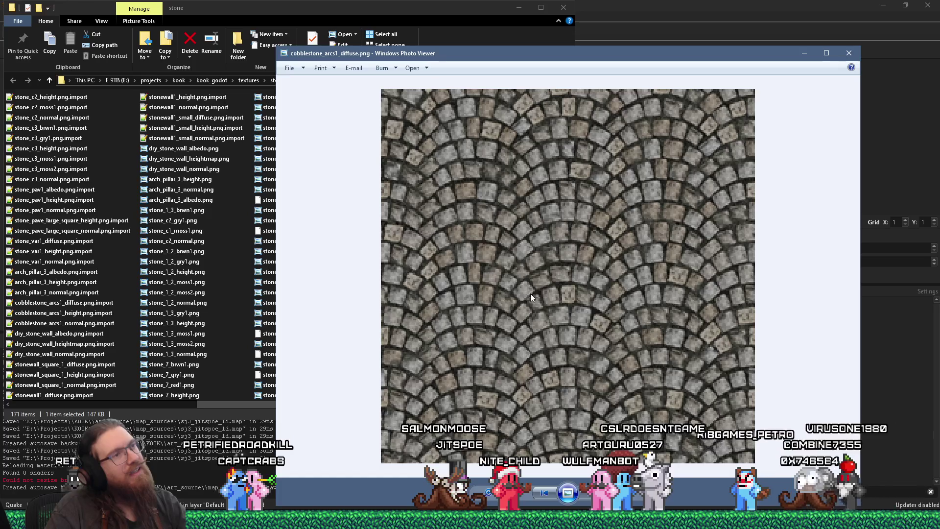
{"action": "left_click", "coordinate": [849, 51]}
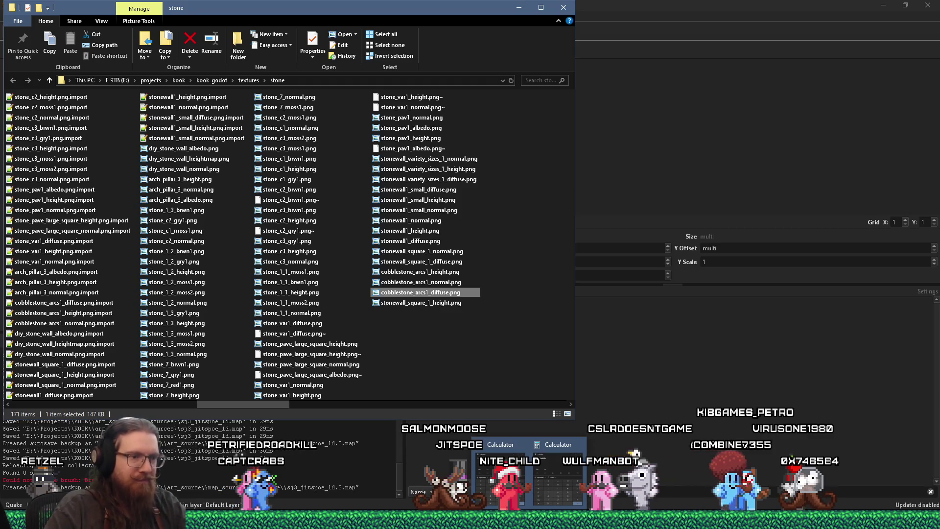
Bring the Visual Studio window with look_up_table_generator.c to the front
{"action": "mouse_move", "coordinate": [646, 520]}
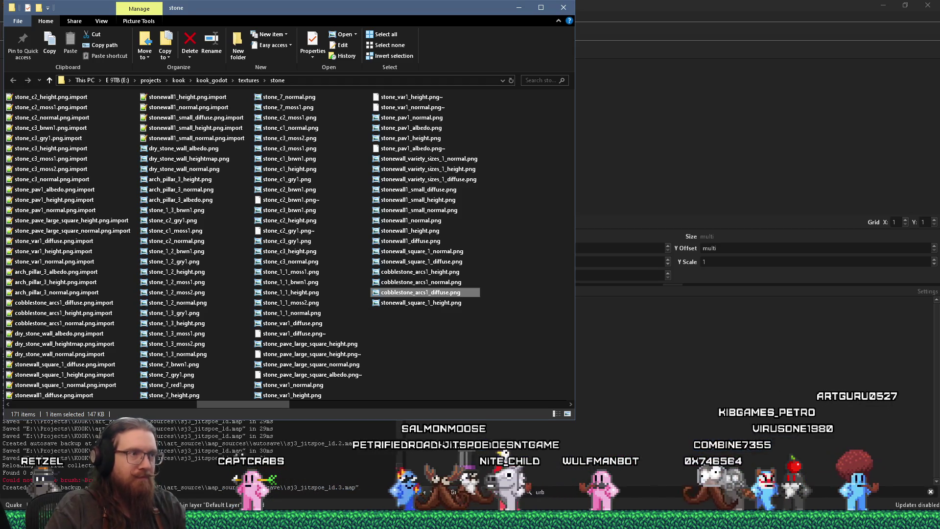
{"action": "key", "text": "alt+Tab"}
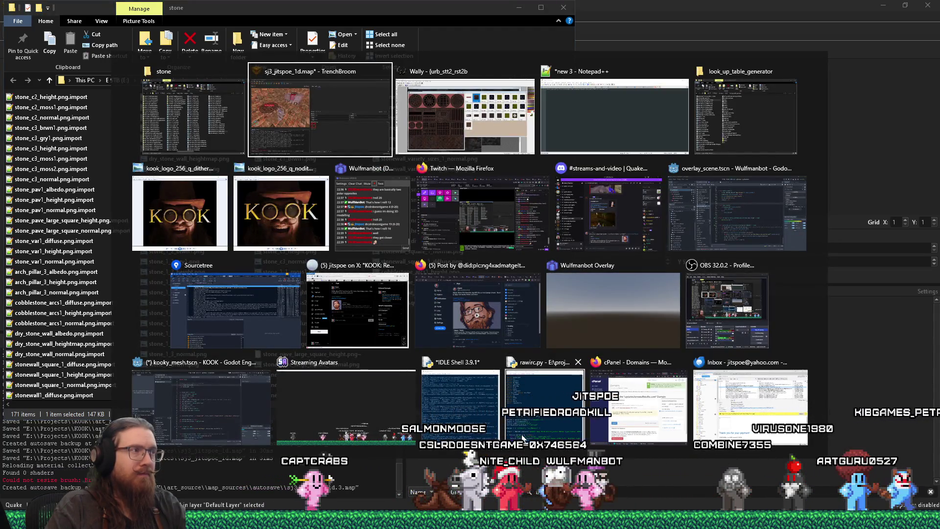
{"action": "key", "text": "Escape"}
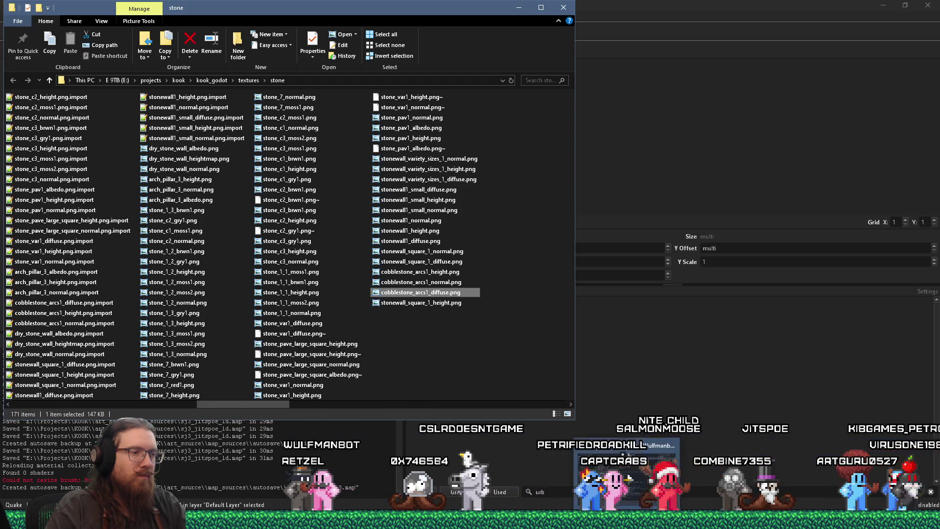
{"action": "mouse_move", "coordinate": [412, 518]}
{"action": "mouse_move", "coordinate": [293, 519]}
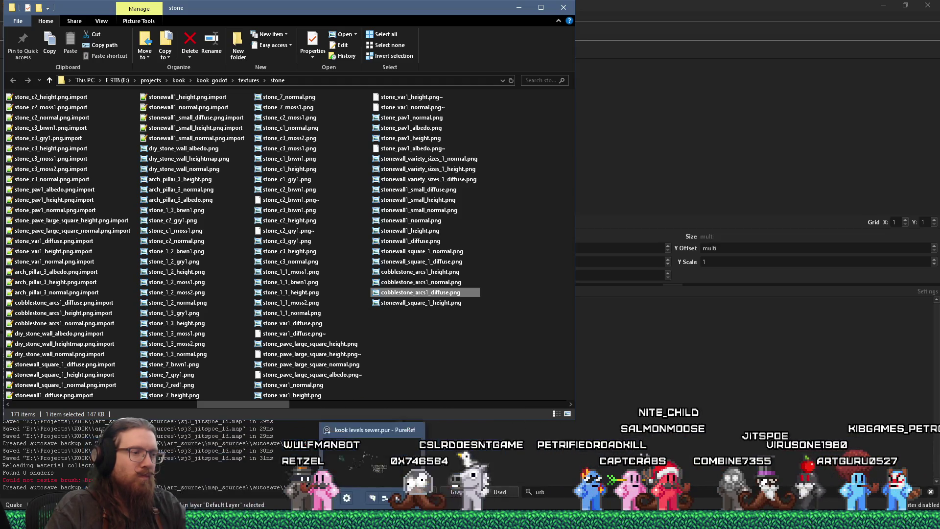
{"action": "mouse_move", "coordinate": [252, 519]}
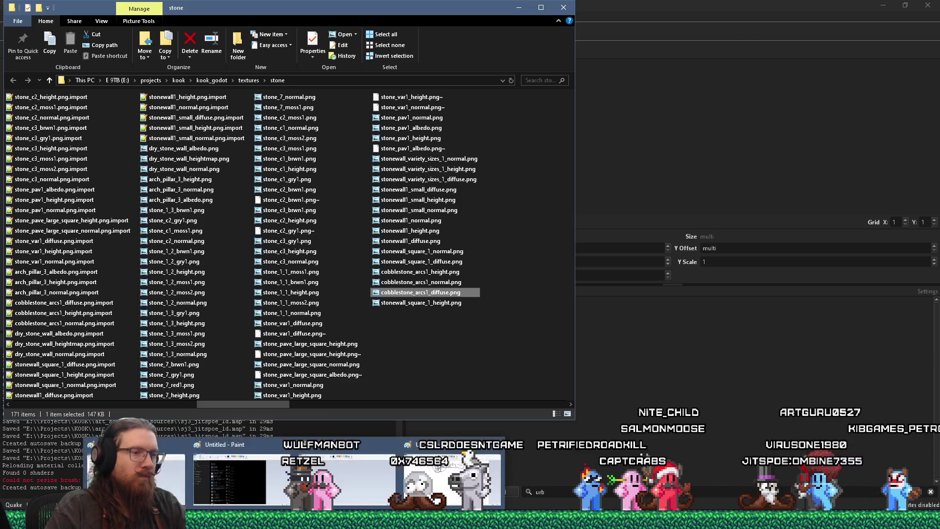
{"action": "mouse_move", "coordinate": [142, 519]}
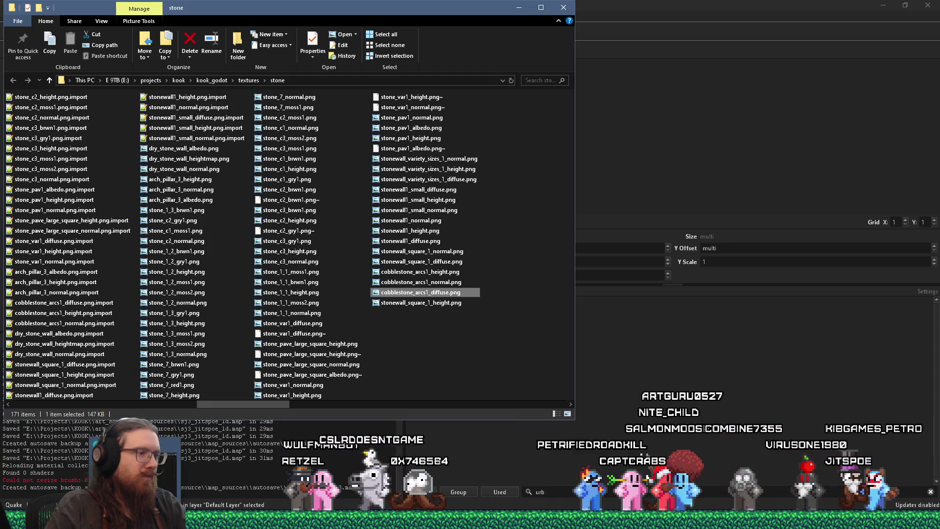
{"action": "mouse_move", "coordinate": [607, 518]}
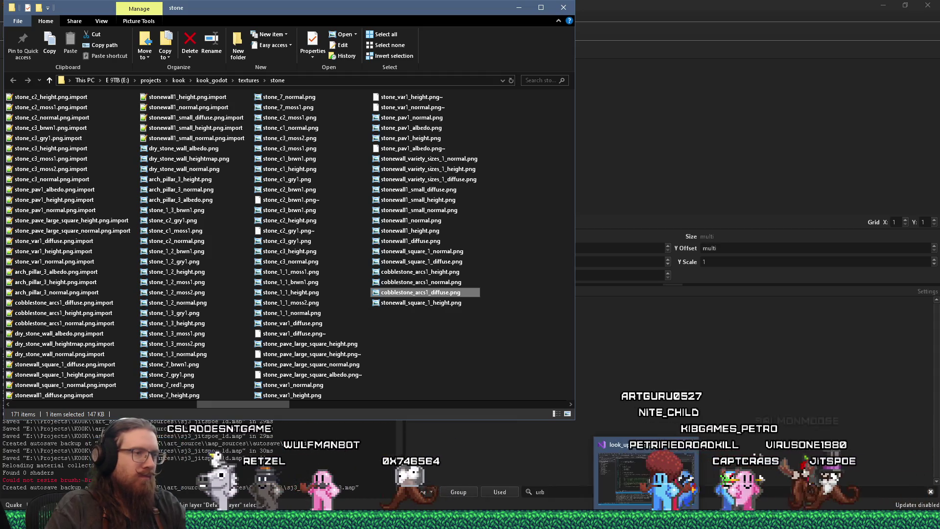
{"action": "left_click", "coordinate": [539, 519]}
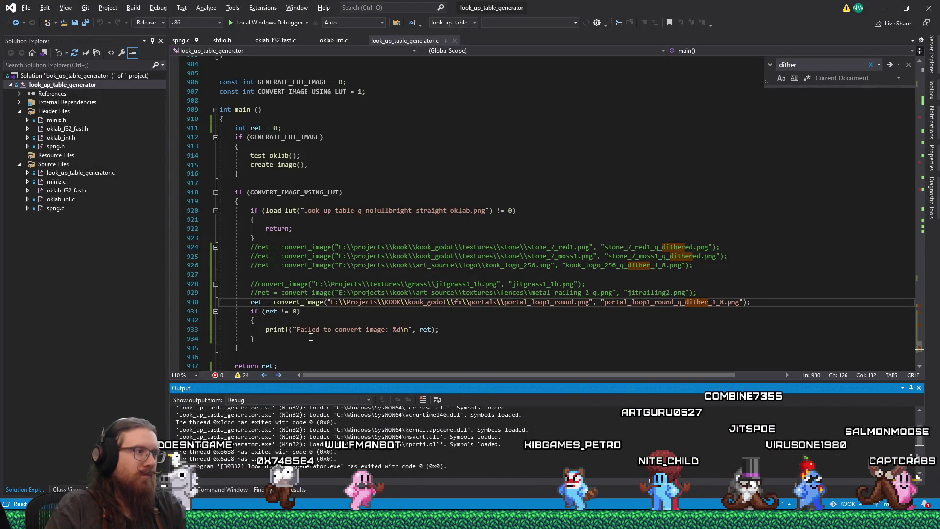
Comment out the portal conversion call on line 930 and add an active copy below it
{"action": "left_click", "coordinate": [254, 302]}
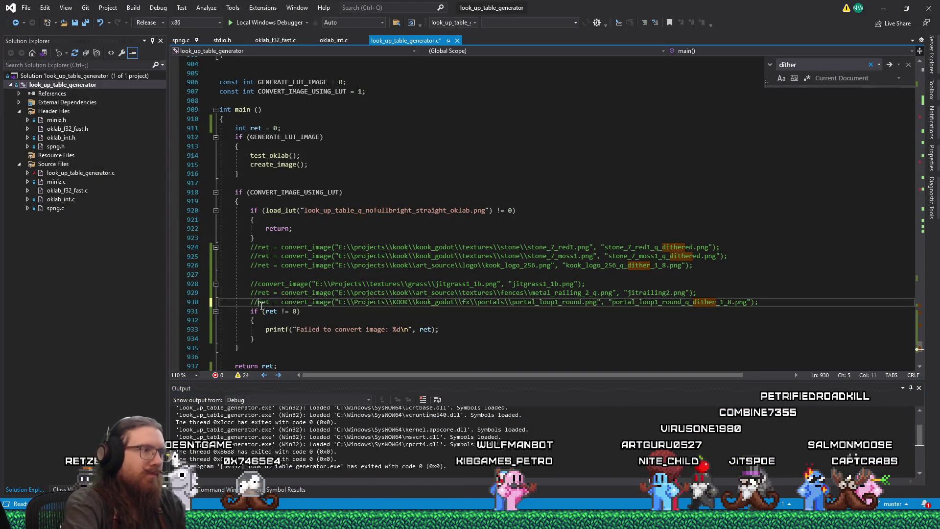
{"action": "key", "text": "shift+End"}
{"action": "key", "text": "ctrl+k"}
{"action": "key", "text": "ctrl+c"}
{"action": "key", "text": "ctrl+c"}
{"action": "key", "text": "End"}
{"action": "key", "text": "Return"}
{"action": "key", "text": "ctrl+v"}
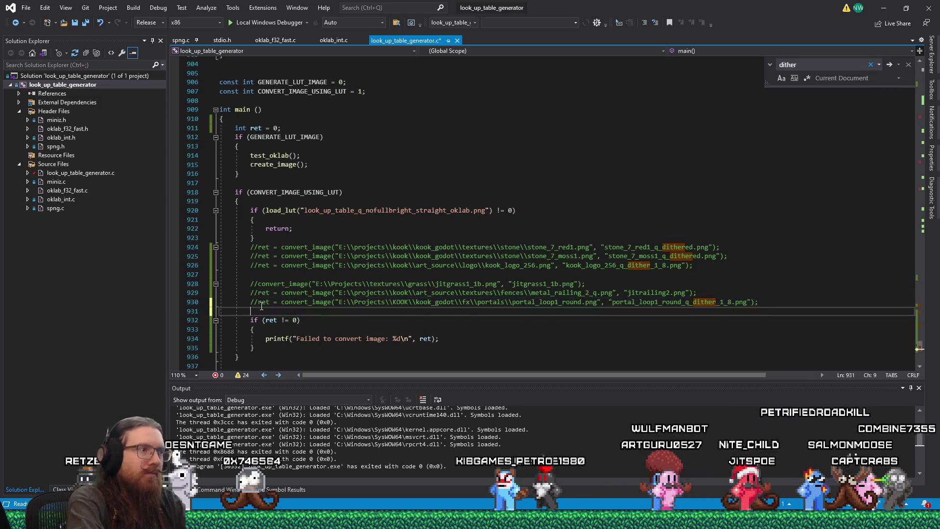
Replace the copied line's input path with the stone texture folder path
{"action": "key", "text": "alt+Tab"}
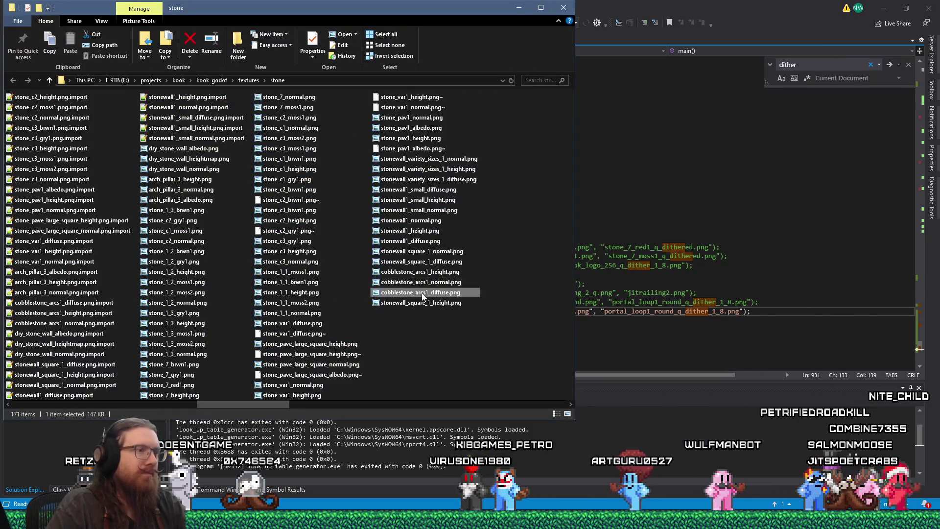
{"action": "left_click", "coordinate": [327, 80]}
{"action": "right_click", "coordinate": [327, 81]}
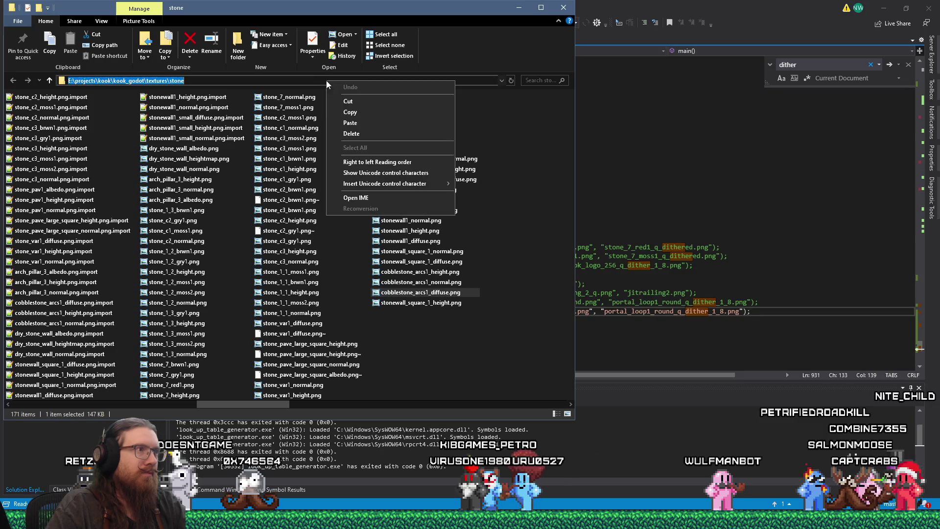
{"action": "left_click", "coordinate": [342, 113]}
{"action": "left_click", "coordinate": [646, 256]}
{"action": "mouse_move", "coordinate": [331, 311]}
{"action": "left_mouse_down"}
{"action": "mouse_move", "coordinate": [612, 308]}
{"action": "mouse_move", "coordinate": [588, 310]}
{"action": "left_mouse_up"}
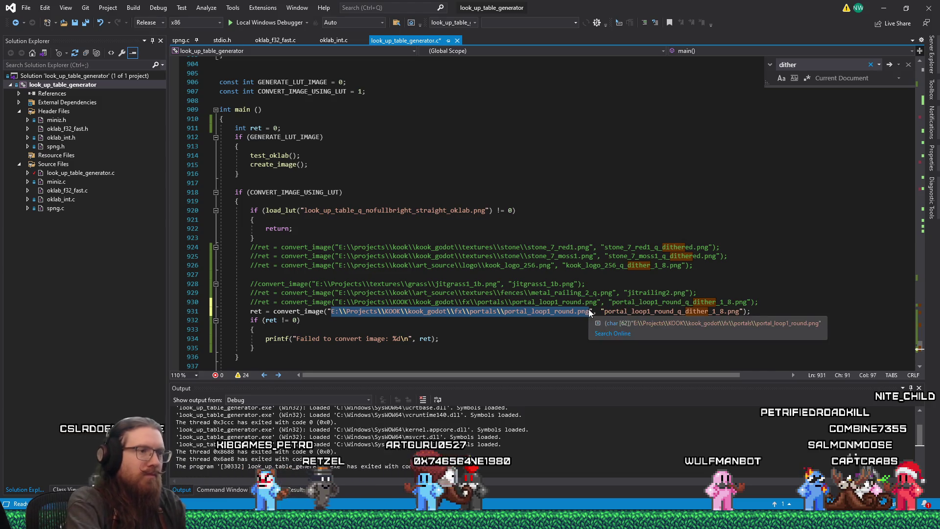
{"action": "key", "text": "ctrl+v"}
Append the cobblestone_arcs1_diffuse.png file name to the stone folder input path
{"action": "key", "text": "alt+Tab"}
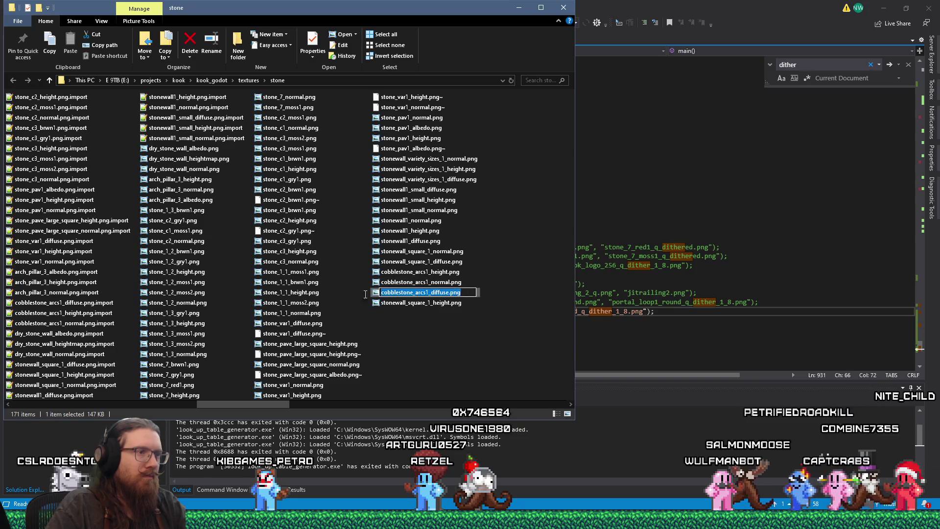
{"action": "right_click", "coordinate": [420, 294]}
{"action": "left_click", "coordinate": [451, 326]}
{"action": "key", "text": "alt+Tab"}
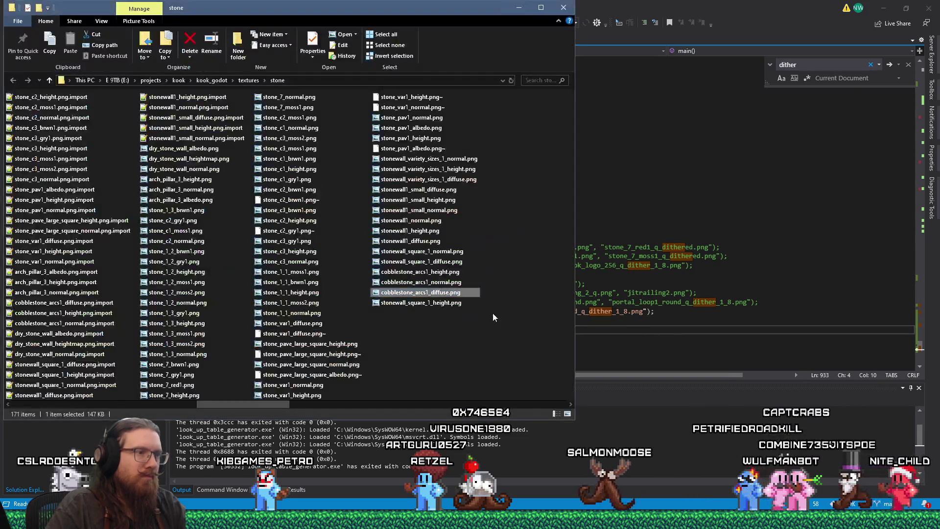
{"action": "left_click", "coordinate": [496, 311]}
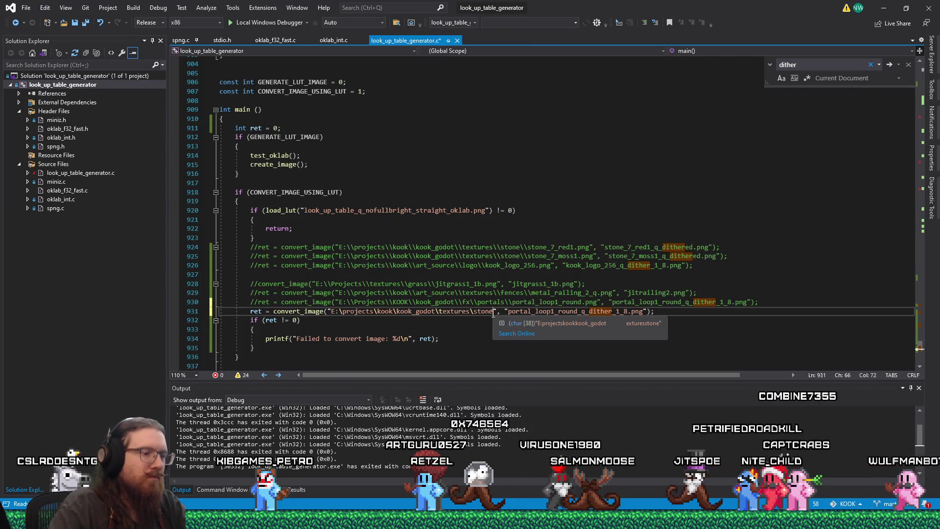
{"action": "type", "text": "\\\\"}
{"action": "key", "text": "ctrl+v"}
Escape every backslash in the new input path by doubling them
{"action": "left_click", "coordinate": [472, 312]}
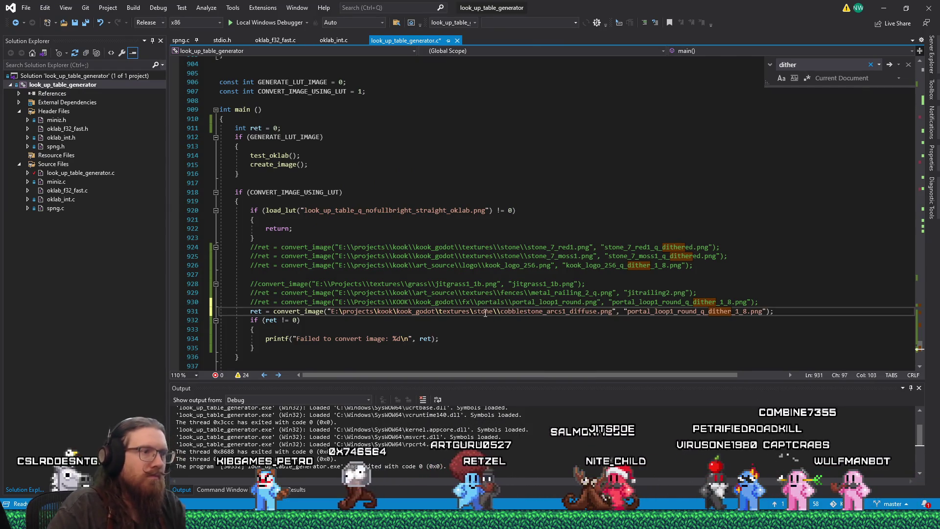
{"action": "type", "text": "="}
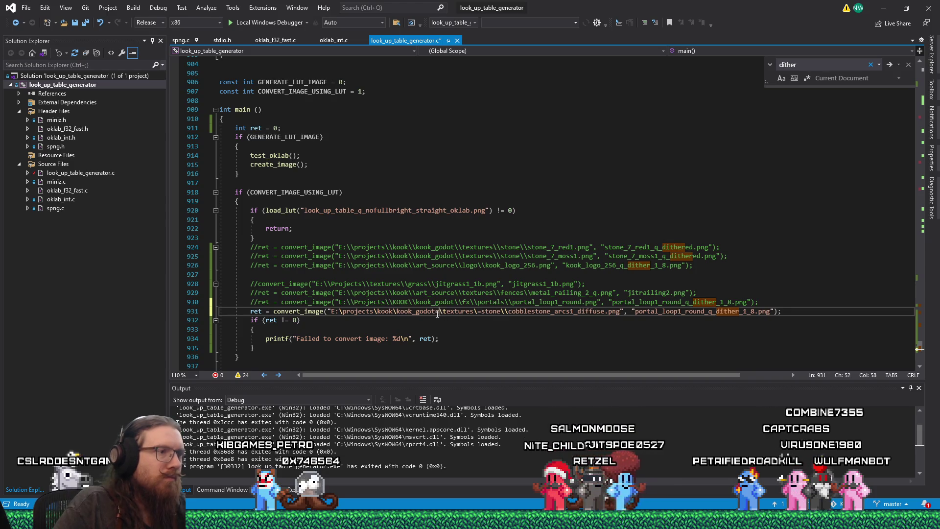
{"action": "left_click", "coordinate": [437, 311]}
{"action": "type", "text": "="}
{"action": "key", "text": "BackSpace"}
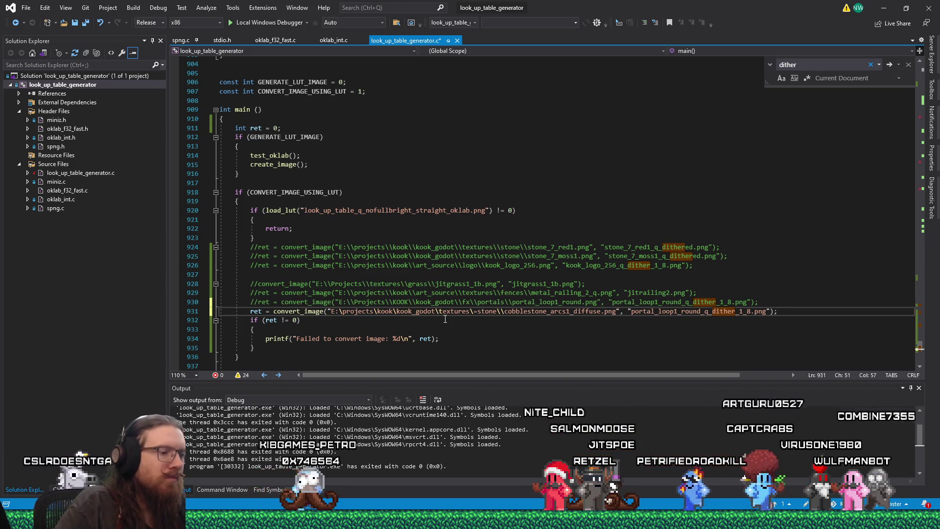
{"action": "left_click", "coordinate": [480, 312]}
{"action": "key", "text": "BackSpace"}
{"action": "type", "text": "\\"}
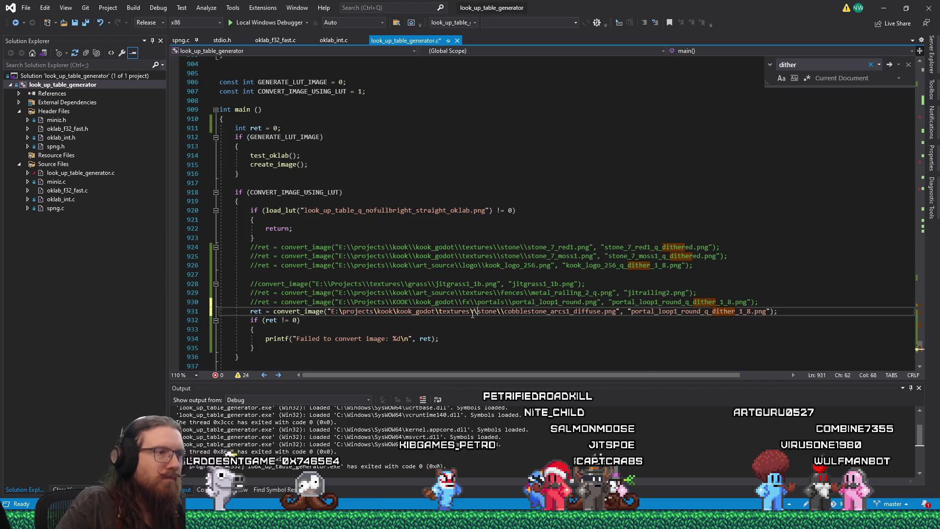
{"action": "left_click", "coordinate": [398, 311]}
{"action": "type", "text": "\\"}
{"action": "left_click", "coordinate": [440, 311]}
{"action": "type", "text": "\\"}
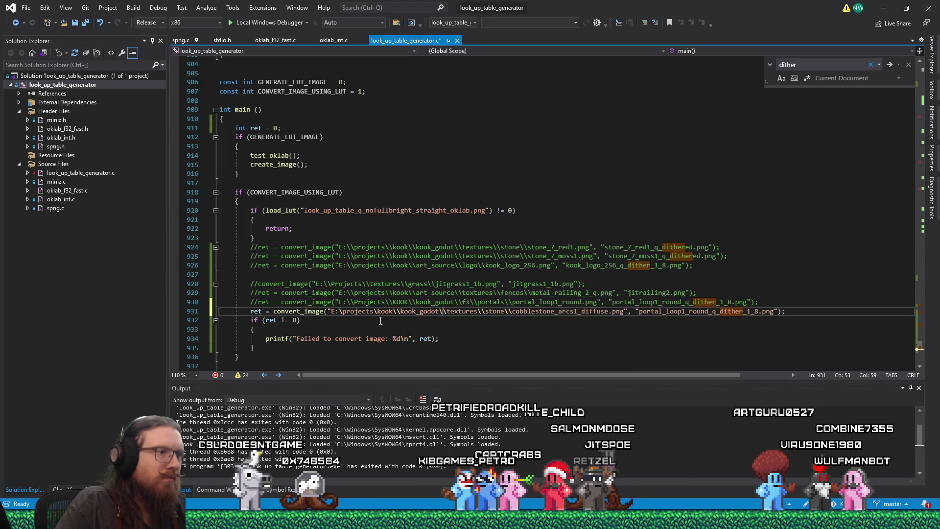
{"action": "left_click", "coordinate": [339, 311]}
{"action": "type", "text": "\\"}
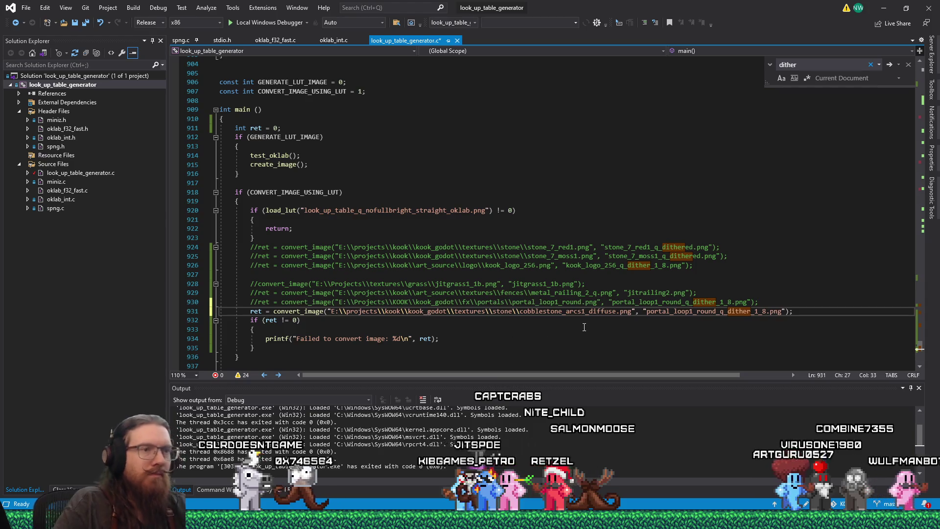
Name the output cobblestone_arcs1_dither_1_8.png, then build and run the converter
{"action": "double_click", "coordinate": [590, 312]}
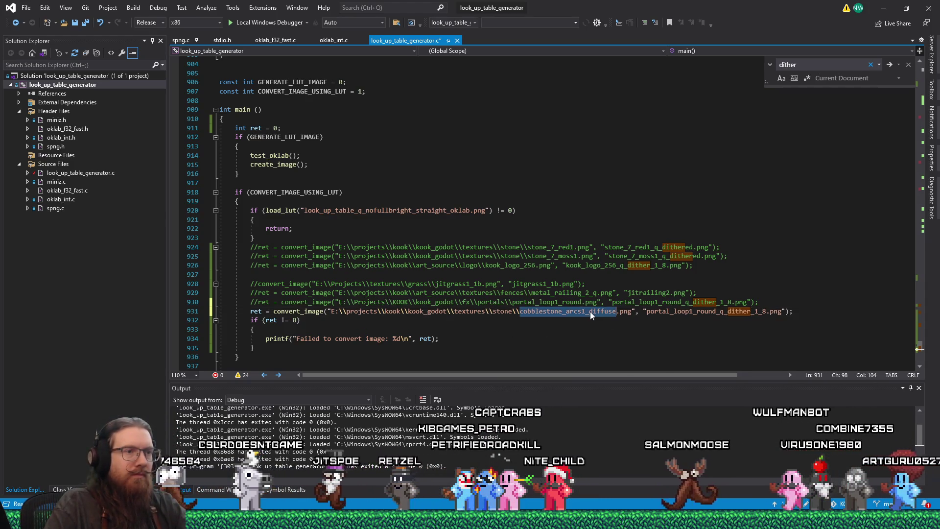
{"action": "right_click", "coordinate": [592, 312]}
{"action": "left_click", "coordinate": [608, 451]}
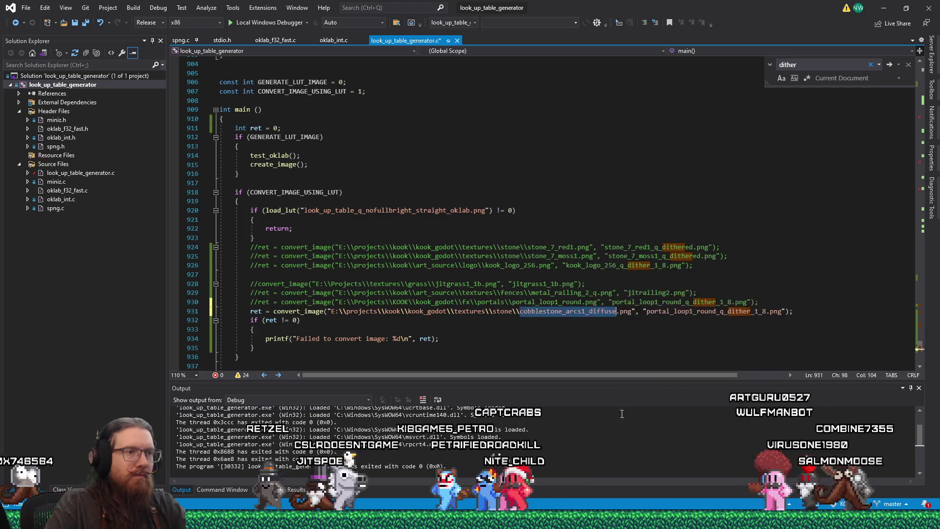
{"action": "double_click", "coordinate": [669, 313]}
{"action": "key", "text": "ctrl+v"}
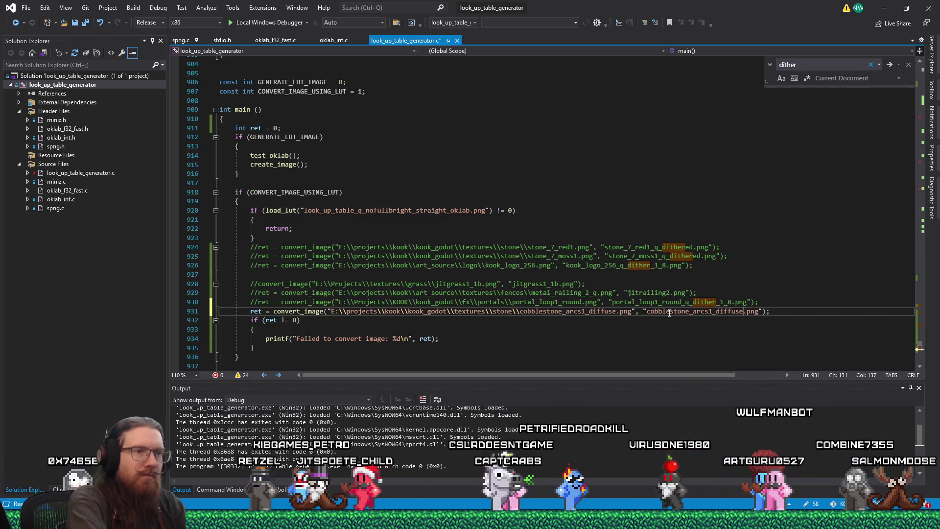
{"action": "key", "text": "shift+Left"}
{"action": "key", "text": "shift+Left"}
{"action": "key", "text": "shift+Left"}
{"action": "type", "text": "1"}
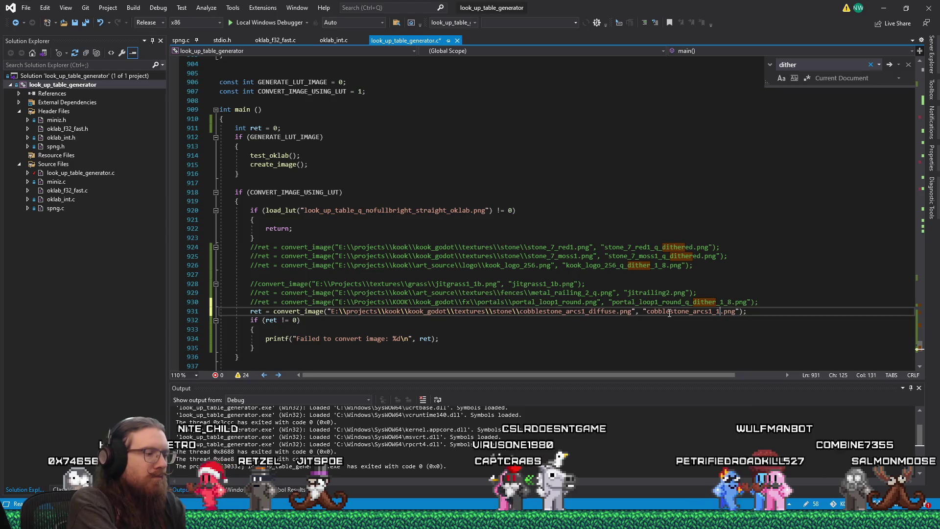
{"action": "key", "text": "Left"}
{"action": "key", "text": "Left"}
{"action": "key", "text": "Left"}
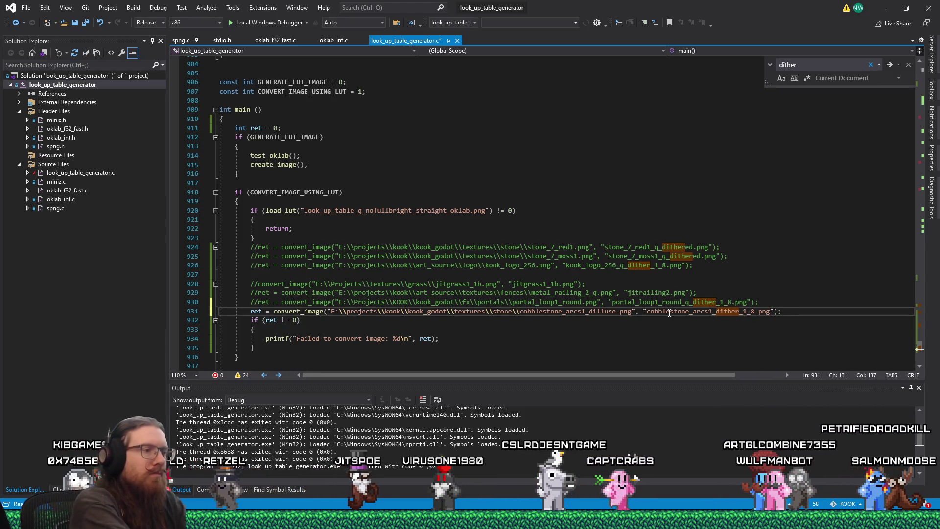
{"action": "key", "text": "F5"}
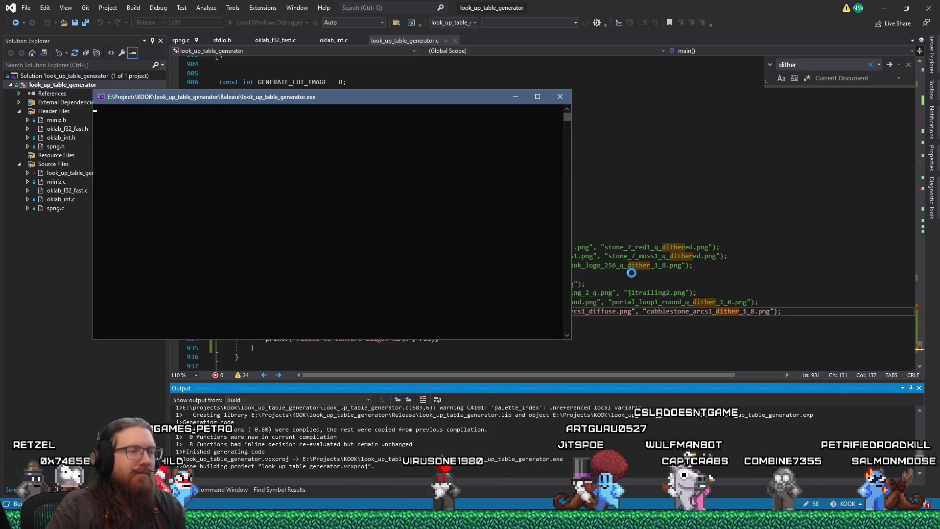
Close the console and open cobblestone_arcs1_dither_1_8.png from the look_up_table_generator folder
{"action": "left_click", "coordinate": [560, 99]}
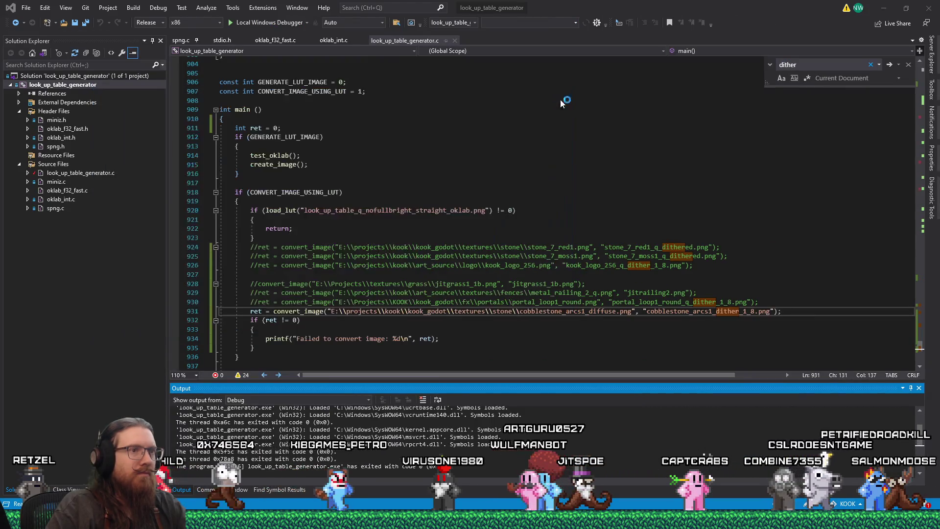
{"action": "key", "text": "alt+Tab"}
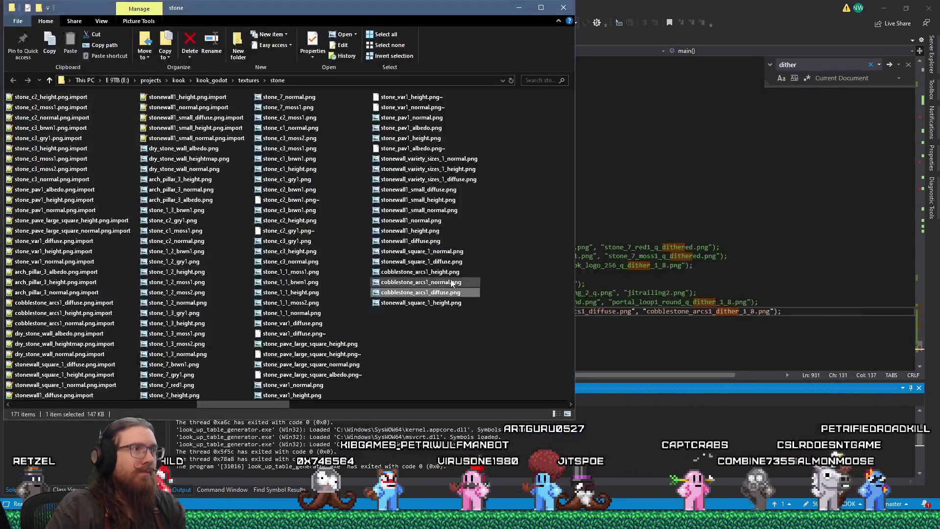
{"action": "key", "text": "alt+Tab"}
{"action": "key", "text": "alt+Tab"}
{"action": "key", "text": "alt+Tab"}
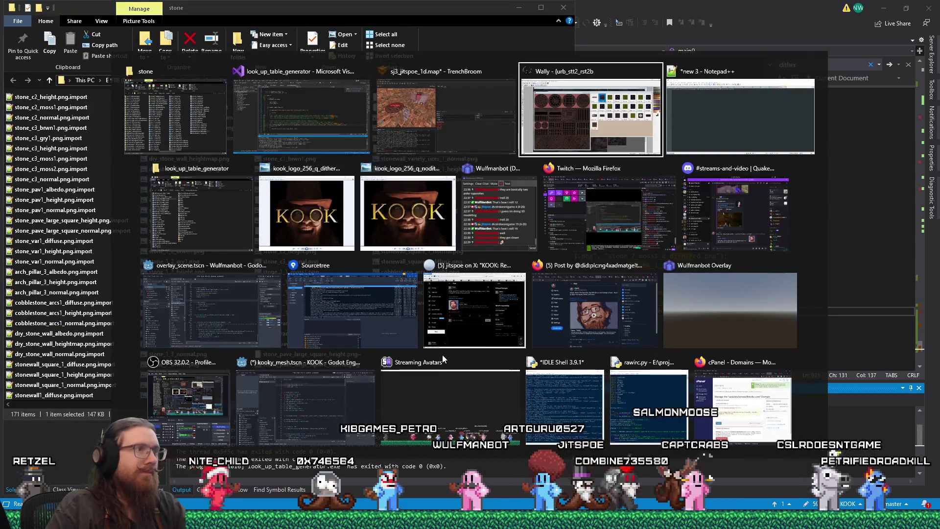
{"action": "left_click", "coordinate": [249, 250]}
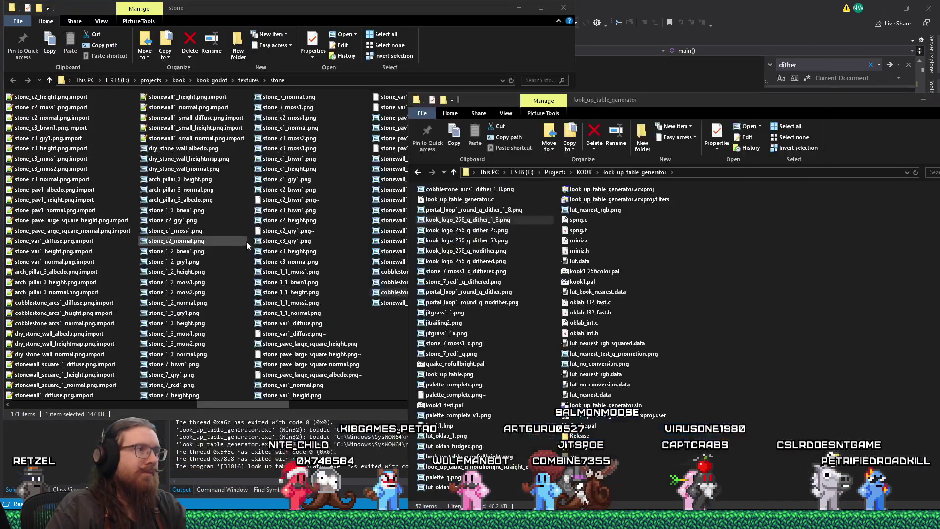
{"action": "double_click", "coordinate": [460, 189]}
{"action": "scroll", "coordinate": [548, 286], "scroll_direction": "up", "scroll_amount": 3}
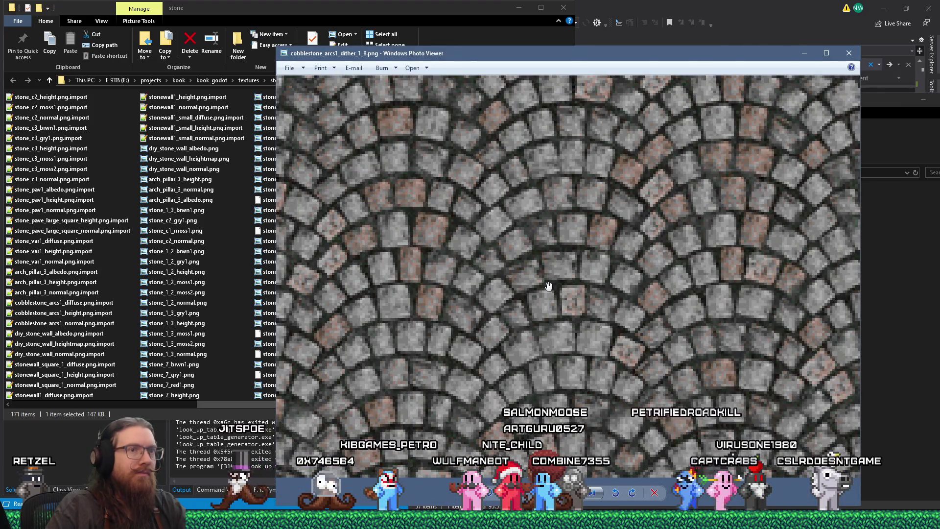
{"action": "scroll", "coordinate": [549, 286], "scroll_direction": "down", "scroll_amount": 3}
{"action": "scroll", "coordinate": [513, 275], "scroll_direction": "up", "scroll_amount": 2}
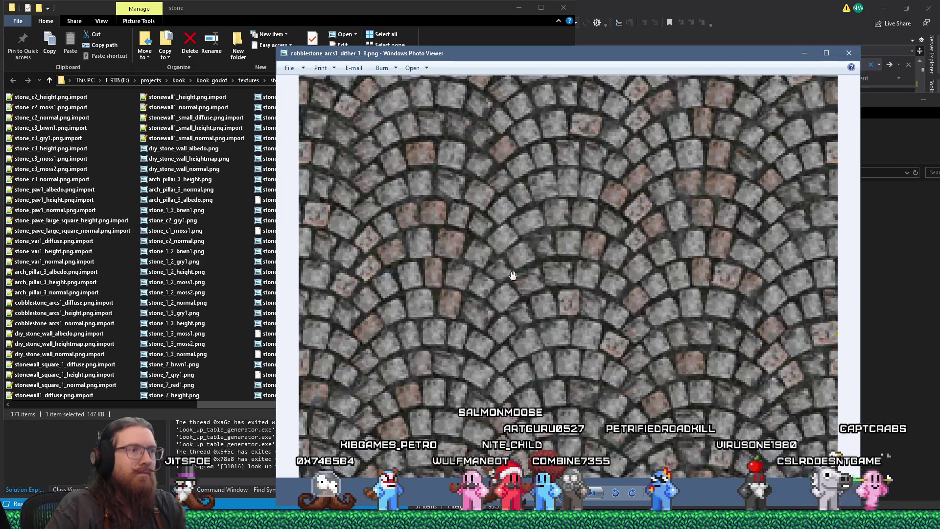
{"action": "left_click_drag", "start_coordinate": [492, 255], "coordinate": [675, 315]}
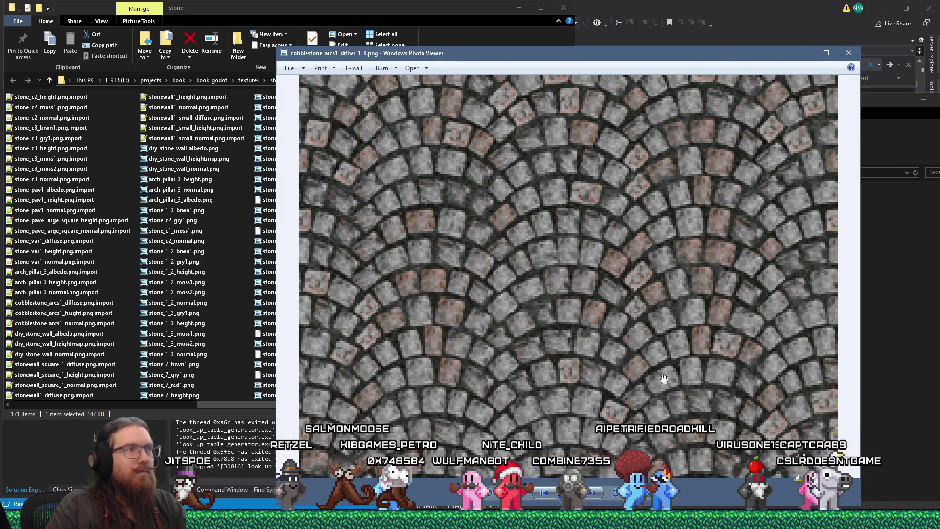
{"action": "scroll", "coordinate": [648, 360], "scroll_direction": "down", "scroll_amount": 3}
{"action": "scroll", "coordinate": [648, 360], "scroll_direction": "up", "scroll_amount": 3}
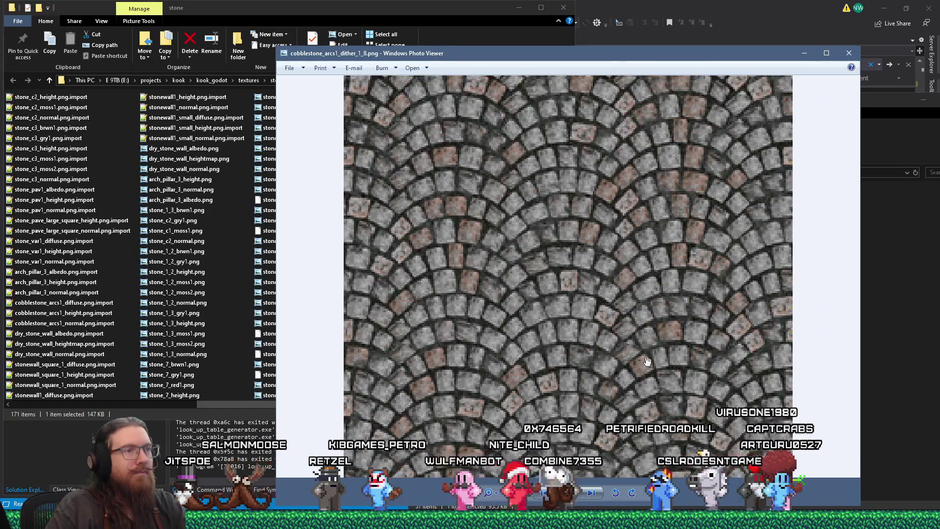
{"action": "scroll", "coordinate": [648, 360], "scroll_direction": "up", "scroll_amount": 2}
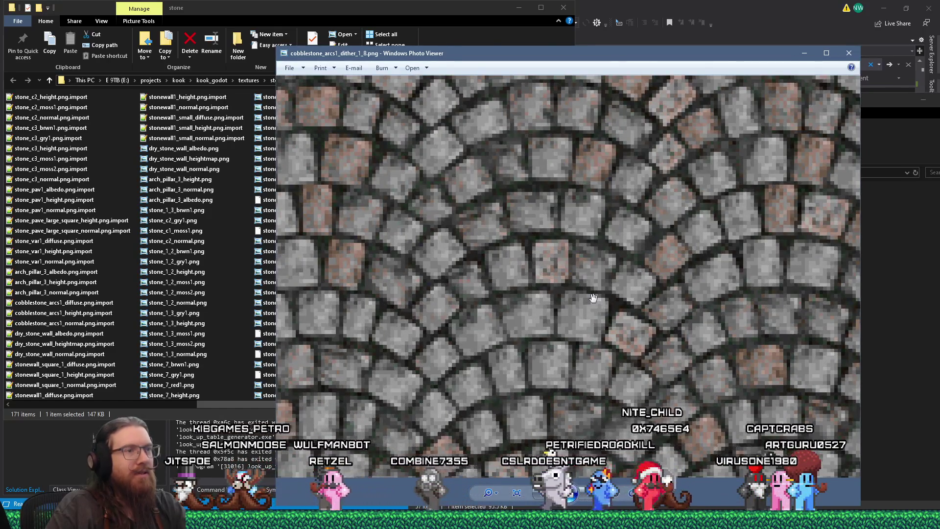
{"action": "scroll", "coordinate": [594, 297], "scroll_direction": "down", "scroll_amount": 4}
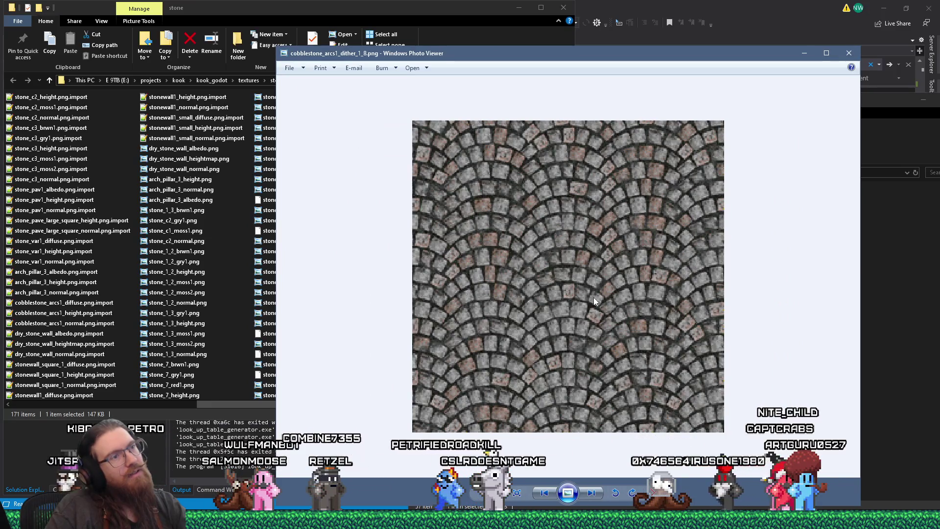
{"action": "scroll", "coordinate": [479, 261], "scroll_direction": "up", "scroll_amount": 3}
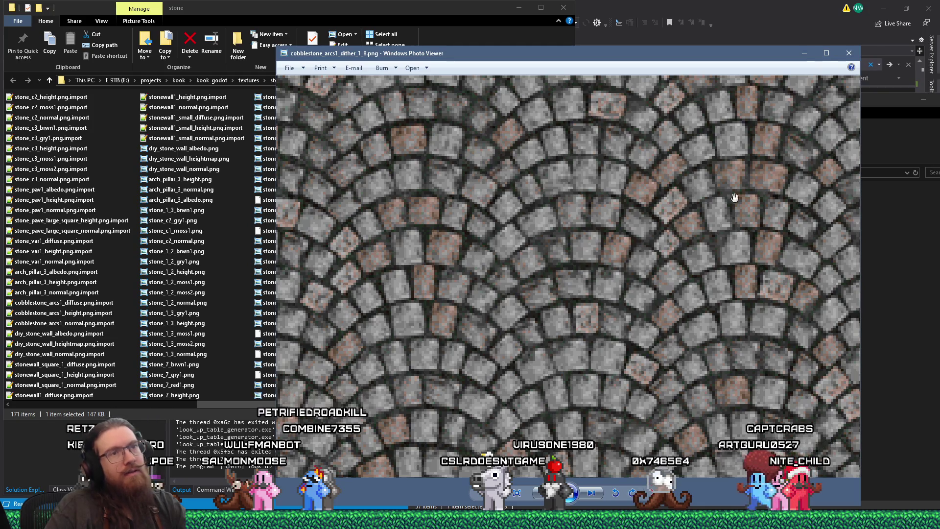
{"action": "left_click", "coordinate": [849, 53]}
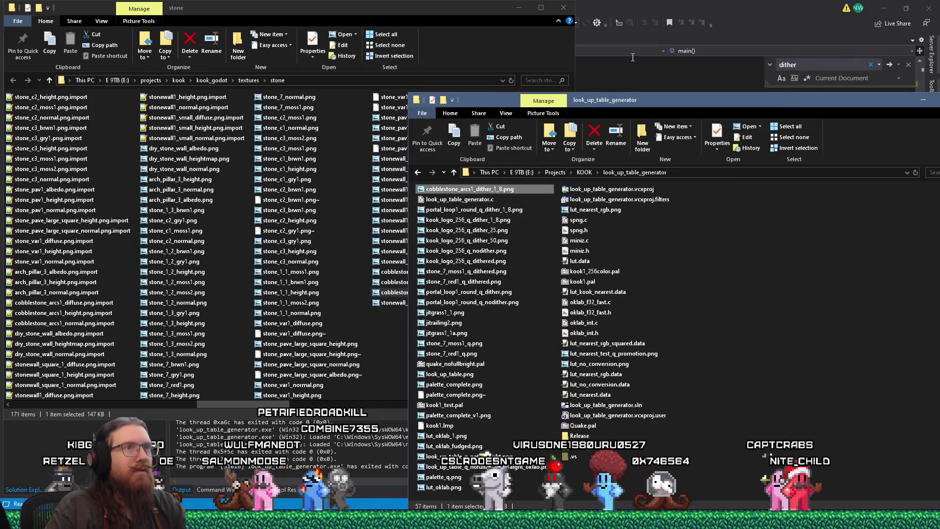
Change the output name to cobblestone_arcs1_no_dither.png and select the USE_DITHER value
{"action": "left_click", "coordinate": [673, 3]}
{"action": "left_click_drag", "start_coordinate": [719, 312], "coordinate": [756, 313]}
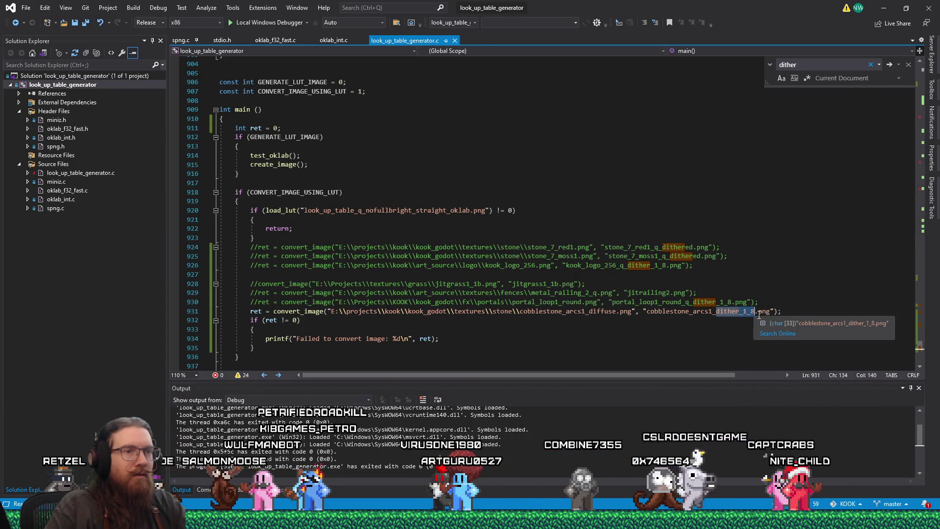
{"action": "type", "text": "no_dither"}
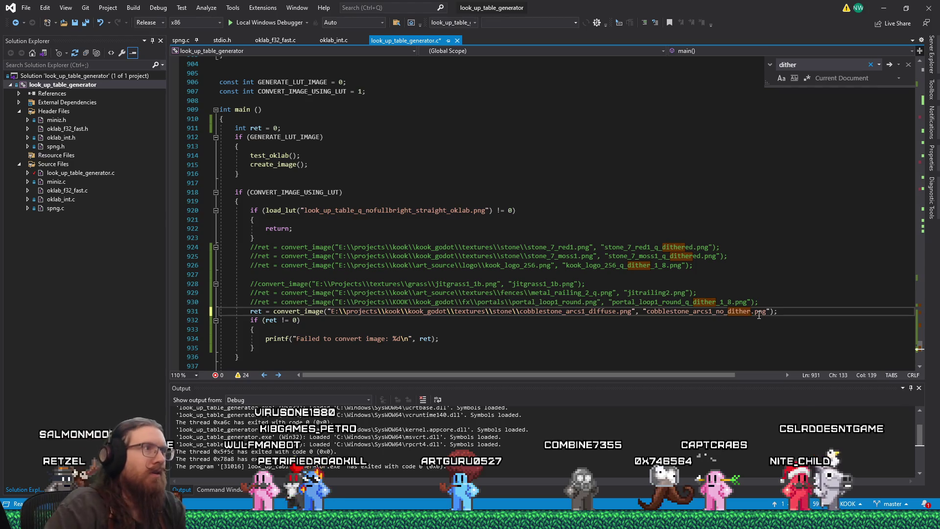
{"action": "scroll", "coordinate": [619, 267], "scroll_direction": "up", "scroll_amount": 20}
{"action": "scroll", "coordinate": [619, 267], "scroll_direction": "up", "scroll_amount": 17}
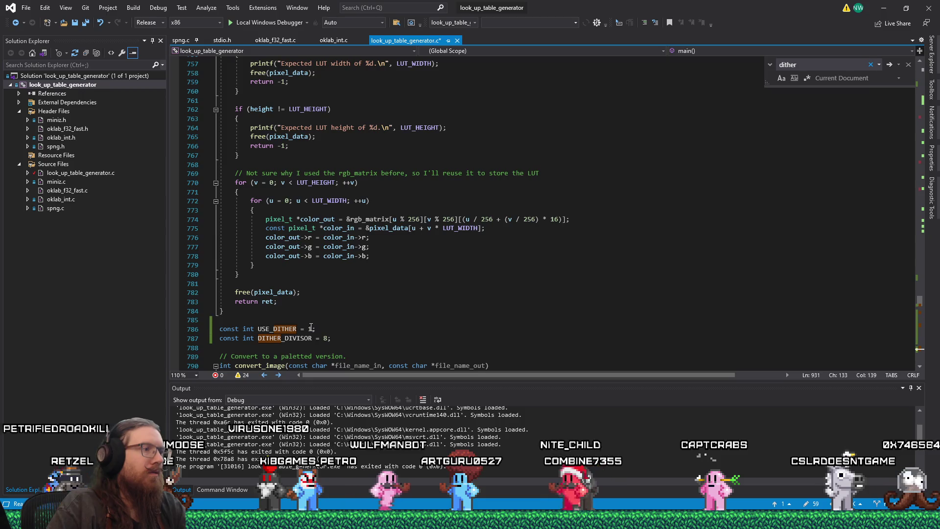
{"action": "double_click", "coordinate": [310, 328]}
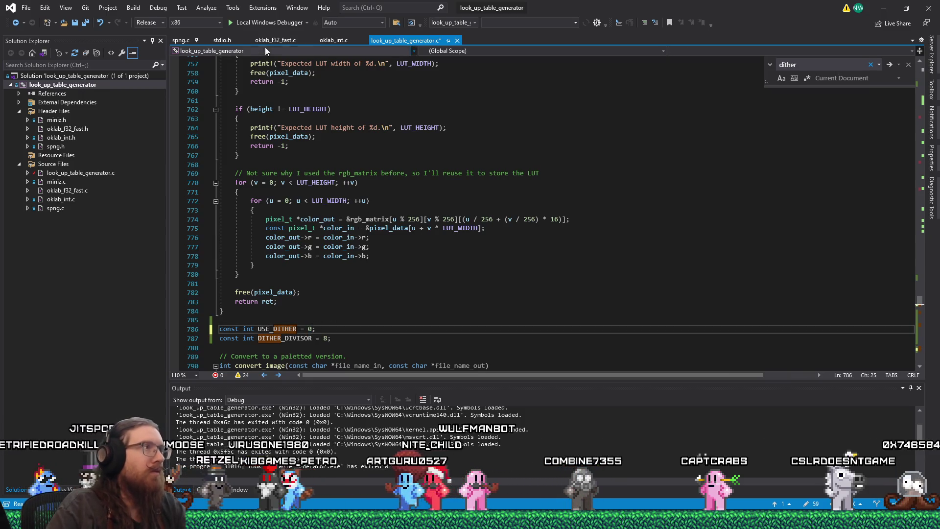
{"action": "type", "text": "0"}
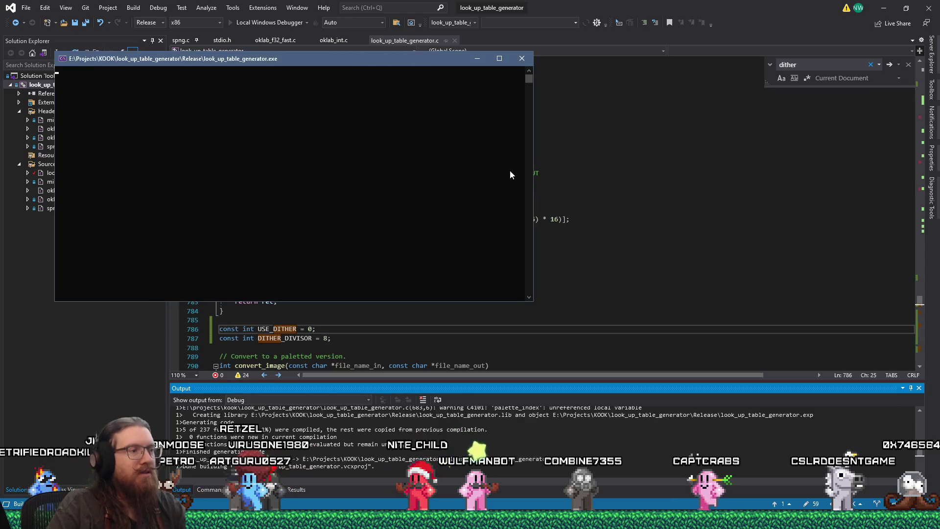
Open cobblestone_arcs1_no_dither.png from the look_up_table_generator output folder
{"action": "key", "text": "alt+Tab"}
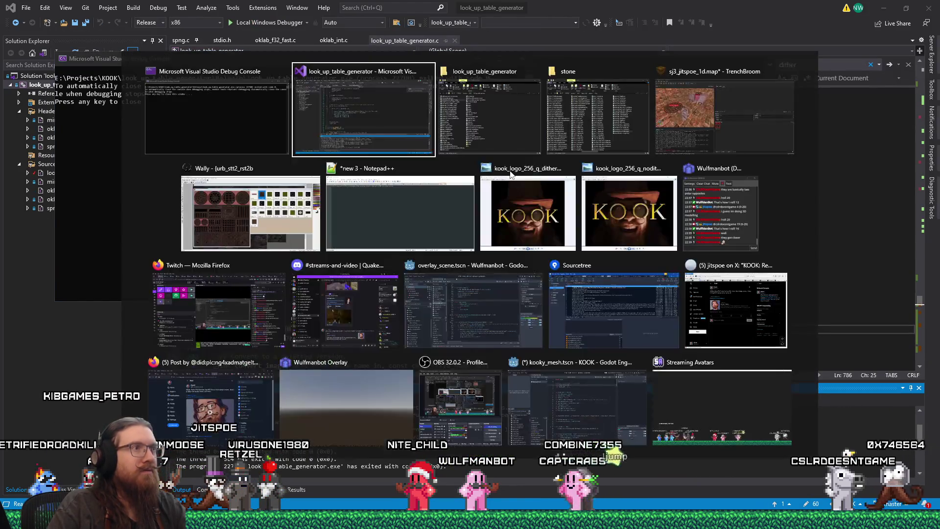
{"action": "key", "text": "alt+Tab"}
{"action": "key", "text": "alt+Tab"}
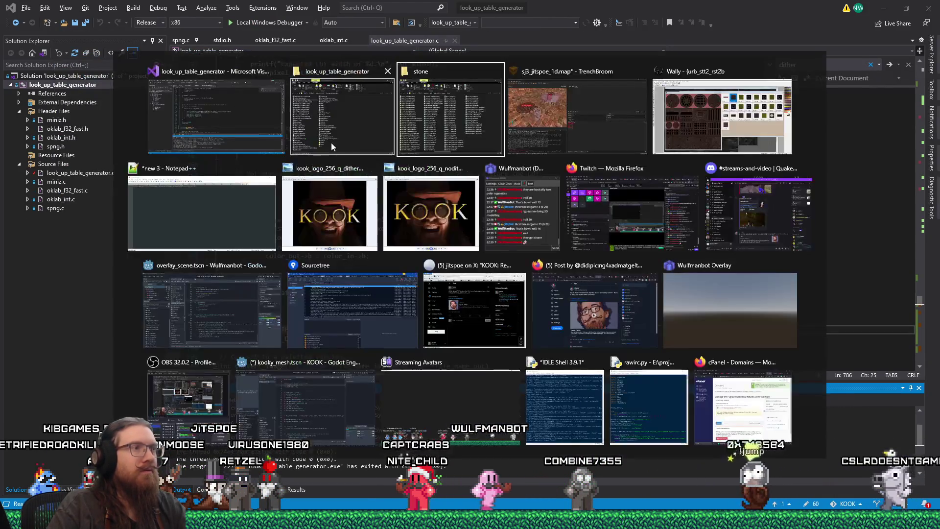
{"action": "key", "text": "alt+Tab"}
{"action": "key", "text": "Tab"}
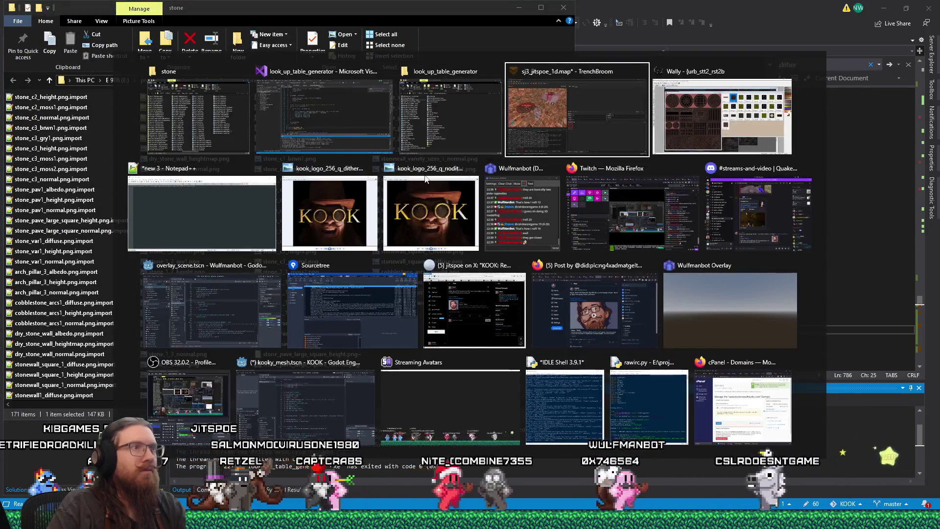
{"action": "key", "text": "alt+shift+Tab"}
{"action": "double_click", "coordinate": [484, 193]}
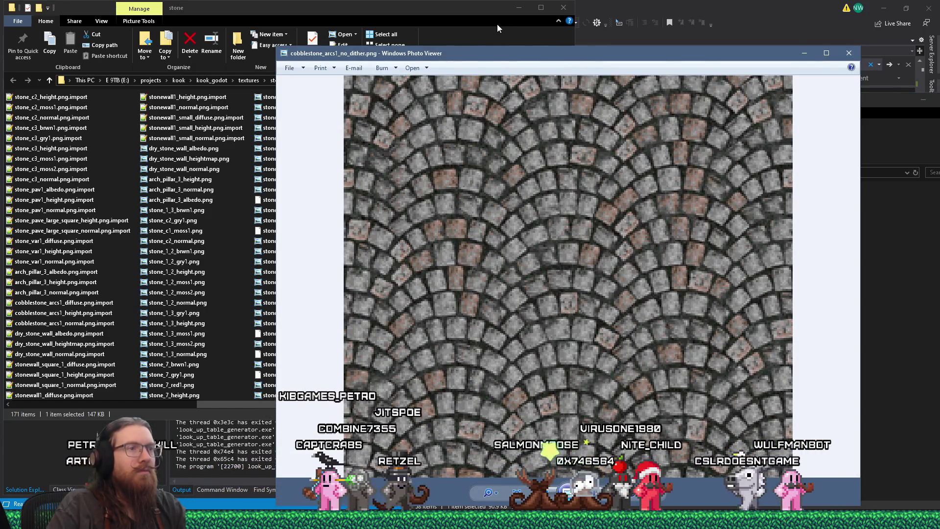
Open cobblestone_arcs1_dither_1_8.png in a second Photo Viewer window
{"action": "left_click_drag", "start_coordinate": [598, 56], "coordinate": [485, 12]}
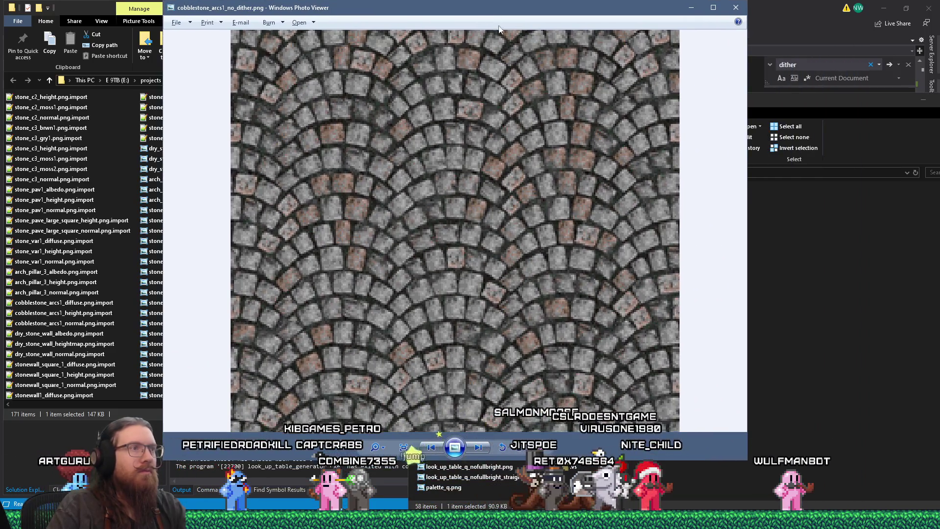
{"action": "key", "text": "alt+Tab"}
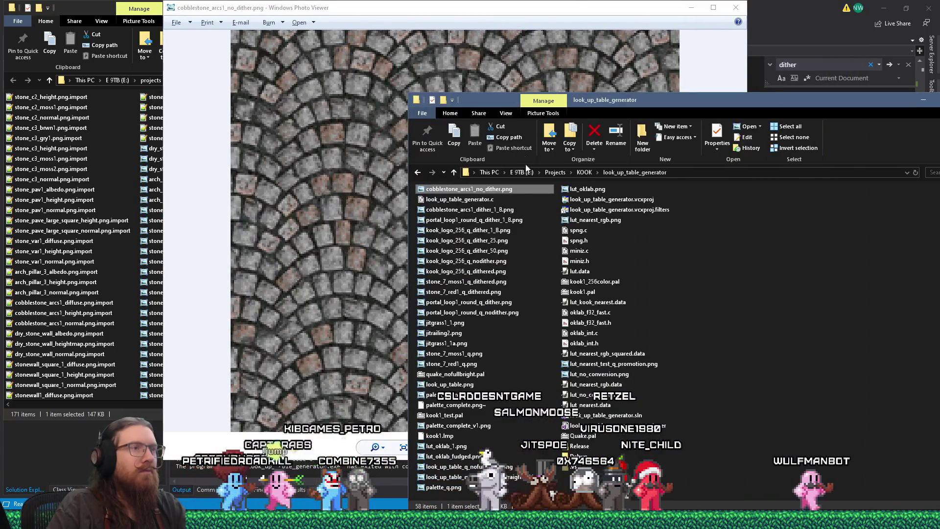
{"action": "double_click", "coordinate": [508, 210]}
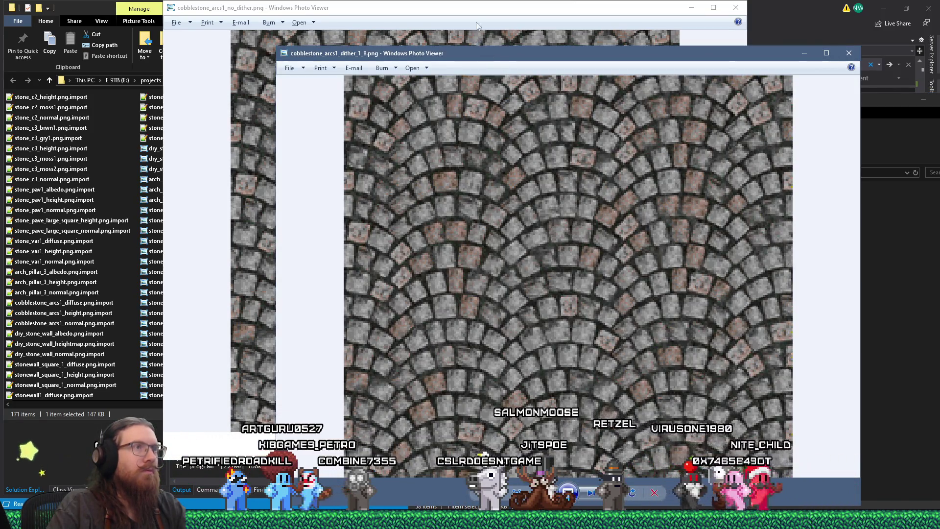
Arrange the dithered and undithered images side by side, then return to Visual Studio
{"action": "left_click_drag", "start_coordinate": [477, 26], "coordinate": [441, 46]}
{"action": "left_click", "coordinate": [740, 58]}
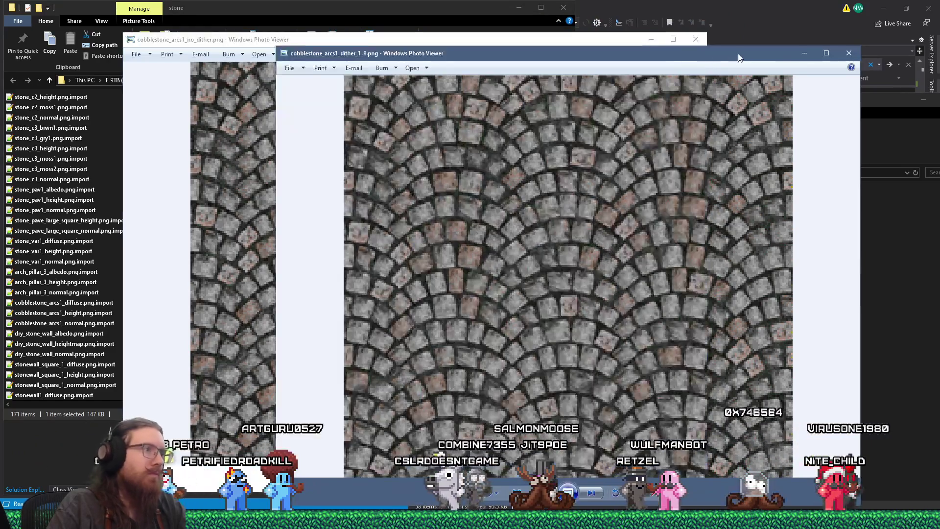
{"action": "mouse_move", "coordinate": [284, 49]}
{"action": "left_mouse_down"}
{"action": "mouse_move", "coordinate": [325, 30]}
{"action": "mouse_move", "coordinate": [404, 28]}
{"action": "mouse_move", "coordinate": [381, 20]}
{"action": "left_mouse_up"}
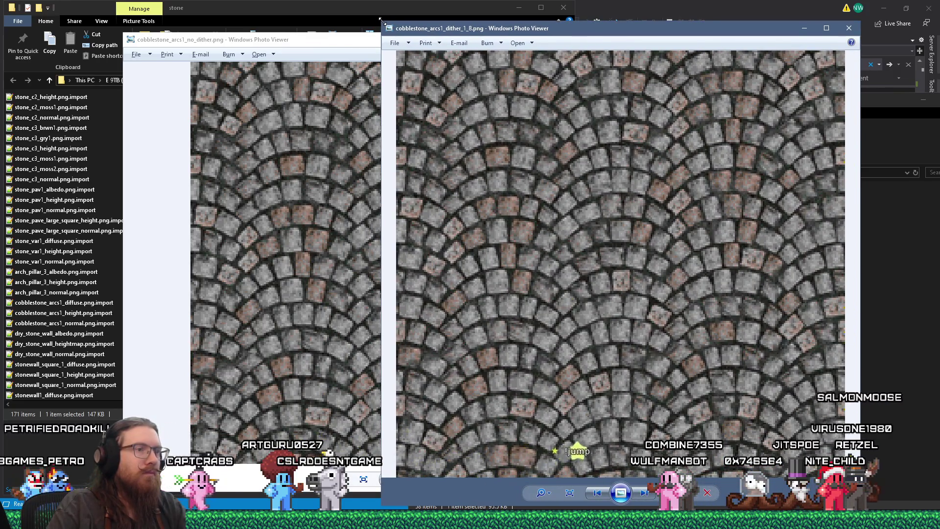
{"action": "left_click_drag", "start_coordinate": [455, 32], "coordinate": [574, 32]}
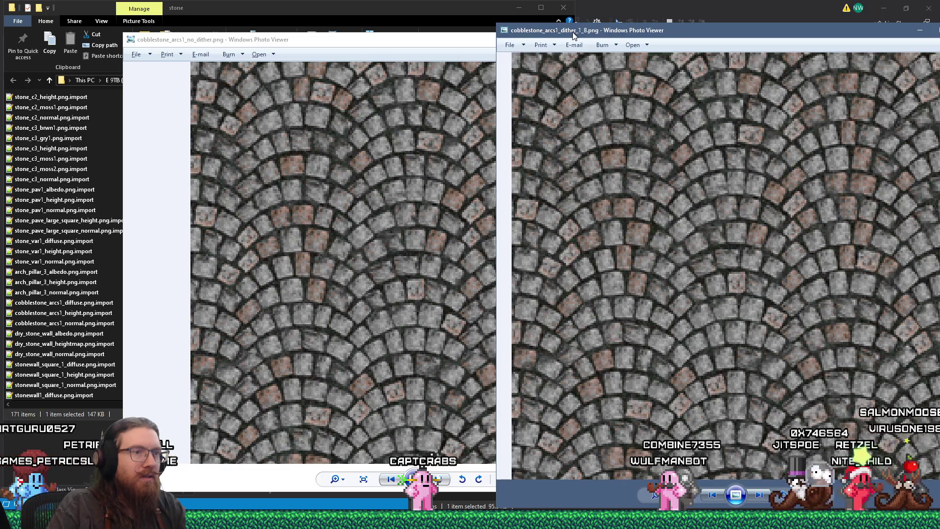
{"action": "left_click_drag", "start_coordinate": [570, 31], "coordinate": [505, 31]}
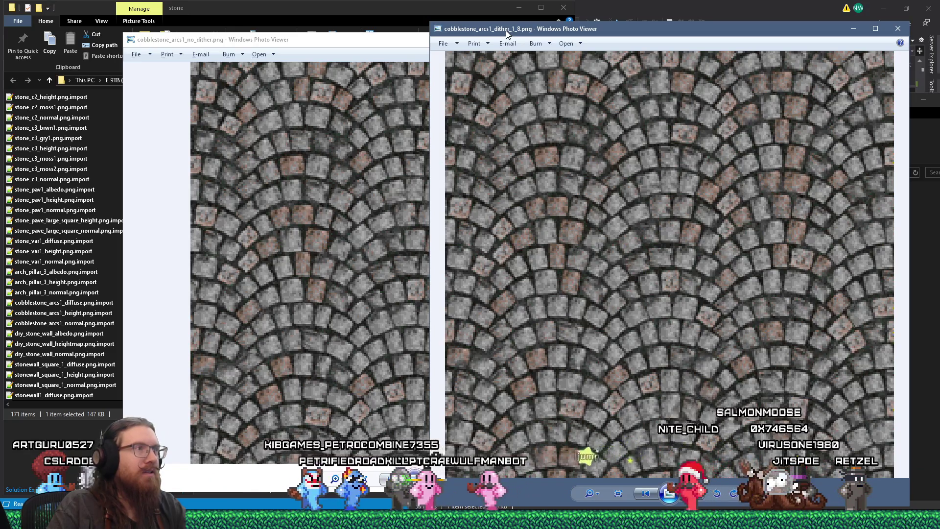
{"action": "left_click_drag", "start_coordinate": [506, 30], "coordinate": [506, 30]}
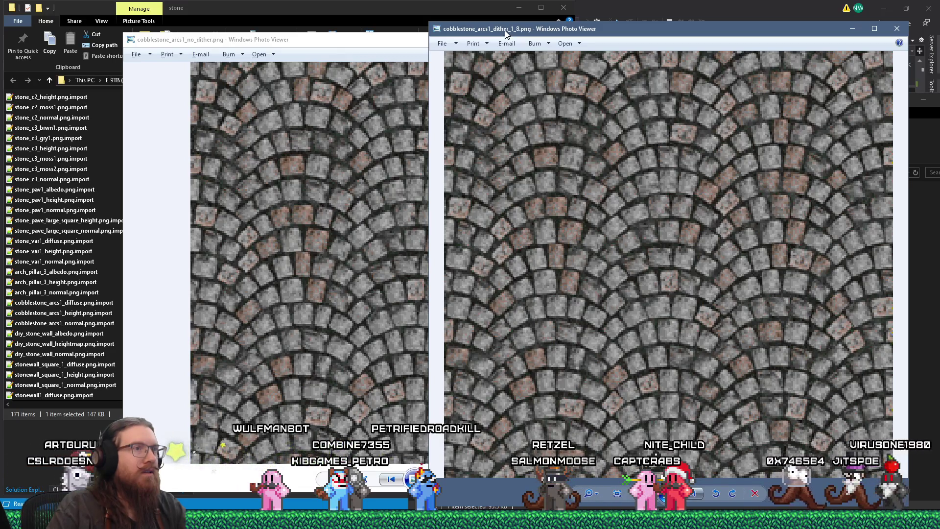
{"action": "key", "text": "alt+Tab"}
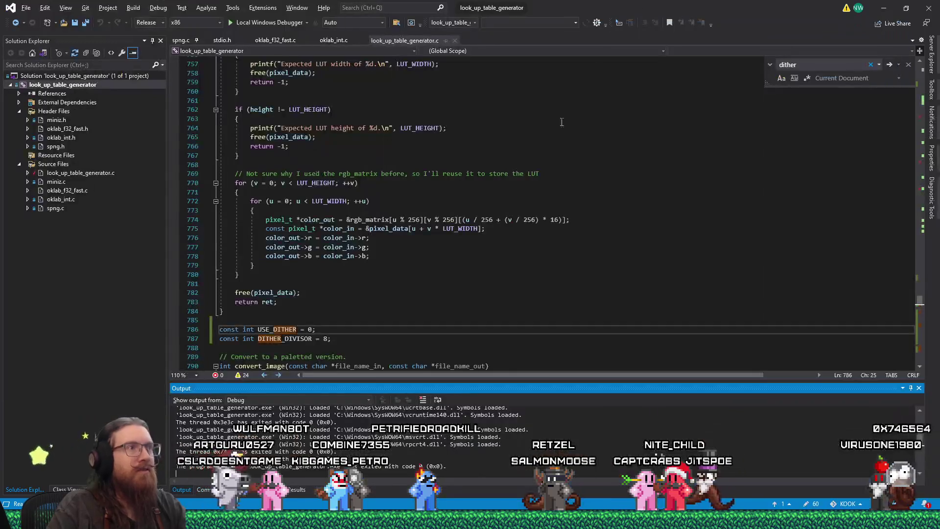
Change the output name from no_dither to dither_1 and rerun the converter
{"action": "scroll", "coordinate": [543, 185], "scroll_direction": "up", "scroll_amount": 20}
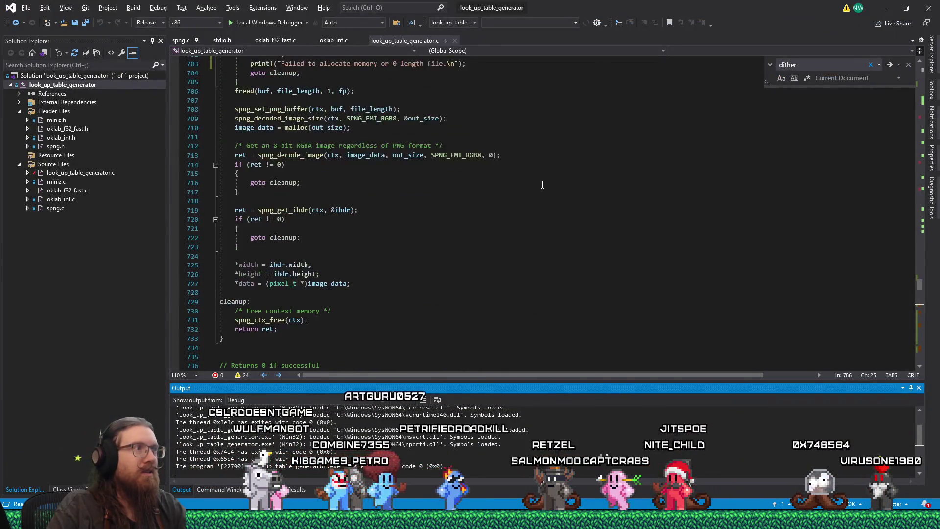
{"action": "scroll", "coordinate": [538, 180], "scroll_direction": "up", "scroll_amount": 20}
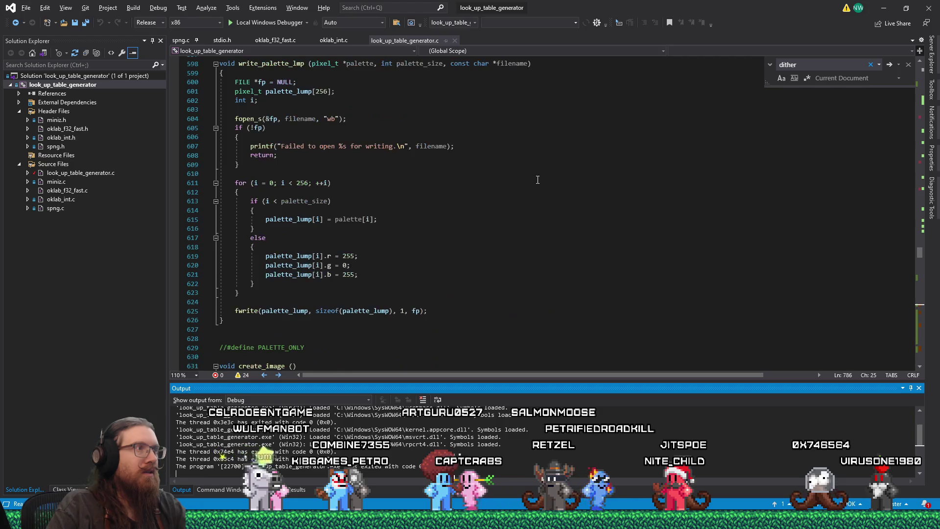
{"action": "left_click", "coordinate": [543, 174]}
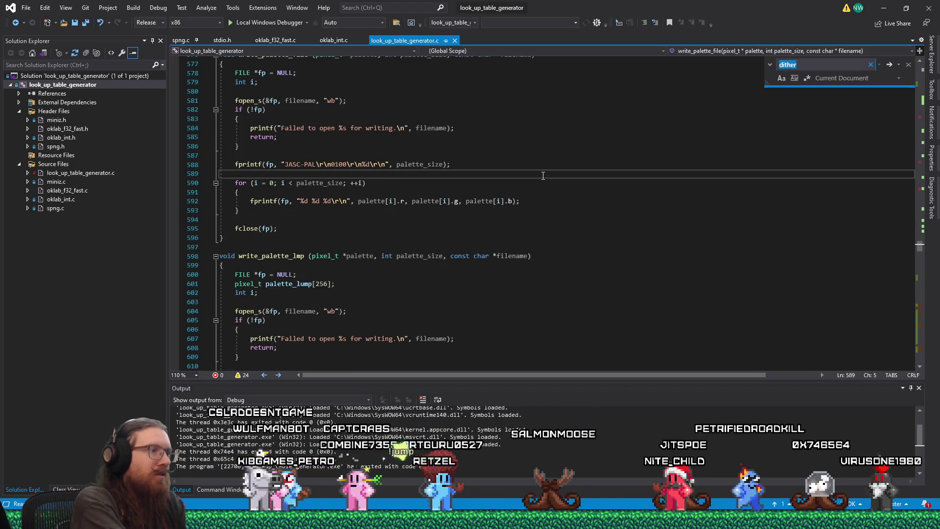
{"action": "key", "text": "Return"}
{"action": "key", "text": "Escape"}
{"action": "left_click", "coordinate": [332, 222]}
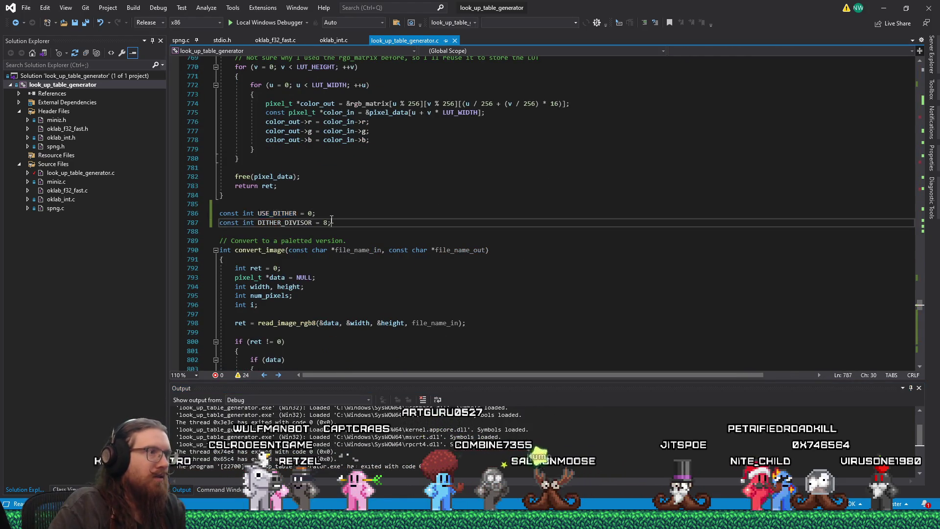
{"action": "left_click_drag", "start_coordinate": [920, 292], "coordinate": [917, 340]}
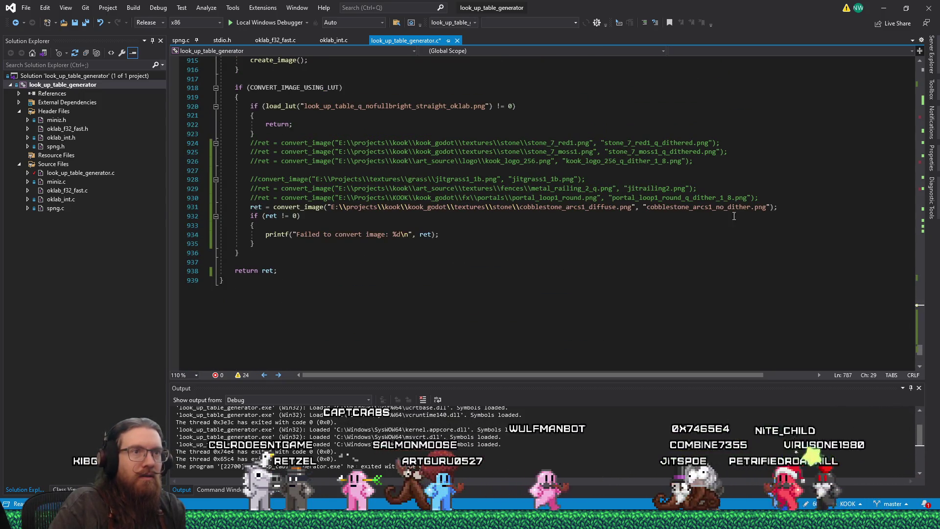
{"action": "left_click_drag", "start_coordinate": [716, 210], "coordinate": [749, 212]}
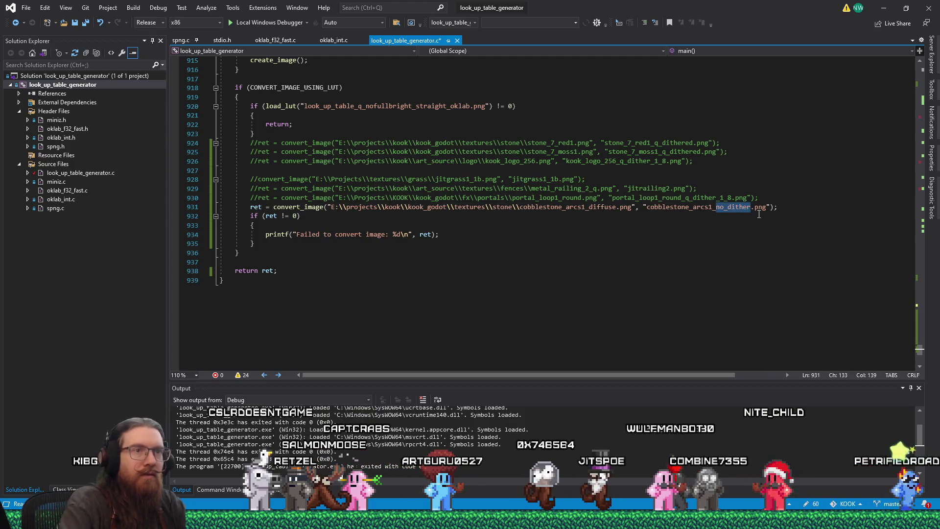
{"action": "type", "text": "d"}
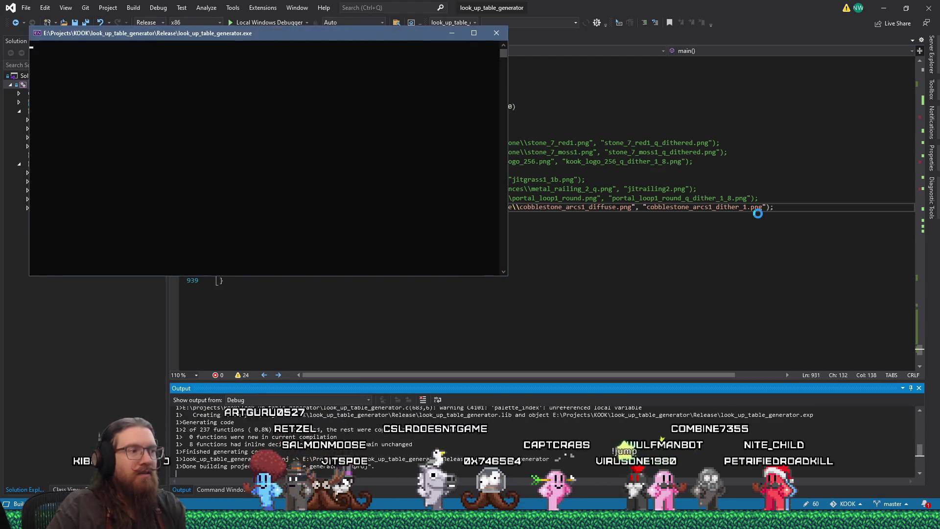
{"action": "left_click", "coordinate": [496, 33]}
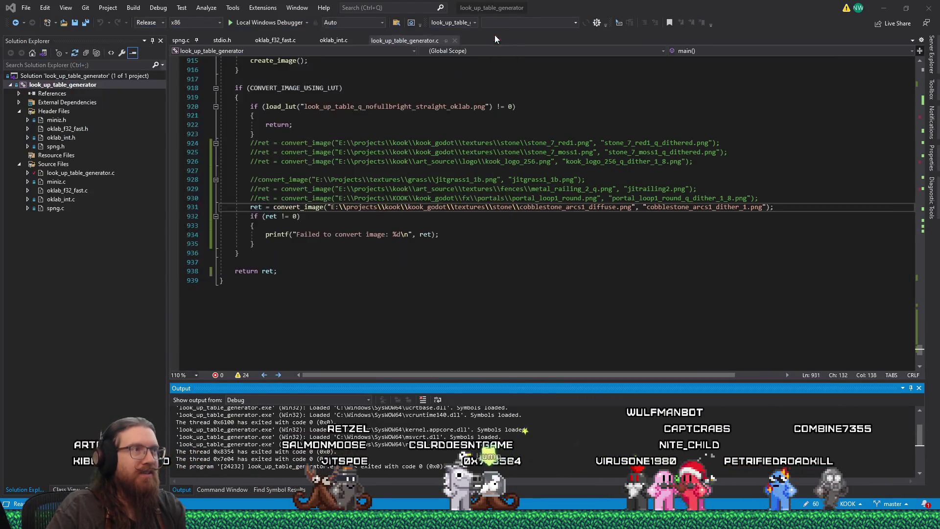
{"action": "key", "text": "alt+Tab"}
Open cobblestone_arcs1_dither_1.png and pan around it zoomed in
{"action": "double_click", "coordinate": [502, 191]}
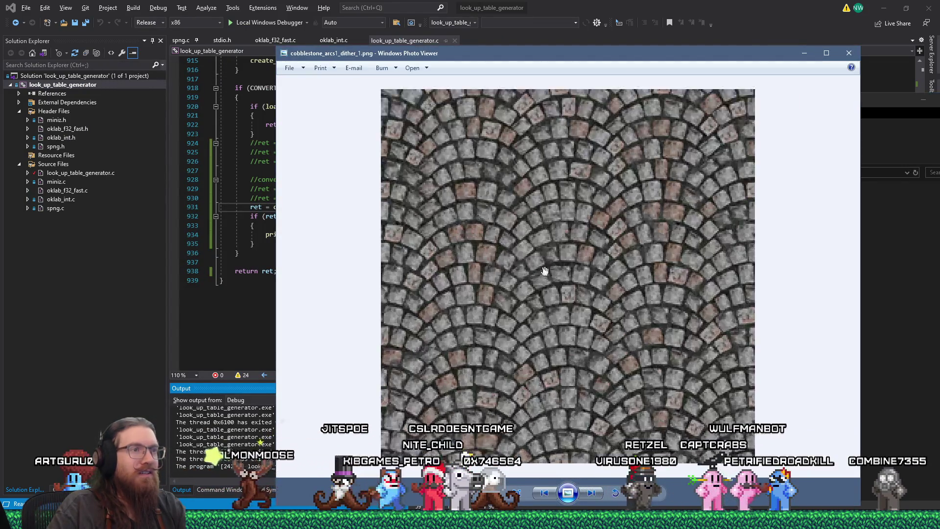
{"action": "scroll", "coordinate": [545, 270], "scroll_direction": "up", "scroll_amount": 3}
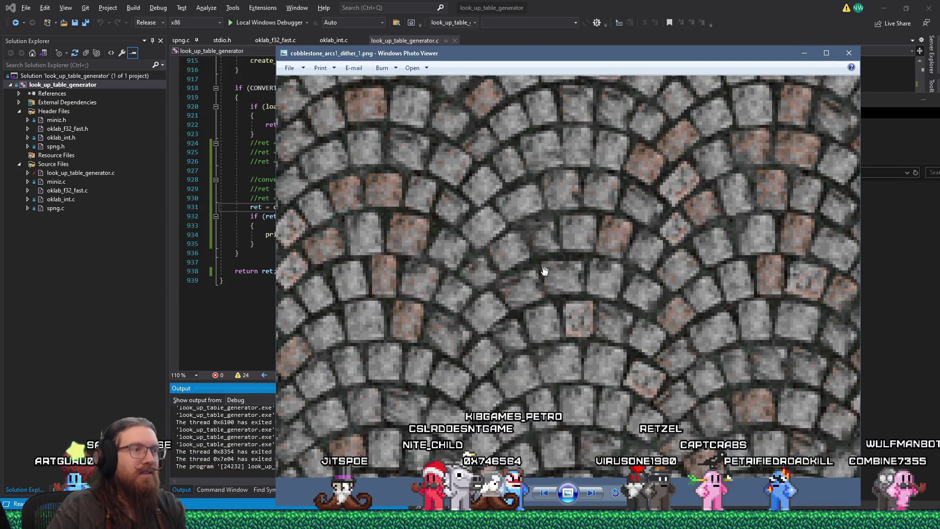
{"action": "mouse_move", "coordinate": [464, 201]}
{"action": "left_mouse_down"}
{"action": "mouse_move", "coordinate": [624, 251]}
{"action": "mouse_move", "coordinate": [645, 326]}
{"action": "left_mouse_up"}
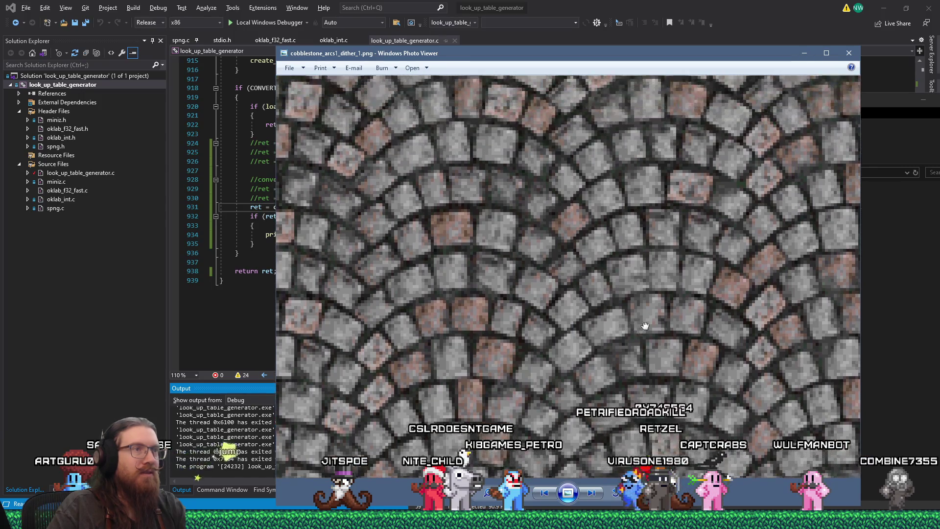
{"action": "left_click_drag", "start_coordinate": [476, 175], "coordinate": [555, 239]}
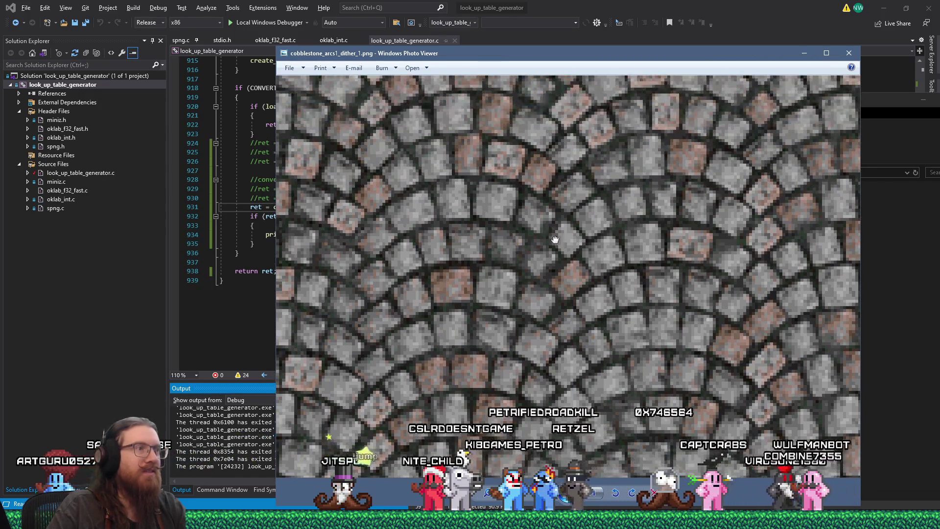
{"action": "scroll", "coordinate": [554, 238], "scroll_direction": "down", "scroll_amount": 2}
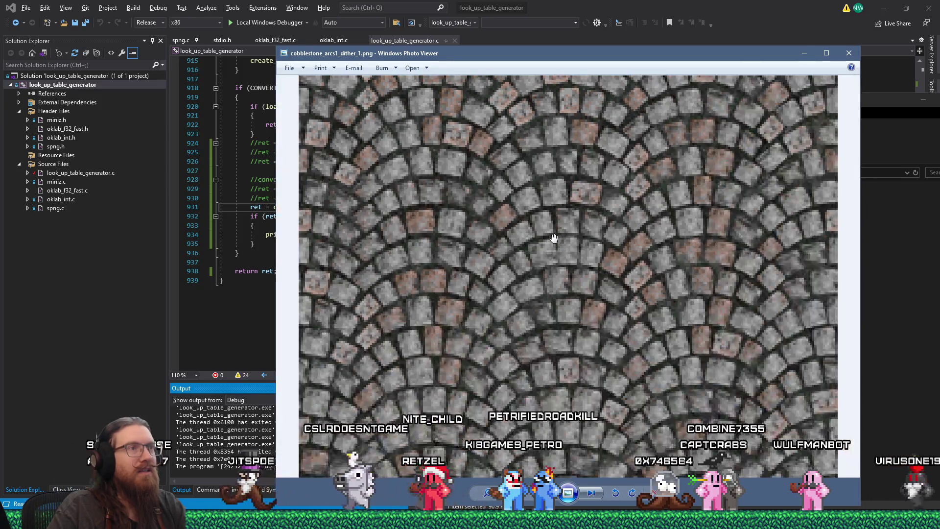
Place it beside the no_dither image, then close both viewers
{"action": "key", "text": "alt+Tab"}
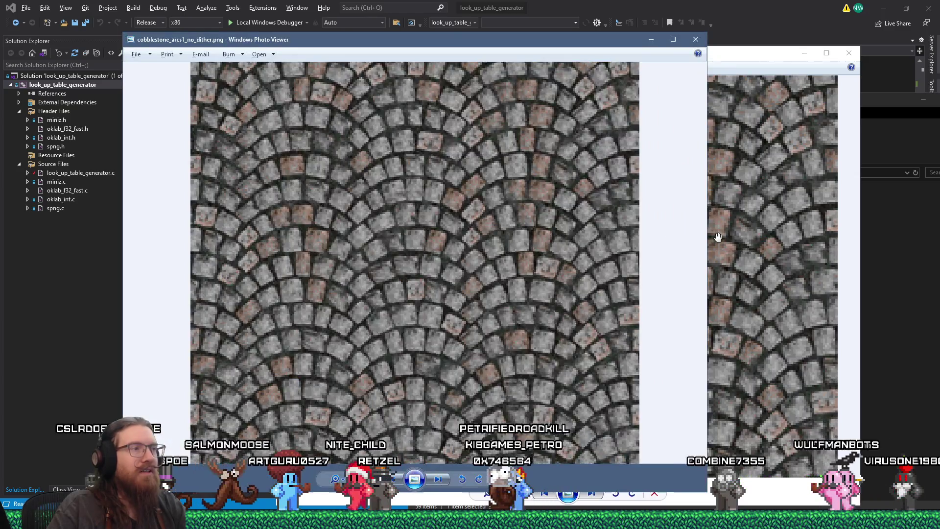
{"action": "left_click", "coordinate": [717, 237]}
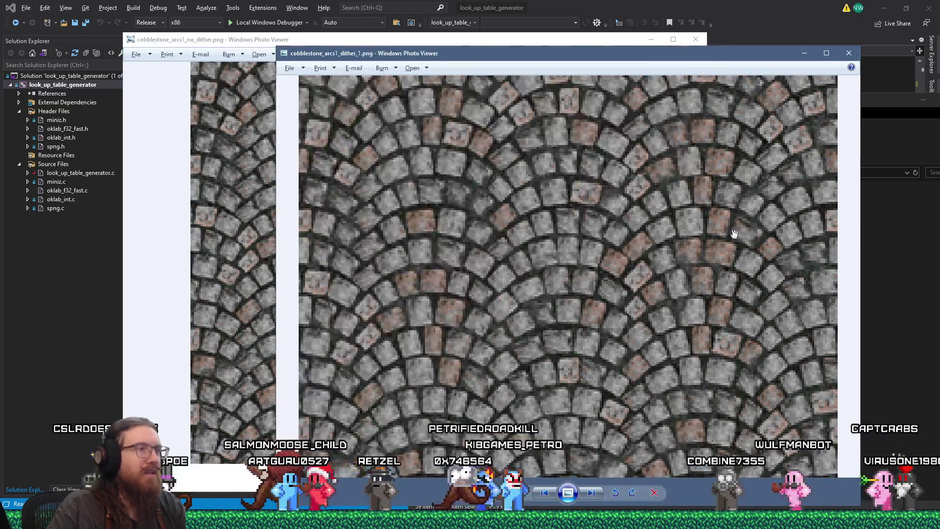
{"action": "left_click_drag", "start_coordinate": [455, 57], "coordinate": [590, 47]}
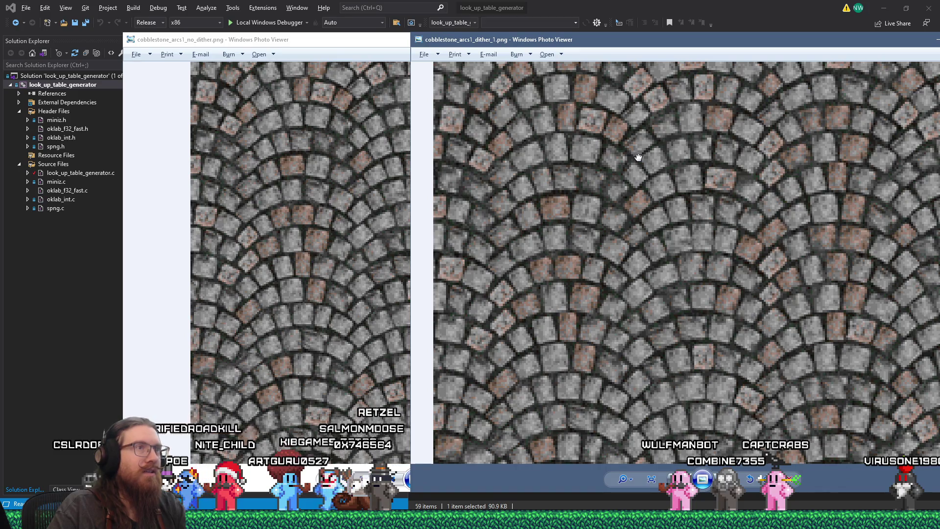
{"action": "double_click", "coordinate": [417, 42]}
{"action": "left_click", "coordinate": [701, 39]}
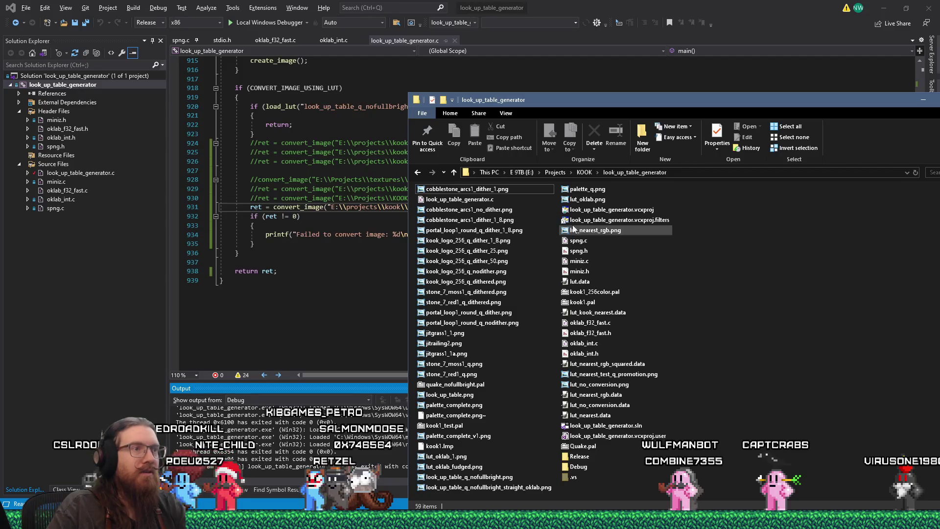
Copy the three cobblestone test images (dither_1_8, no_dither, dither_1)
{"action": "left_click", "coordinate": [494, 219]}
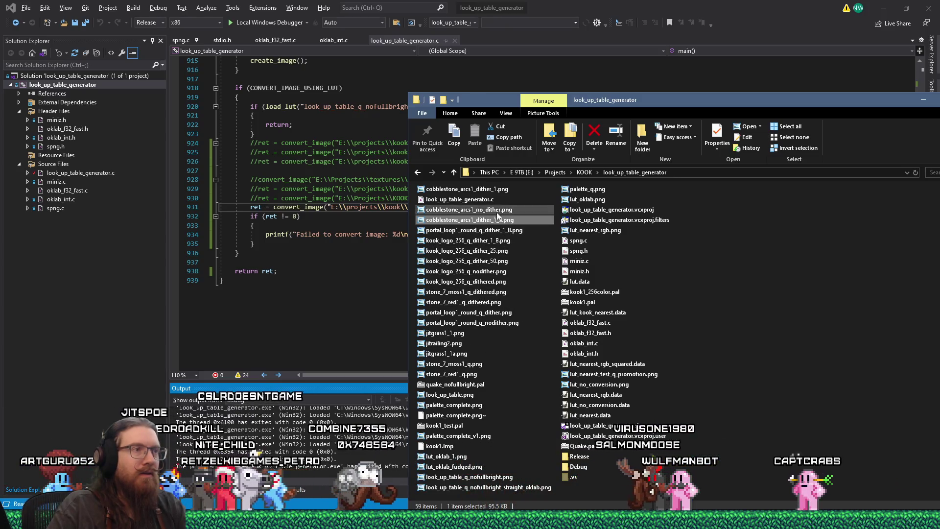
{"action": "left_click", "coordinate": [493, 190], "text": "ctrl"}
{"action": "left_click", "coordinate": [499, 209], "text": "ctrl"}
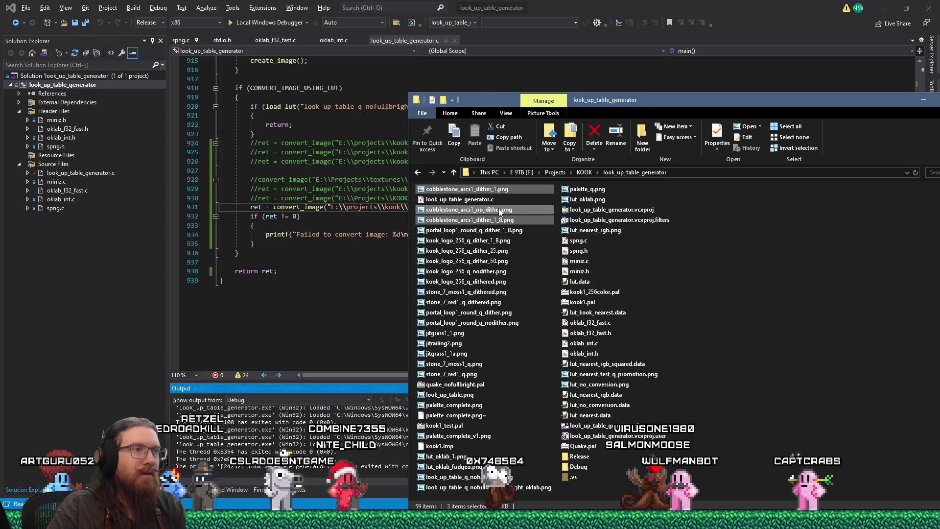
{"action": "right_click", "coordinate": [498, 210]}
{"action": "left_click", "coordinate": [540, 439]}
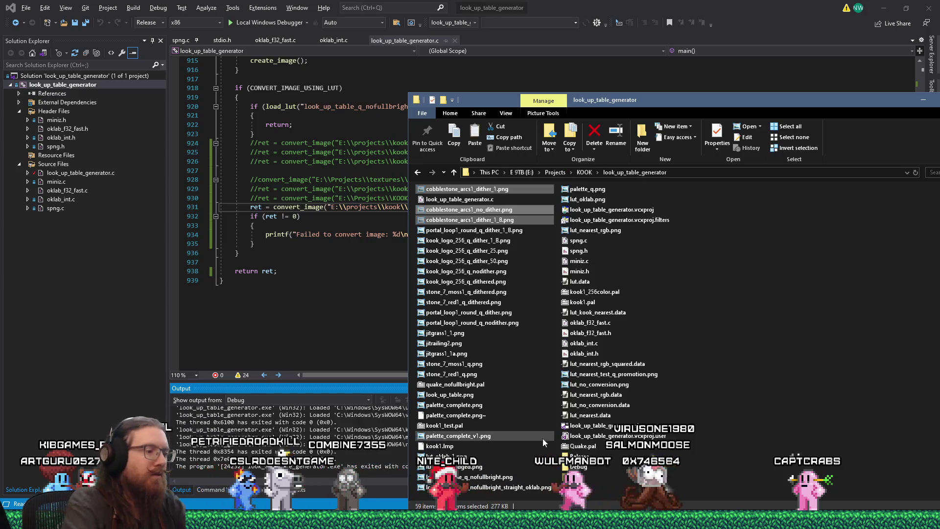
Create a 'stone' folder in the quake textures and paste the three images
{"action": "key", "text": "super+r"}
{"action": "type", "text": "E:\\projects"}
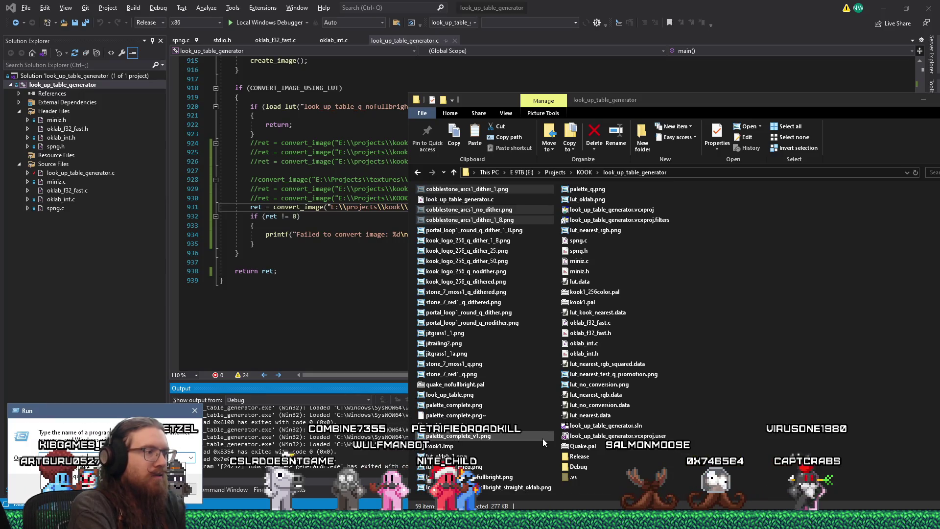
{"action": "key", "text": "Return"}
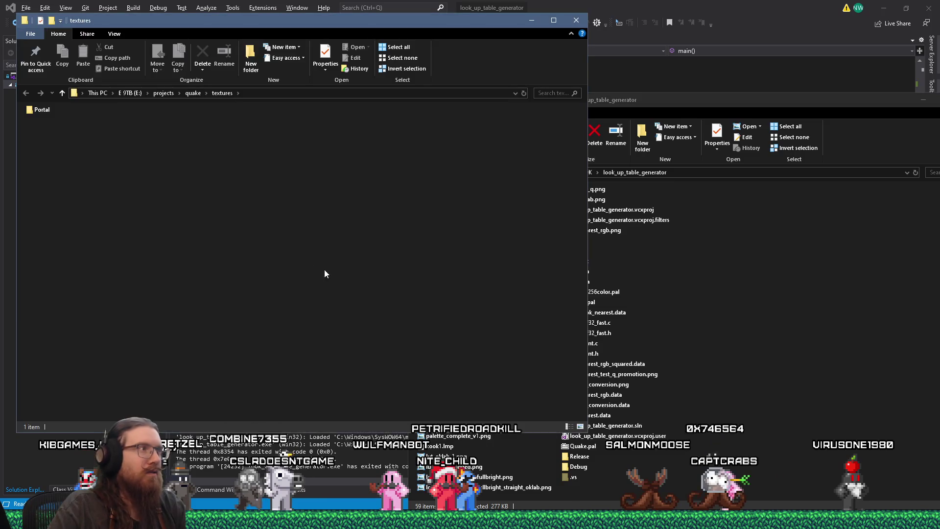
{"action": "right_click", "coordinate": [315, 268]}
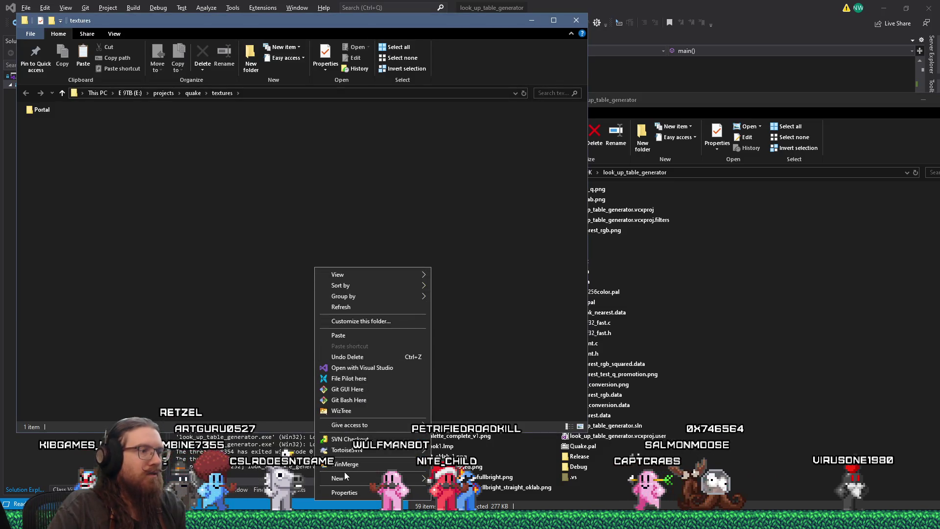
{"action": "mouse_move", "coordinate": [349, 477]}
{"action": "left_click", "coordinate": [483, 357]}
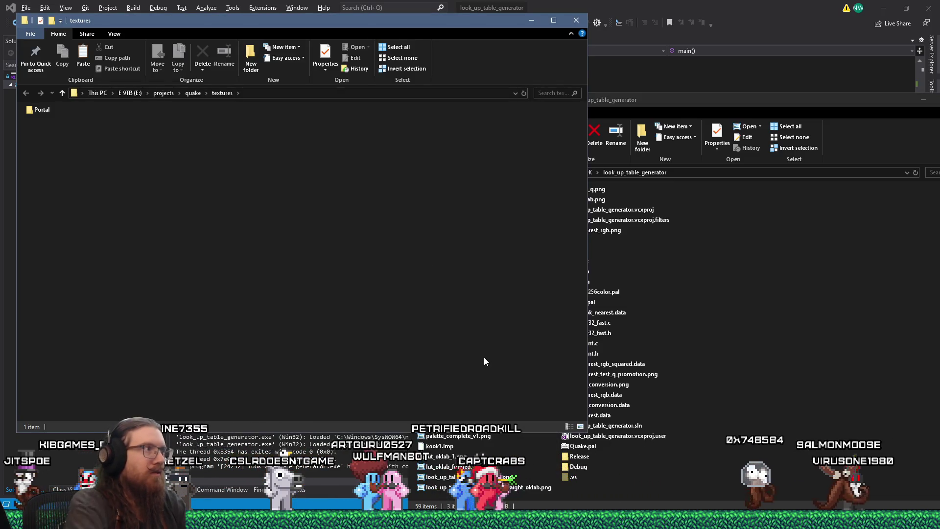
{"action": "type", "text": "stone"}
{"action": "key", "text": "Return"}
{"action": "key", "text": "Return"}
{"action": "left_click", "coordinate": [762, 308]}
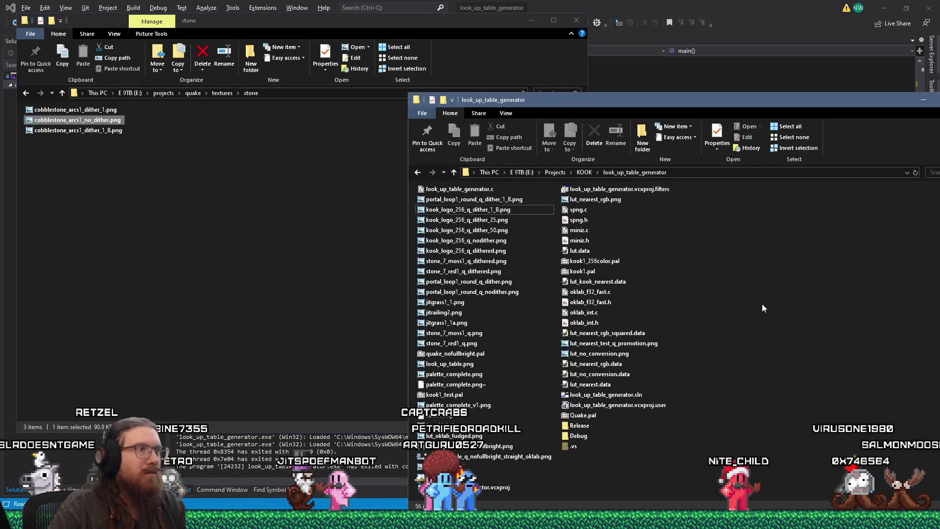
Copy cobblestone_arcs1_diffuse.png into the new quake stone folder
{"action": "key", "text": "alt+Tab"}
{"action": "key", "text": "alt+Tab"}
{"action": "key", "text": "alt+Tab"}
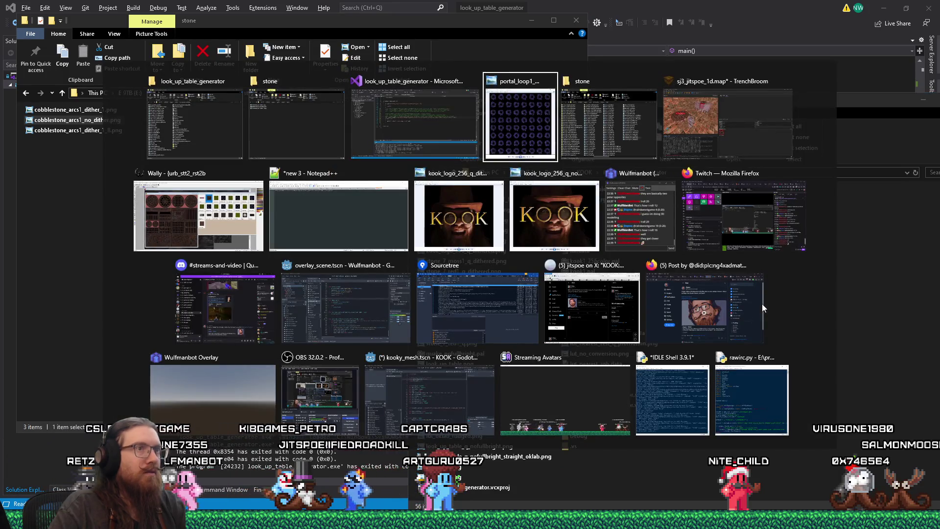
{"action": "key", "text": "alt+Tab"}
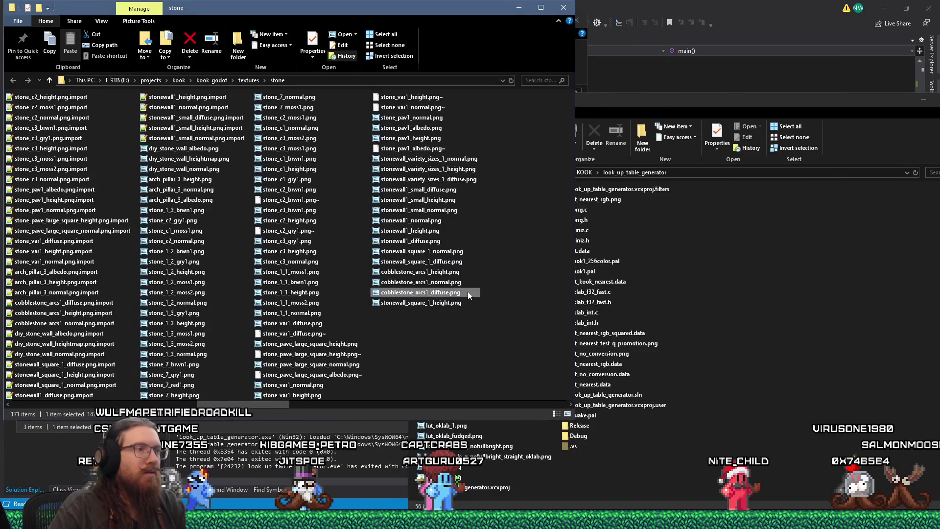
{"action": "right_click", "coordinate": [468, 292]}
{"action": "left_click", "coordinate": [530, 451]}
{"action": "key", "text": "alt+Tab"}
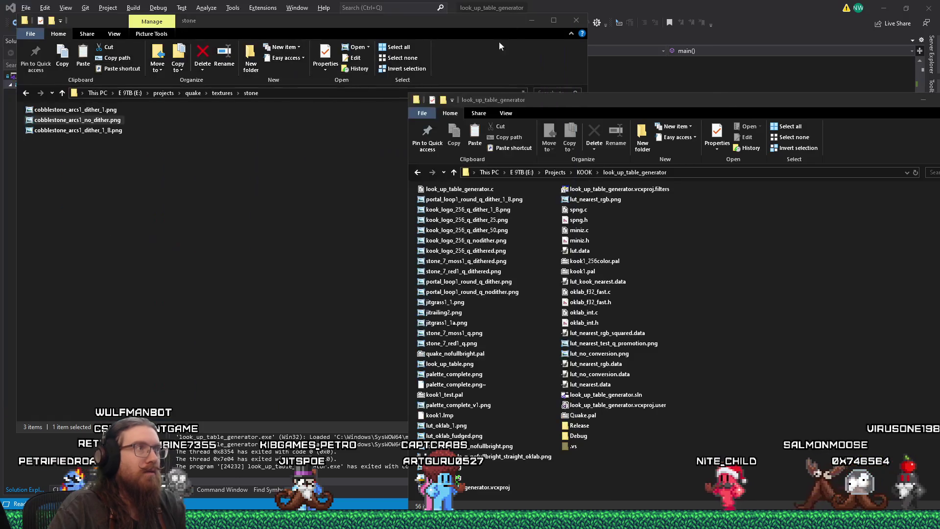
{"action": "right_click", "coordinate": [243, 229]}
{"action": "left_click", "coordinate": [295, 293]}
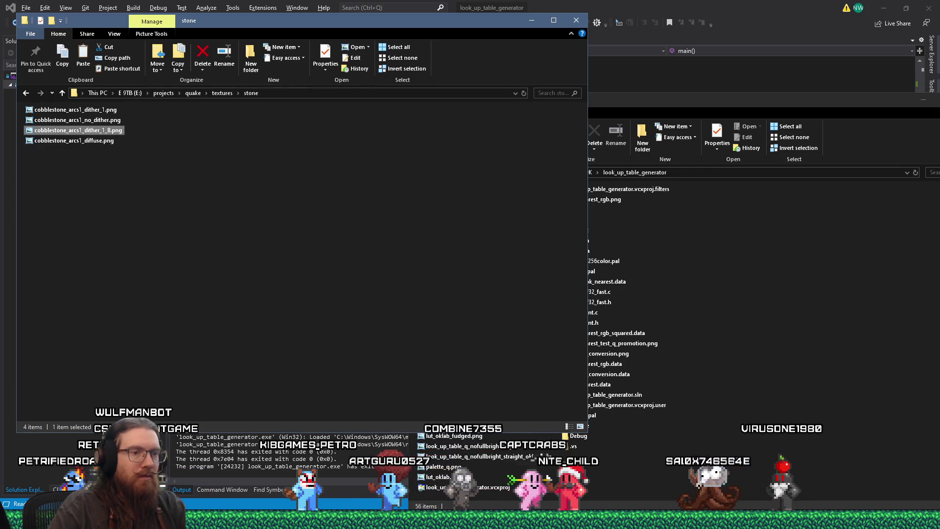
Bring the Wally texture editor to the front
{"action": "key", "text": "alt+Tab"}
{"action": "key", "text": "alt+Tab"}
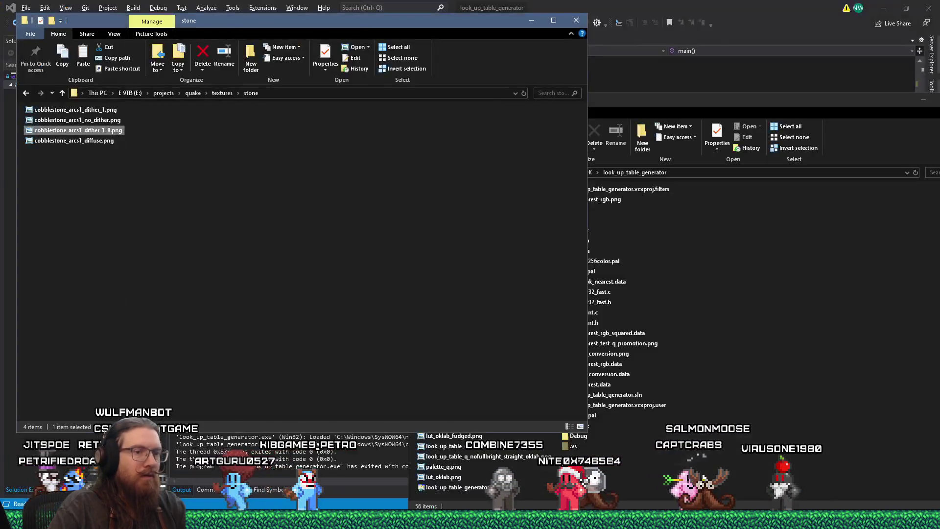
{"action": "mouse_move", "coordinate": [744, 519]}
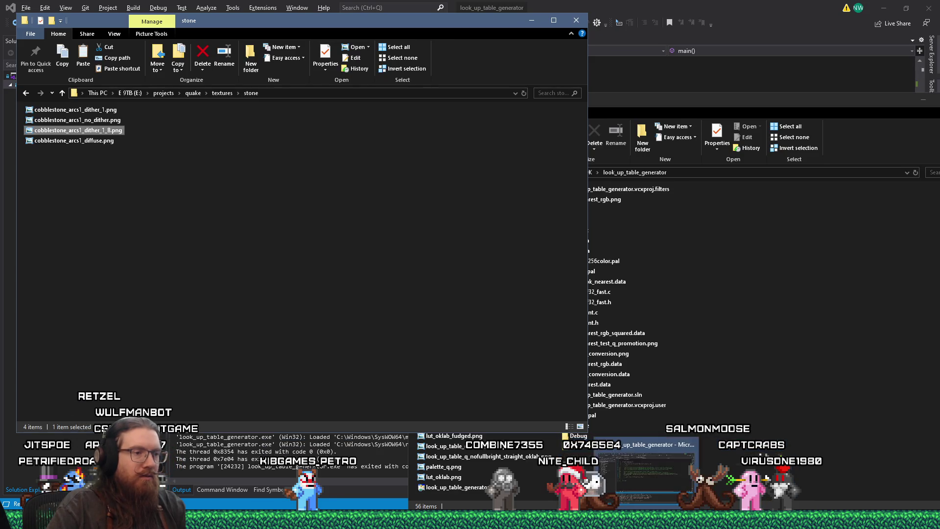
{"action": "left_click", "coordinate": [766, 477]}
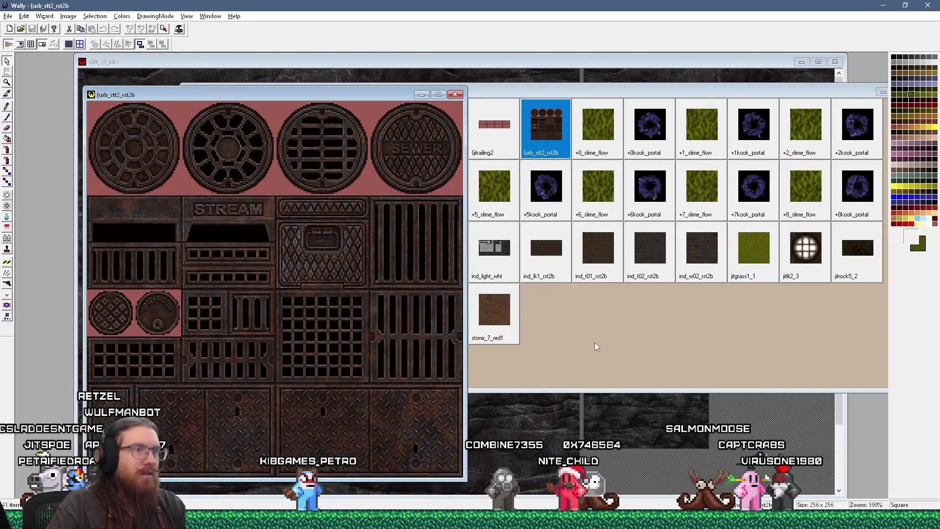
Add the cobblestone image to Wally's sewer wad and preview cobblestone_arc
{"action": "left_click", "coordinate": [596, 347]}
{"action": "key", "text": "alt+Tab"}
{"action": "left_click_drag", "start_coordinate": [124, 95], "coordinate": [165, 148]}
{"action": "left_click_drag", "start_coordinate": [78, 130], "coordinate": [659, 329]}
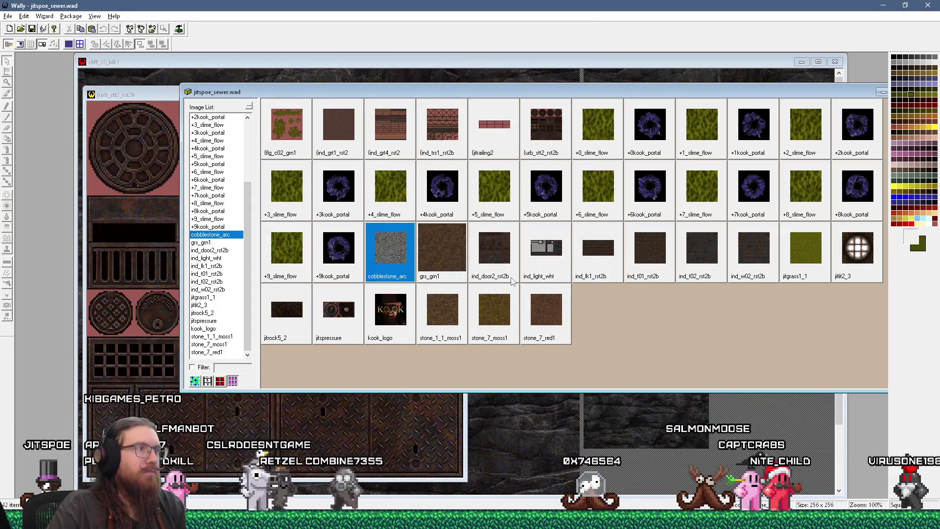
{"action": "key", "text": "Return"}
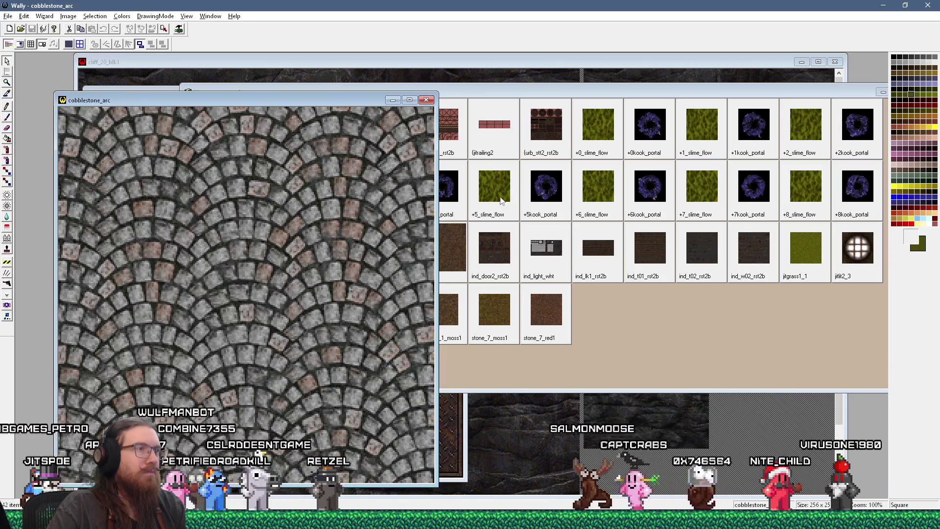
{"action": "key", "text": "ctrl+F4"}
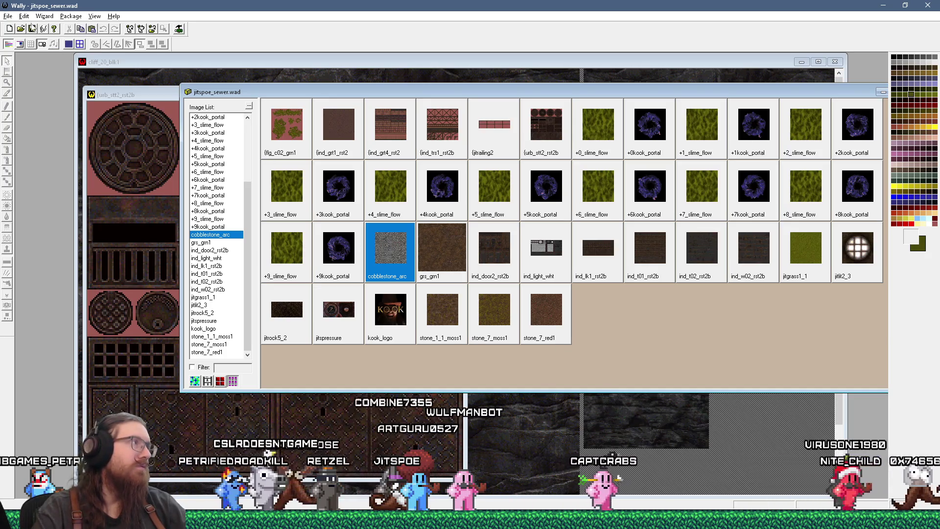
Switch back to the TrenchBroom window and open its File menu
{"action": "key", "text": "alt+Tab"}
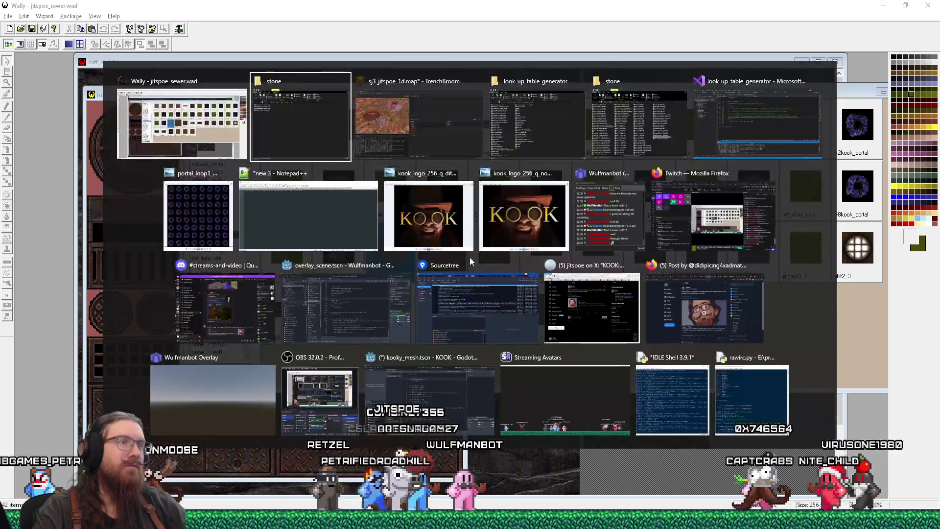
{"action": "key", "text": "Tab"}
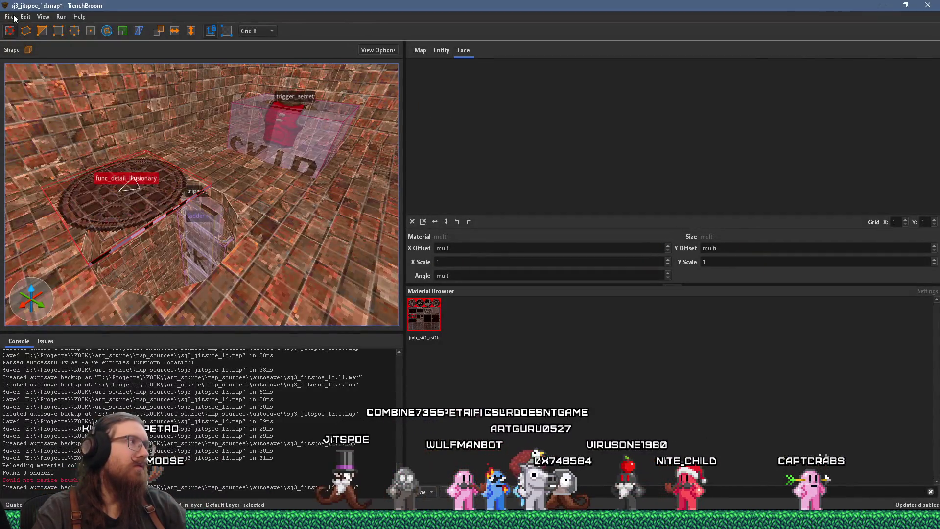
{"action": "left_click", "coordinate": [9, 16]}
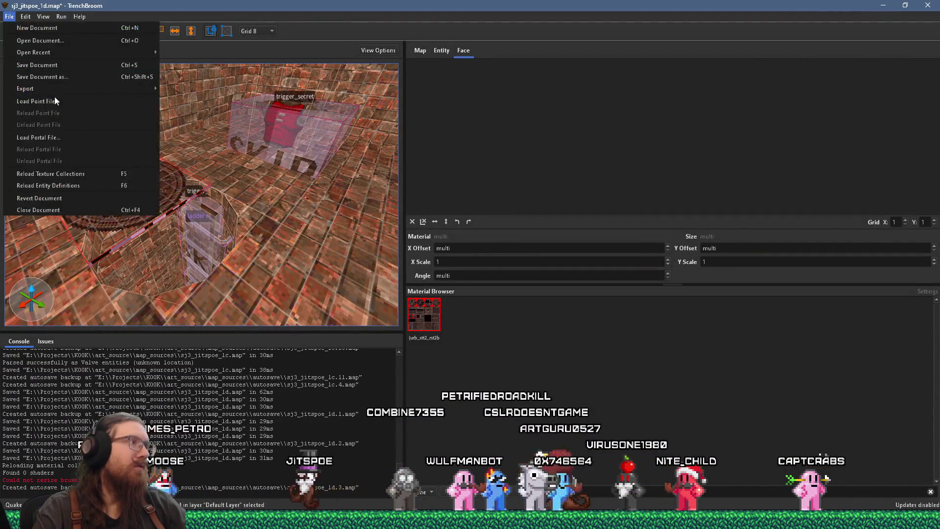
Reload texture collections and apply cobblestone_arc, found by searching 'co', to a floor face
{"action": "left_click", "coordinate": [85, 175]}
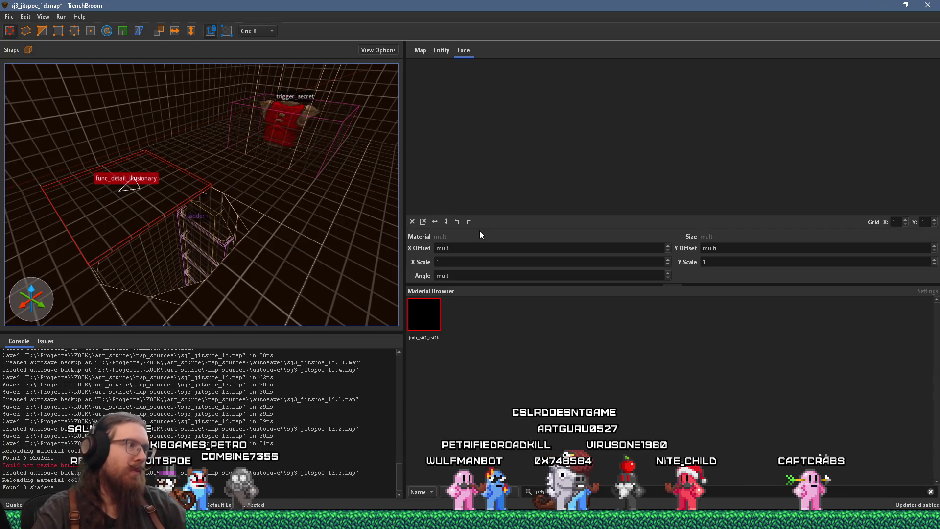
{"action": "scroll", "coordinate": [235, 177], "scroll_direction": "up", "scroll_amount": 3}
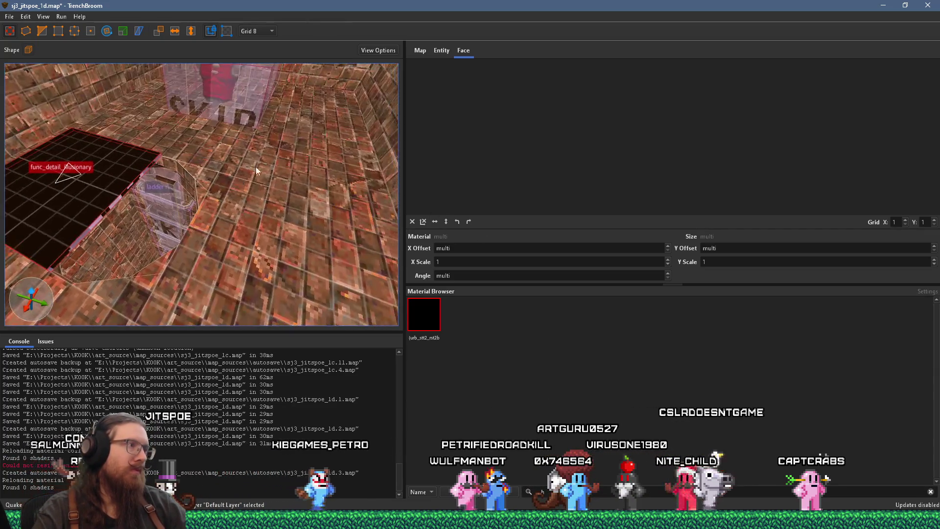
{"action": "scroll", "coordinate": [255, 170], "scroll_direction": "up", "scroll_amount": 2}
{"action": "left_click", "coordinate": [289, 210]}
{"action": "left_click", "coordinate": [550, 492]}
{"action": "key", "text": "ctrl+a"}
{"action": "key", "text": "BackSpace"}
{"action": "type", "text": "co"}
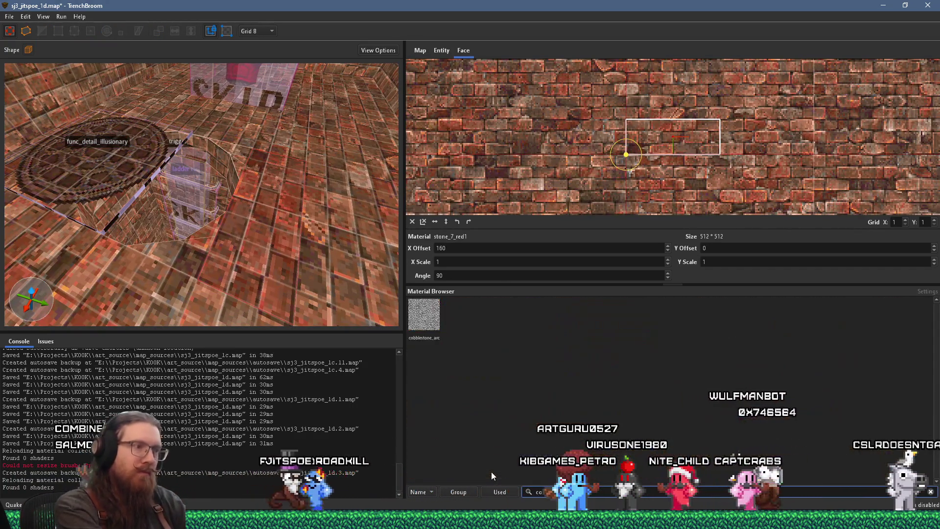
{"action": "left_click", "coordinate": [418, 319]}
Apply cobblestone_arc to more floor faces around the pit
{"action": "scroll", "coordinate": [322, 265], "scroll_direction": "up", "scroll_amount": 3}
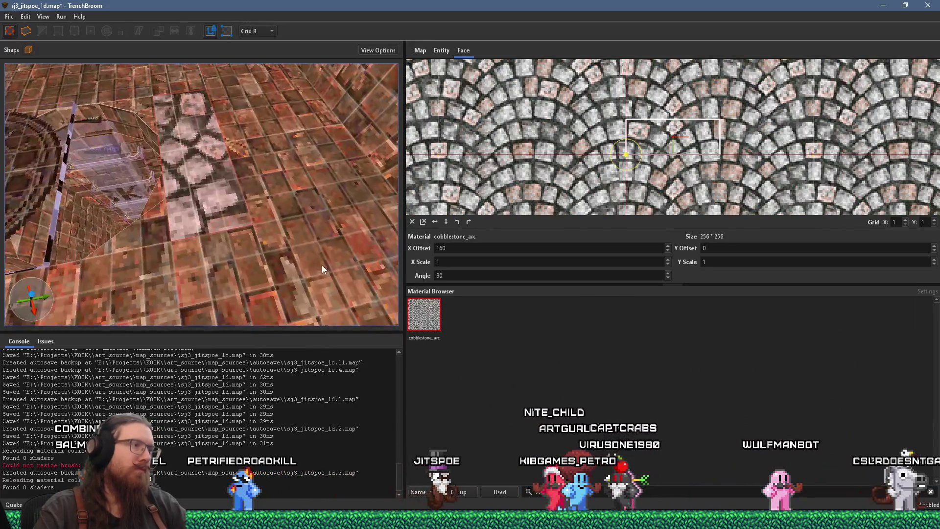
{"action": "scroll", "coordinate": [337, 266], "scroll_direction": "down", "scroll_amount": 4}
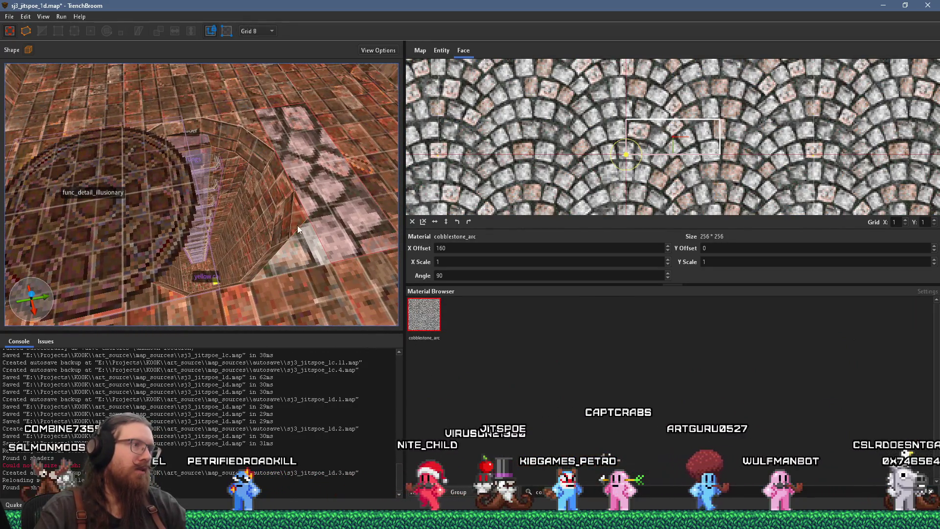
{"action": "left_click", "coordinate": [284, 166], "text": "alt+shift"}
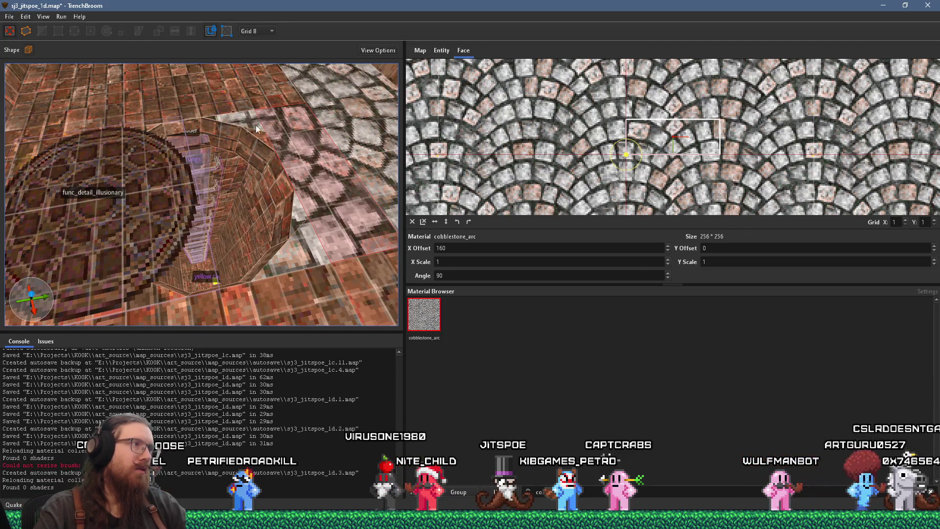
{"action": "scroll", "coordinate": [256, 128], "scroll_direction": "up", "scroll_amount": 6}
{"action": "scroll", "coordinate": [300, 144], "scroll_direction": "down", "scroll_amount": 6}
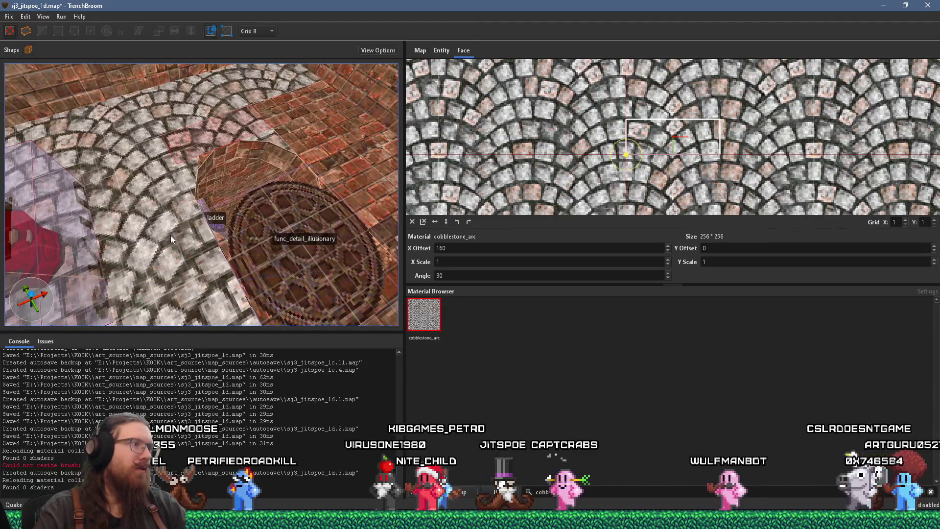
{"action": "left_click", "coordinate": [171, 235], "text": "shift"}
{"action": "mouse_move", "coordinate": [202, 225]}
{"action": "left_mouse_down"}
{"action": "mouse_move", "coordinate": [160, 226]}
{"action": "mouse_move", "coordinate": [216, 279]}
{"action": "mouse_move", "coordinate": [269, 184]}
{"action": "mouse_move", "coordinate": [199, 205]}
{"action": "left_mouse_up"}
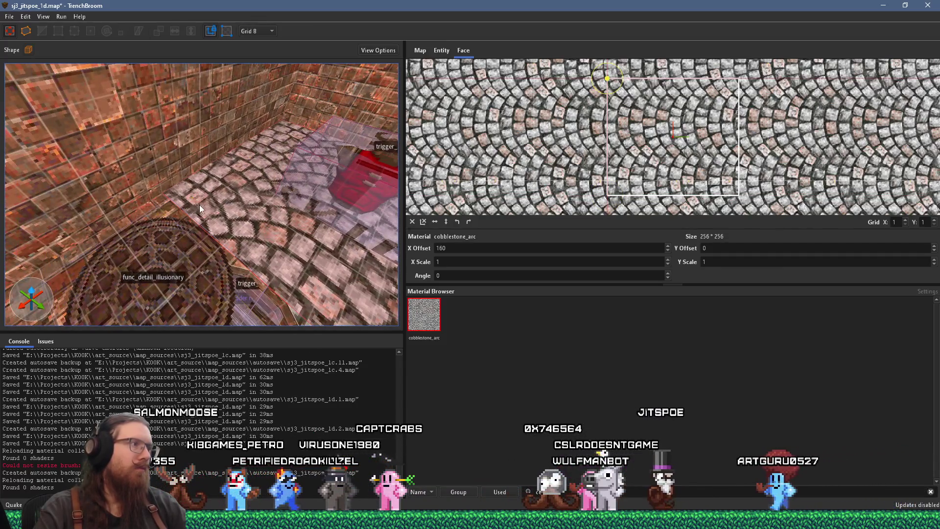
Undo the cobblestone transfer onto the manhole and select the manhole brush
{"action": "left_click", "coordinate": [233, 260], "text": "alt"}
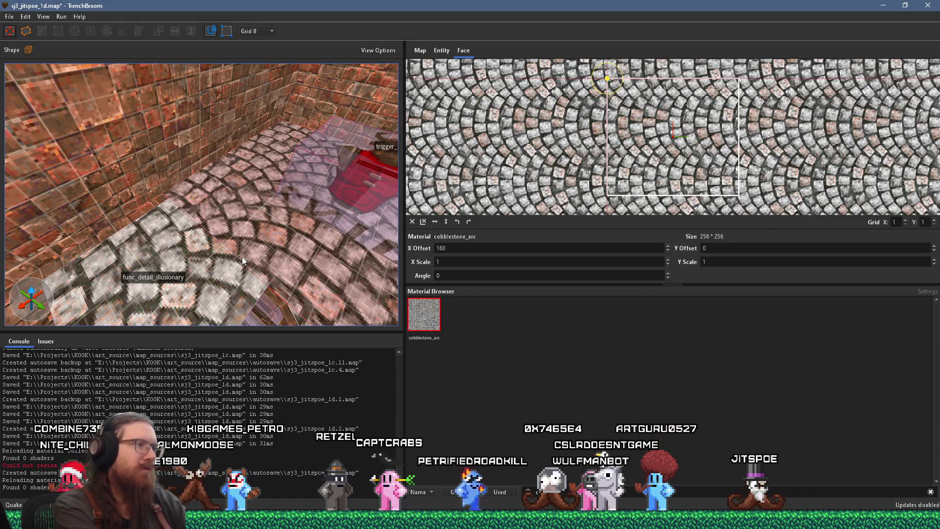
{"action": "key", "text": "ctrl+z"}
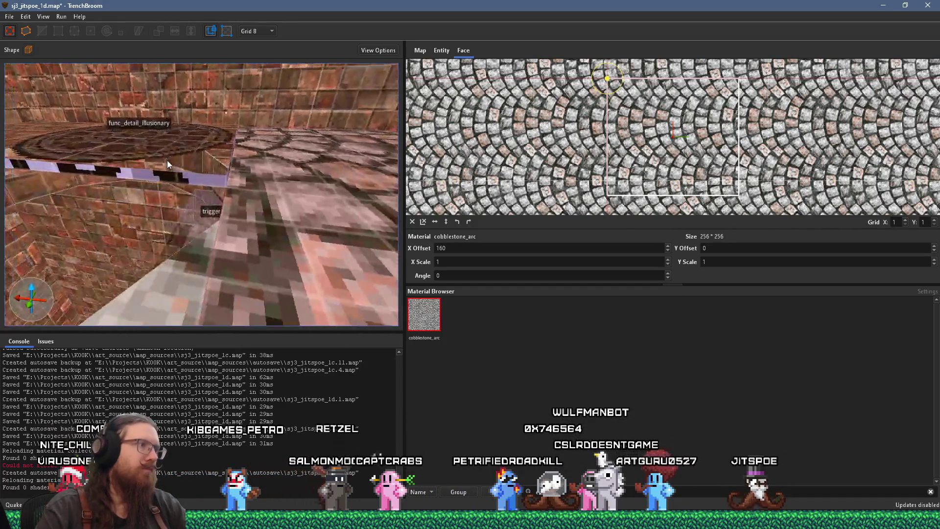
{"action": "left_click", "coordinate": [223, 190]}
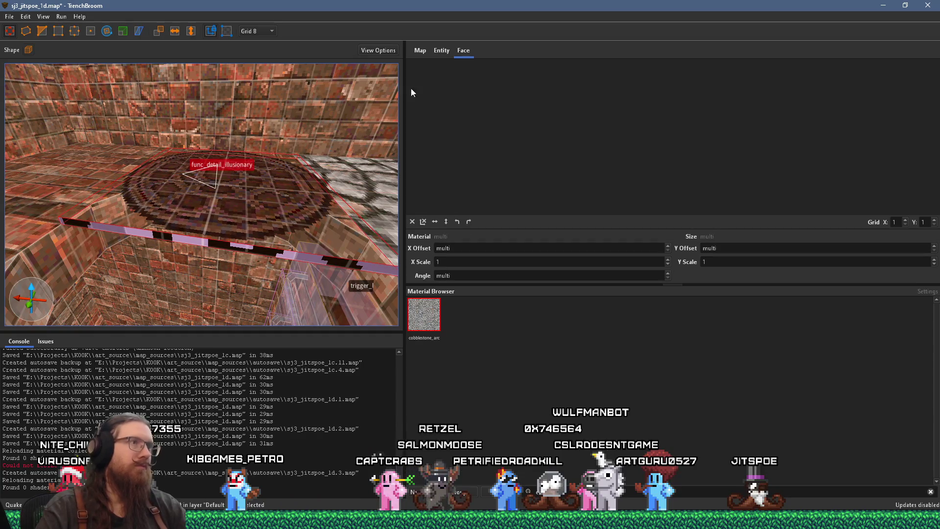
Move the manhole brush into temp_hide, hide that layer, and make Default Layer current
{"action": "left_click", "coordinate": [442, 50]}
{"action": "left_click", "coordinate": [420, 50]}
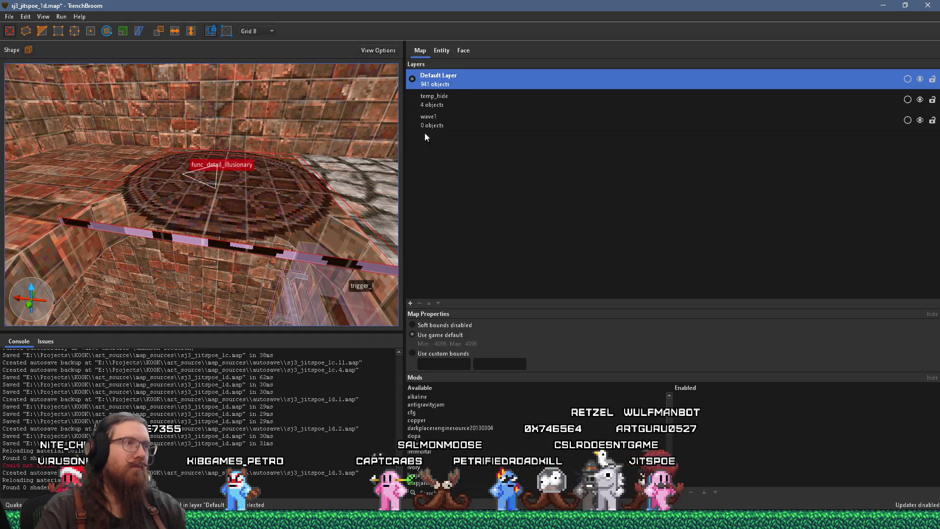
{"action": "right_click", "coordinate": [440, 104]}
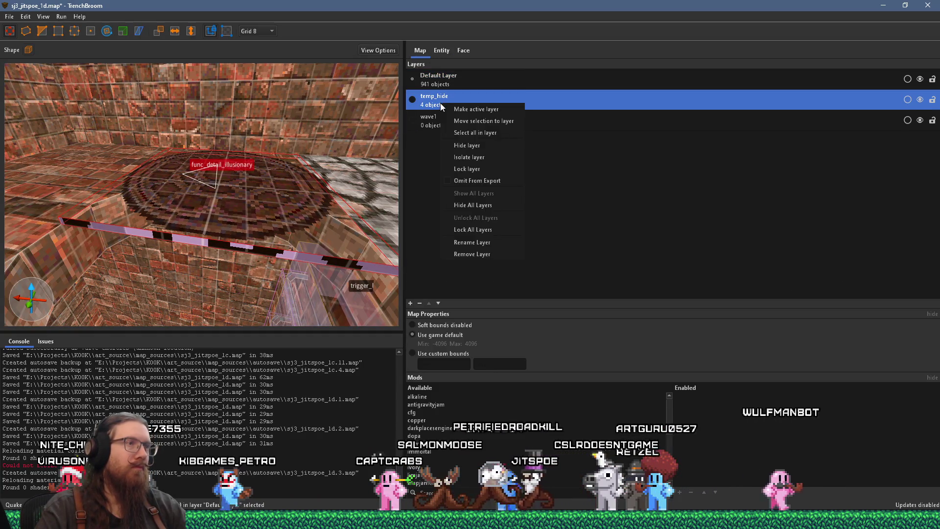
{"action": "left_click", "coordinate": [508, 124]}
{"action": "left_click", "coordinate": [920, 100]}
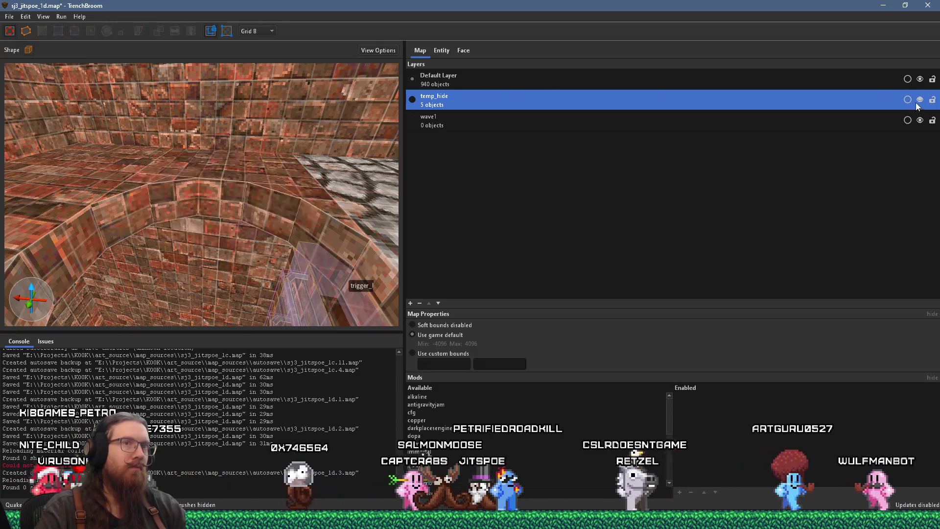
{"action": "left_click", "coordinate": [668, 78]}
Apply cobblestone to the left floor area and select a floor brush near the pit
{"action": "left_click", "coordinate": [305, 233]}
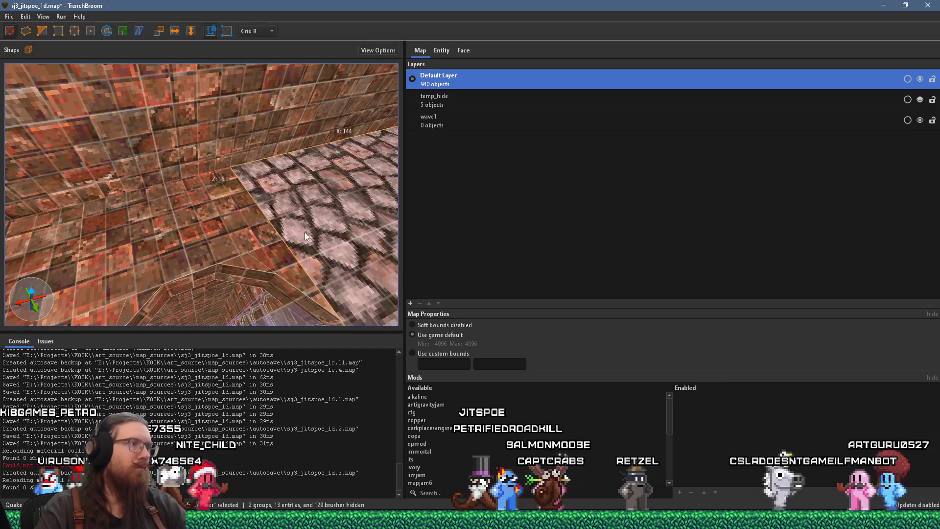
{"action": "key", "text": "Escape"}
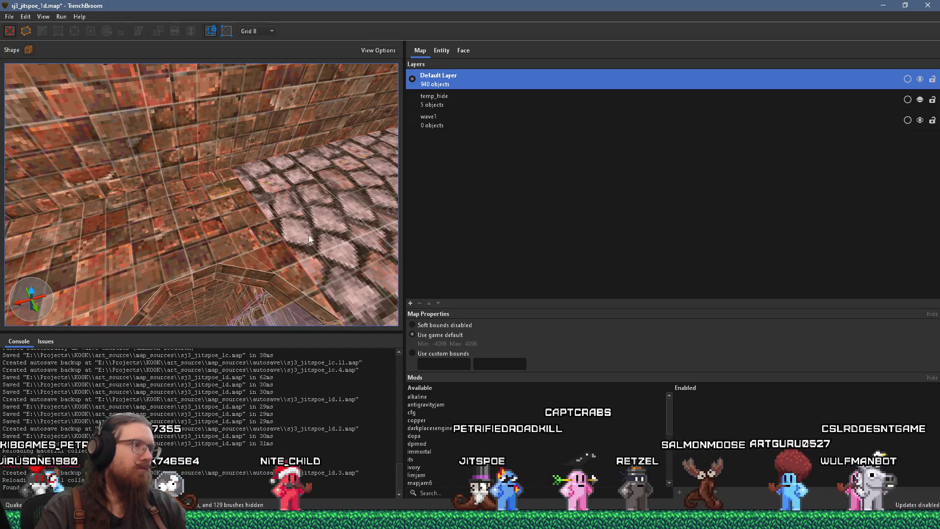
{"action": "left_click", "coordinate": [229, 252], "text": "alt"}
{"action": "mouse_move", "coordinate": [127, 312]}
{"action": "left_mouse_down"}
{"action": "mouse_move", "coordinate": [62, 279]}
{"action": "mouse_move", "coordinate": [82, 256]}
{"action": "mouse_move", "coordinate": [189, 225]}
{"action": "mouse_move", "coordinate": [168, 219]}
{"action": "mouse_move", "coordinate": [136, 169]}
{"action": "mouse_move", "coordinate": [124, 193]}
{"action": "left_mouse_up"}
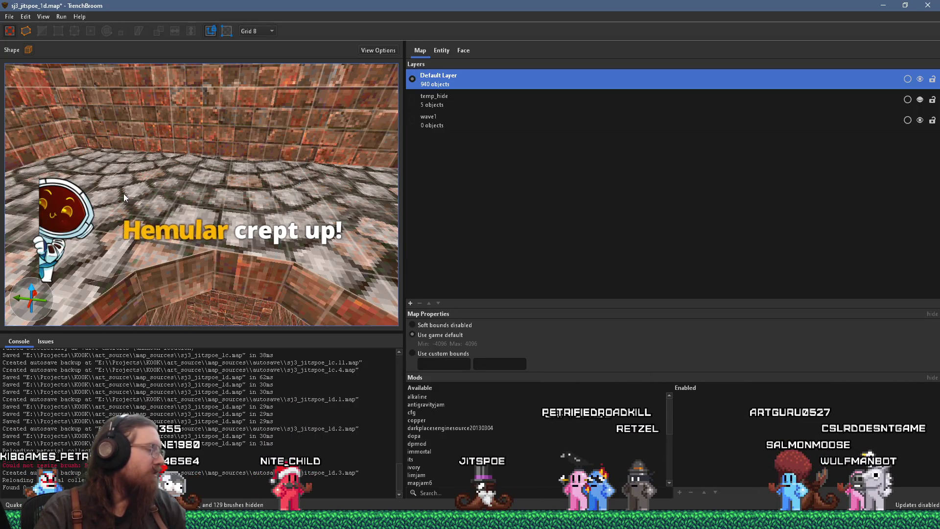
{"action": "mouse_move", "coordinate": [192, 184]}
{"action": "left_mouse_down"}
{"action": "mouse_move", "coordinate": [169, 169]}
{"action": "mouse_move", "coordinate": [194, 190]}
{"action": "mouse_move", "coordinate": [219, 185]}
{"action": "mouse_move", "coordinate": [184, 196]}
{"action": "mouse_move", "coordinate": [166, 217]}
{"action": "mouse_move", "coordinate": [222, 174]}
{"action": "mouse_move", "coordinate": [213, 216]}
{"action": "mouse_move", "coordinate": [236, 100]}
{"action": "mouse_move", "coordinate": [216, 265]}
{"action": "mouse_move", "coordinate": [186, 289]}
{"action": "mouse_move", "coordinate": [242, 258]}
{"action": "mouse_move", "coordinate": [293, 262]}
{"action": "left_mouse_up"}
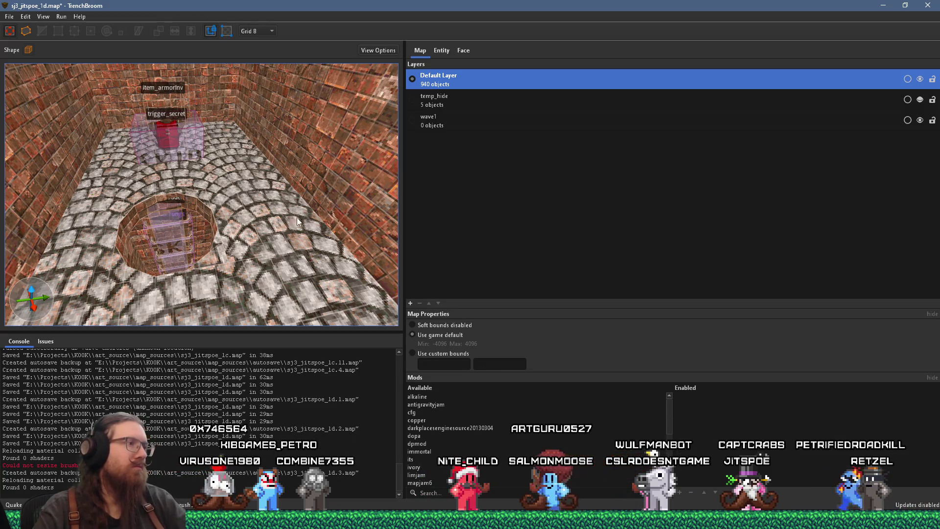
{"action": "left_click", "coordinate": [218, 266]}
Select the pillar brush and set the grid to 64 units
{"action": "mouse_move", "coordinate": [219, 237]}
{"action": "left_mouse_down"}
{"action": "mouse_move", "coordinate": [269, 258]}
{"action": "mouse_move", "coordinate": [261, 256]}
{"action": "mouse_move", "coordinate": [269, 236]}
{"action": "mouse_move", "coordinate": [241, 181]}
{"action": "mouse_move", "coordinate": [210, 192]}
{"action": "mouse_move", "coordinate": [224, 187]}
{"action": "mouse_move", "coordinate": [167, 148]}
{"action": "left_mouse_up"}
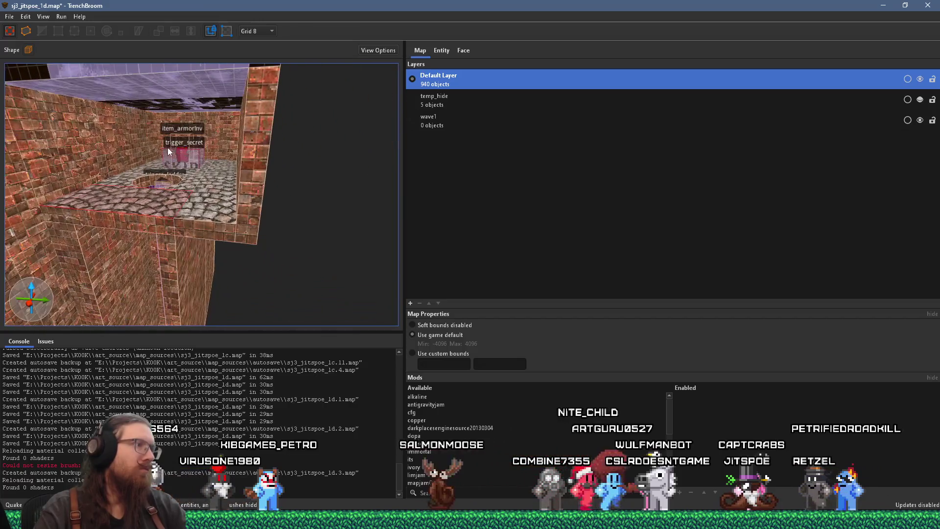
{"action": "left_click", "coordinate": [258, 188]}
{"action": "mouse_move", "coordinate": [257, 186]}
{"action": "left_mouse_down"}
{"action": "mouse_move", "coordinate": [234, 176]}
{"action": "mouse_move", "coordinate": [330, 233]}
{"action": "mouse_move", "coordinate": [333, 245]}
{"action": "mouse_move", "coordinate": [279, 122]}
{"action": "left_mouse_up"}
{"action": "left_click", "coordinate": [260, 30]}
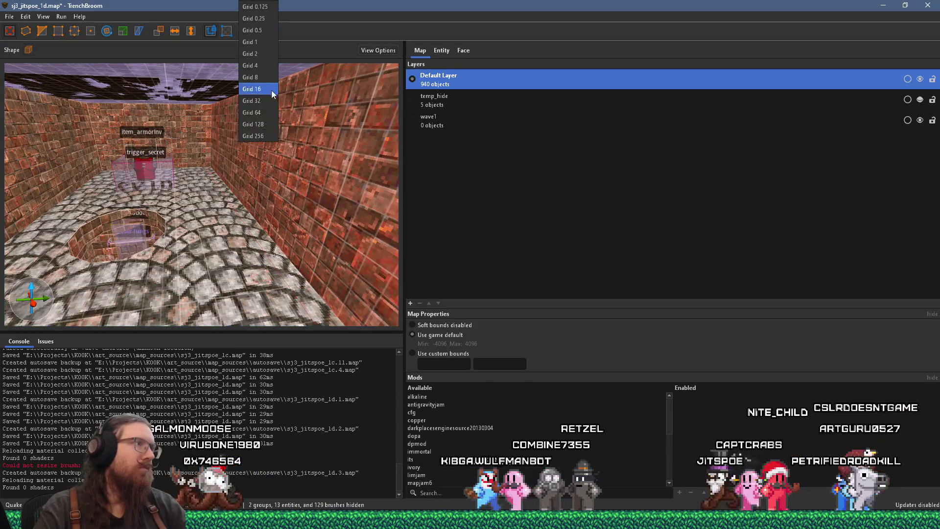
{"action": "left_click", "coordinate": [265, 116]}
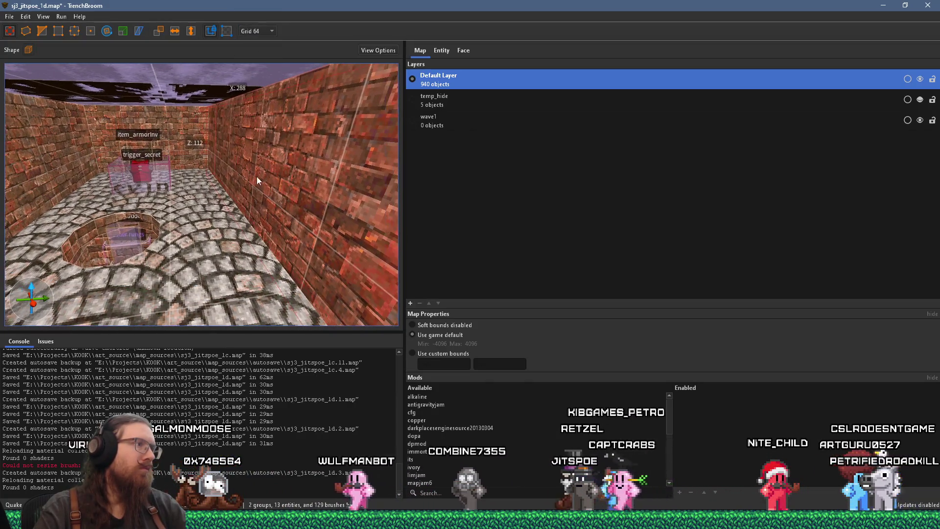
Select the cobblestone counter brush and resize it to 112 units
{"action": "mouse_move", "coordinate": [335, 176]}
{"action": "left_mouse_down"}
{"action": "mouse_move", "coordinate": [237, 171]}
{"action": "mouse_move", "coordinate": [275, 160]}
{"action": "mouse_move", "coordinate": [294, 181]}
{"action": "left_mouse_up"}
{"action": "left_click_drag", "start_coordinate": [198, 198], "coordinate": [339, 189]}
{"action": "left_click", "coordinate": [194, 211]}
{"action": "mouse_move", "coordinate": [193, 210]}
{"action": "left_mouse_down"}
{"action": "mouse_move", "coordinate": [260, 202]}
{"action": "mouse_move", "coordinate": [168, 210]}
{"action": "left_mouse_up"}
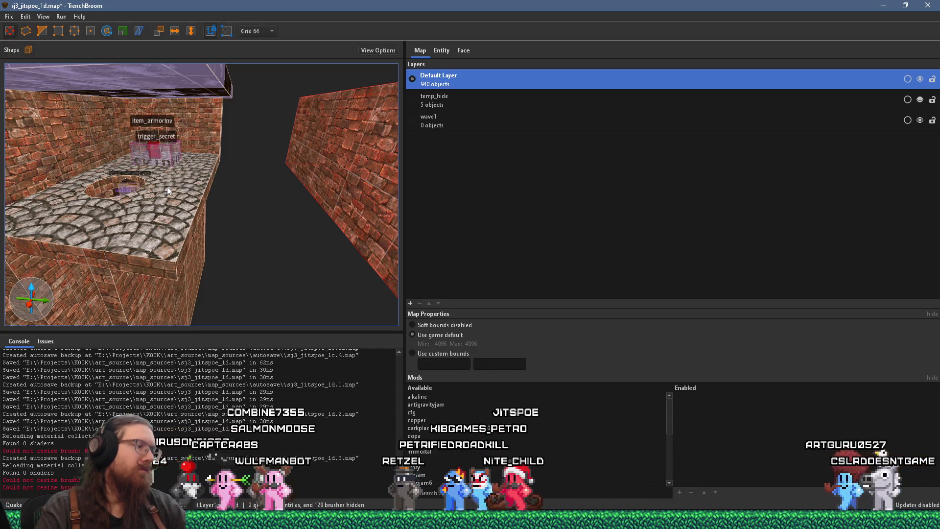
{"action": "scroll", "coordinate": [166, 186], "scroll_direction": "up", "scroll_amount": 3}
{"action": "mouse_move", "coordinate": [166, 186]}
{"action": "left_mouse_down"}
{"action": "mouse_move", "coordinate": [180, 173]}
{"action": "mouse_move", "coordinate": [188, 242]}
{"action": "left_mouse_up"}
{"action": "left_click", "coordinate": [188, 242]}
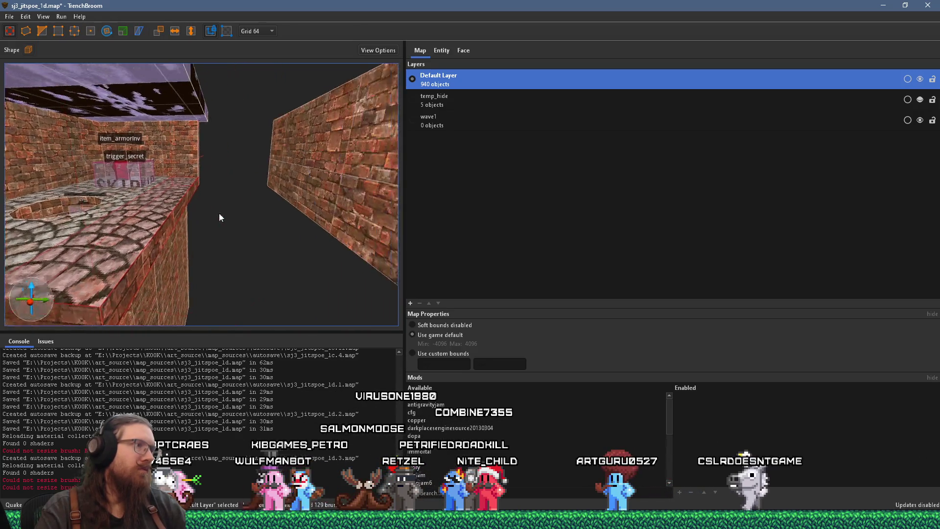
{"action": "mouse_move", "coordinate": [140, 219]}
{"action": "left_mouse_down"}
{"action": "mouse_move", "coordinate": [203, 228]}
{"action": "mouse_move", "coordinate": [173, 192]}
{"action": "mouse_move", "coordinate": [135, 195]}
{"action": "mouse_move", "coordinate": [228, 198]}
{"action": "left_mouse_up"}
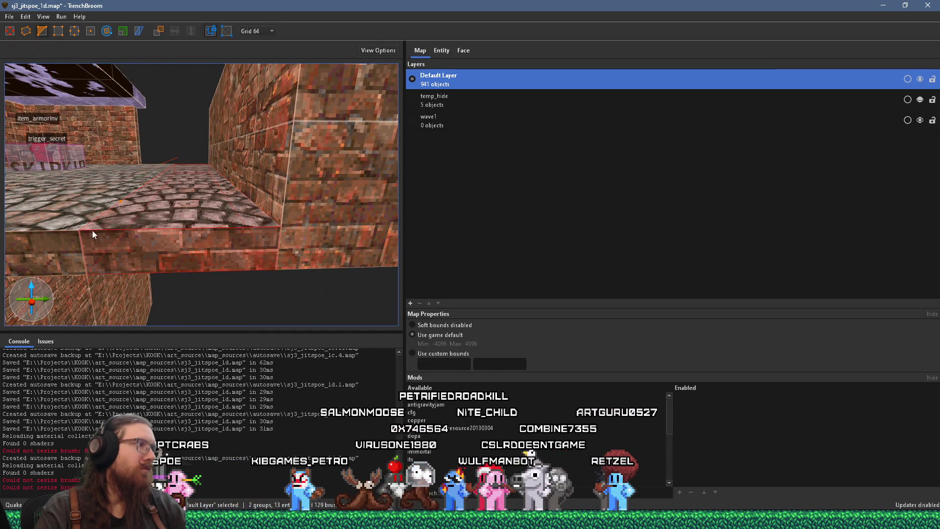
On a 16-unit grid, clip the counter block diagonally at its corner
{"action": "left_click_drag", "start_coordinate": [87, 233], "coordinate": [199, 37]}
{"action": "left_click", "coordinate": [259, 32]}
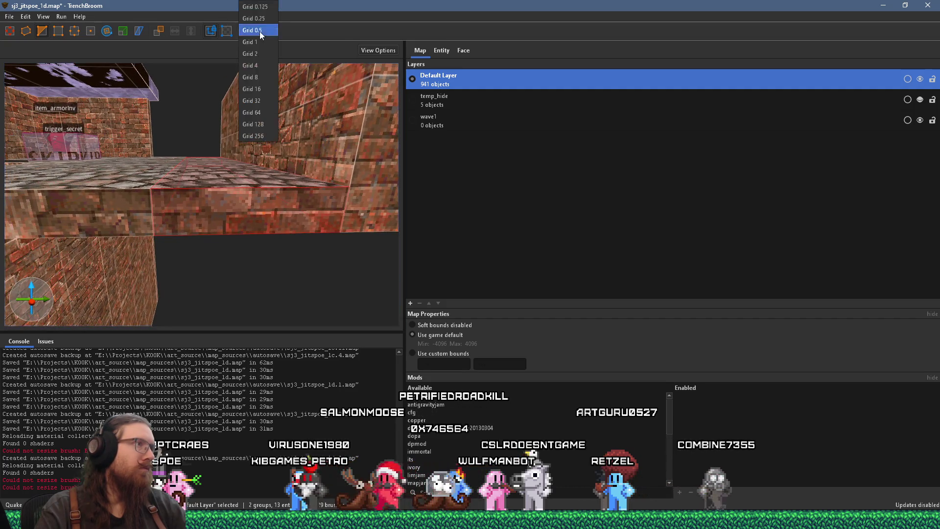
{"action": "left_click", "coordinate": [257, 88]}
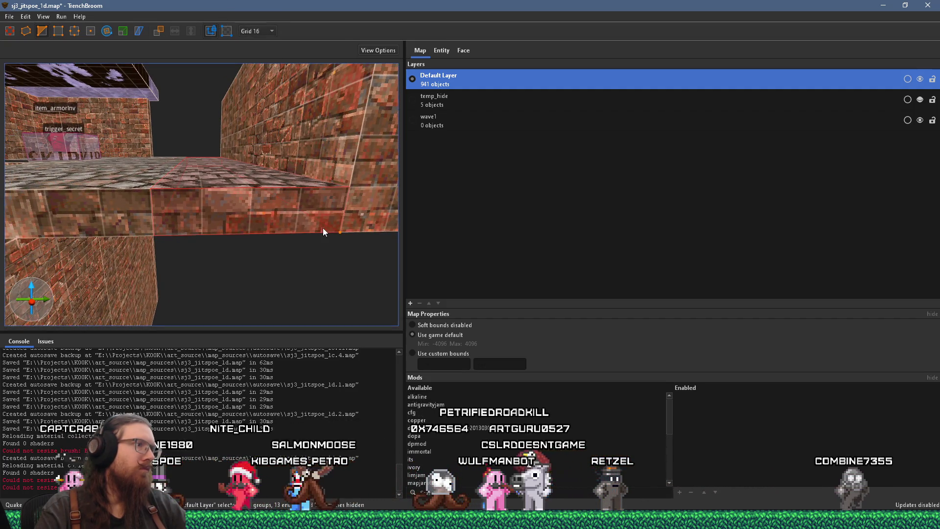
{"action": "left_click", "coordinate": [167, 202]}
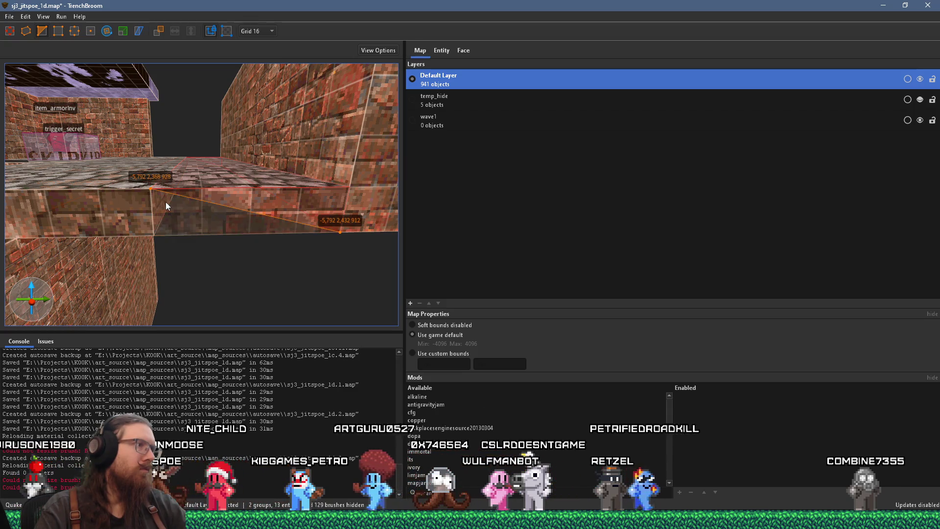
{"action": "key", "text": "Return"}
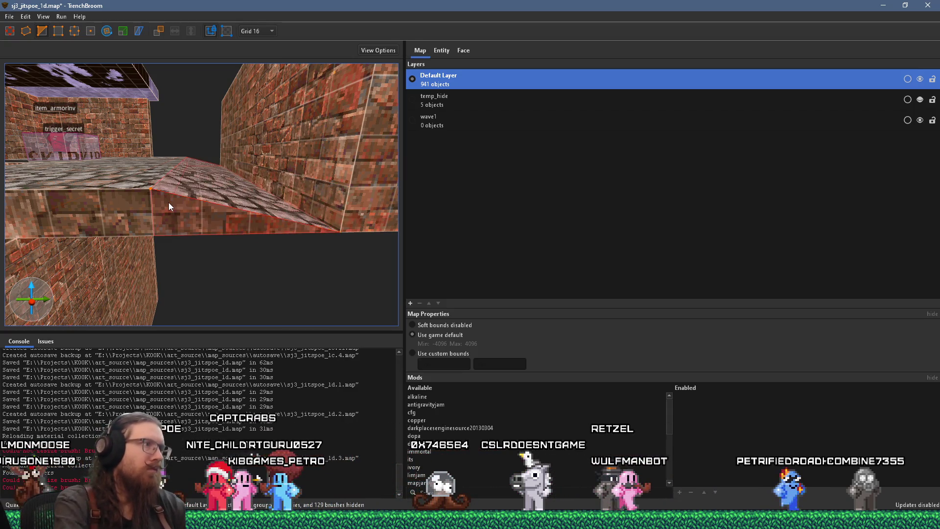
Look over the counter's cobblestone top and select the brick wall brush
{"action": "mouse_move", "coordinate": [186, 211]}
{"action": "left_mouse_down"}
{"action": "mouse_move", "coordinate": [169, 262]}
{"action": "mouse_move", "coordinate": [158, 240]}
{"action": "mouse_move", "coordinate": [146, 253]}
{"action": "mouse_move", "coordinate": [258, 278]}
{"action": "mouse_move", "coordinate": [199, 260]}
{"action": "mouse_move", "coordinate": [210, 251]}
{"action": "mouse_move", "coordinate": [160, 253]}
{"action": "mouse_move", "coordinate": [267, 278]}
{"action": "left_mouse_up"}
{"action": "scroll", "coordinate": [259, 277], "scroll_direction": "up", "scroll_amount": 2}
{"action": "left_click", "coordinate": [149, 199]}
{"action": "mouse_move", "coordinate": [150, 199]}
{"action": "left_mouse_down"}
{"action": "mouse_move", "coordinate": [196, 223]}
{"action": "mouse_move", "coordinate": [61, 203]}
{"action": "mouse_move", "coordinate": [122, 192]}
{"action": "mouse_move", "coordinate": [76, 184]}
{"action": "mouse_move", "coordinate": [153, 180]}
{"action": "mouse_move", "coordinate": [116, 172]}
{"action": "mouse_move", "coordinate": [178, 184]}
{"action": "mouse_move", "coordinate": [175, 193]}
{"action": "mouse_move", "coordinate": [21, 201]}
{"action": "mouse_move", "coordinate": [175, 216]}
{"action": "mouse_move", "coordinate": [368, 177]}
{"action": "mouse_move", "coordinate": [229, 241]}
{"action": "mouse_move", "coordinate": [70, 237]}
{"action": "mouse_move", "coordinate": [143, 210]}
{"action": "mouse_move", "coordinate": [106, 216]}
{"action": "mouse_move", "coordinate": [195, 208]}
{"action": "mouse_move", "coordinate": [73, 216]}
{"action": "mouse_move", "coordinate": [128, 185]}
{"action": "mouse_move", "coordinate": [254, 189]}
{"action": "mouse_move", "coordinate": [171, 178]}
{"action": "mouse_move", "coordinate": [300, 205]}
{"action": "mouse_move", "coordinate": [233, 197]}
{"action": "mouse_move", "coordinate": [154, 208]}
{"action": "left_mouse_up"}
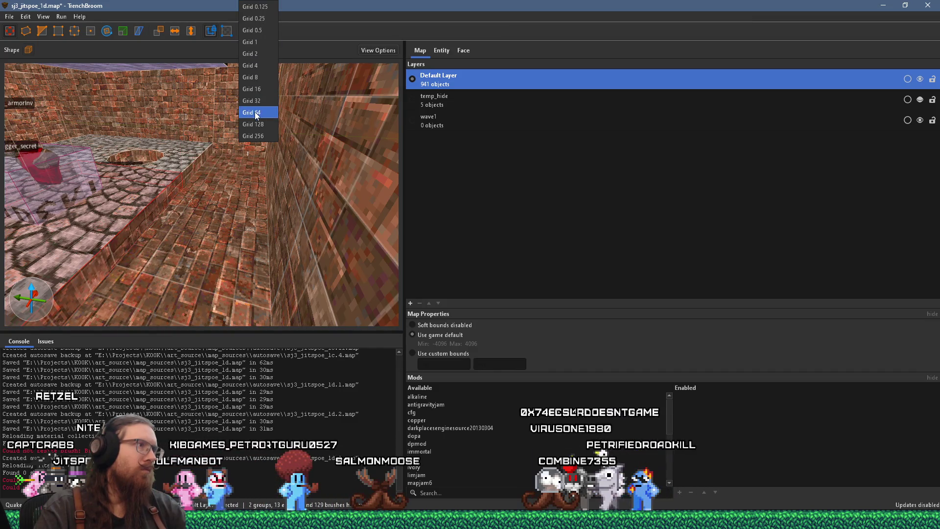
Set the grid to 64 and frame the ladder pit floor
{"action": "left_click", "coordinate": [254, 112]}
{"action": "left_click_drag", "start_coordinate": [235, 146], "coordinate": [214, 179]}
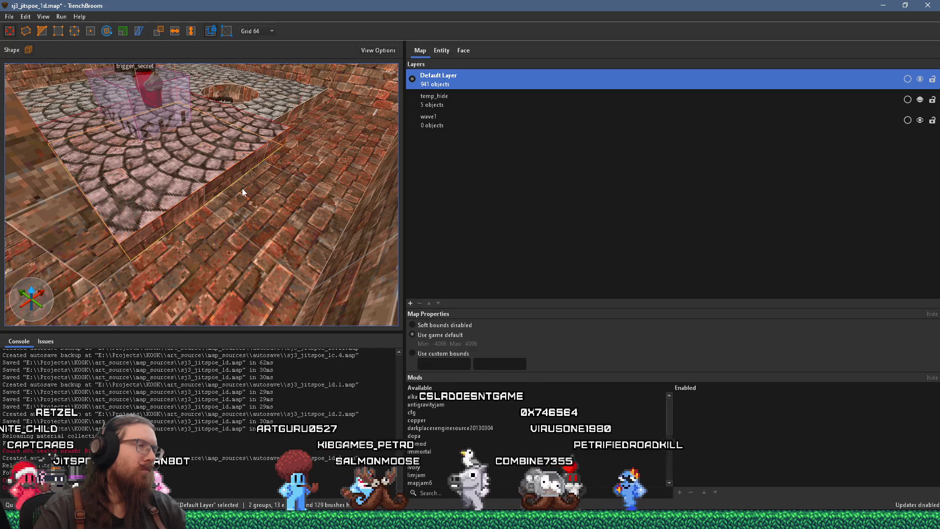
{"action": "scroll", "coordinate": [241, 188], "scroll_direction": "down", "scroll_amount": 5}
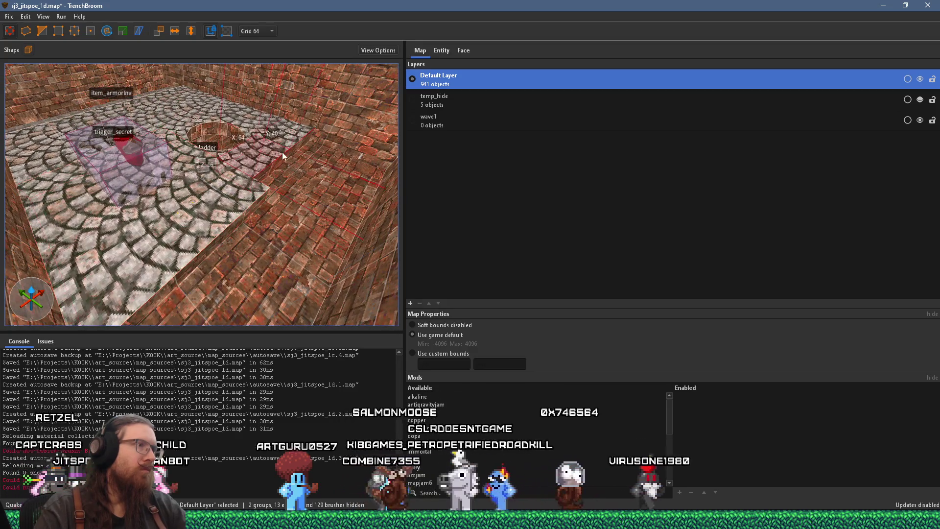
{"action": "scroll", "coordinate": [283, 153], "scroll_direction": "up", "scroll_amount": 4}
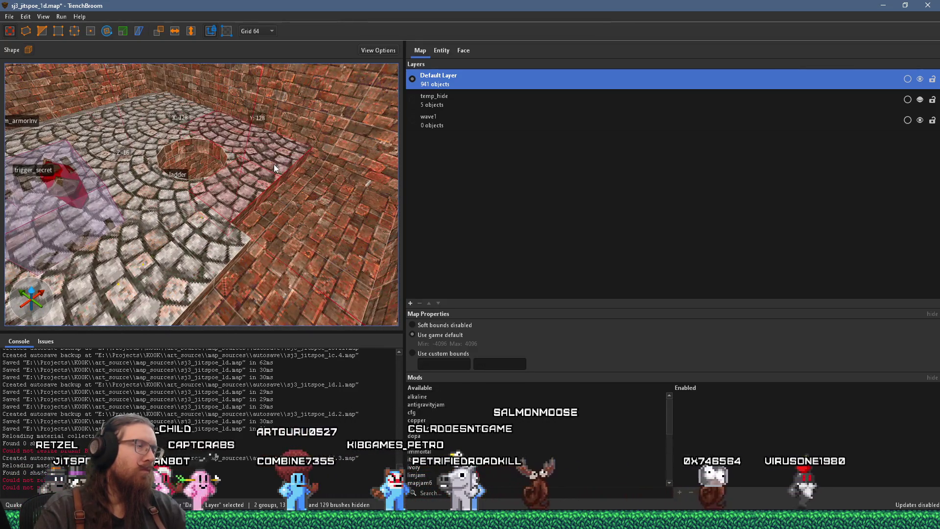
{"action": "scroll", "coordinate": [274, 164], "scroll_direction": "up", "scroll_amount": 4}
{"action": "scroll", "coordinate": [245, 213], "scroll_direction": "up", "scroll_amount": 1}
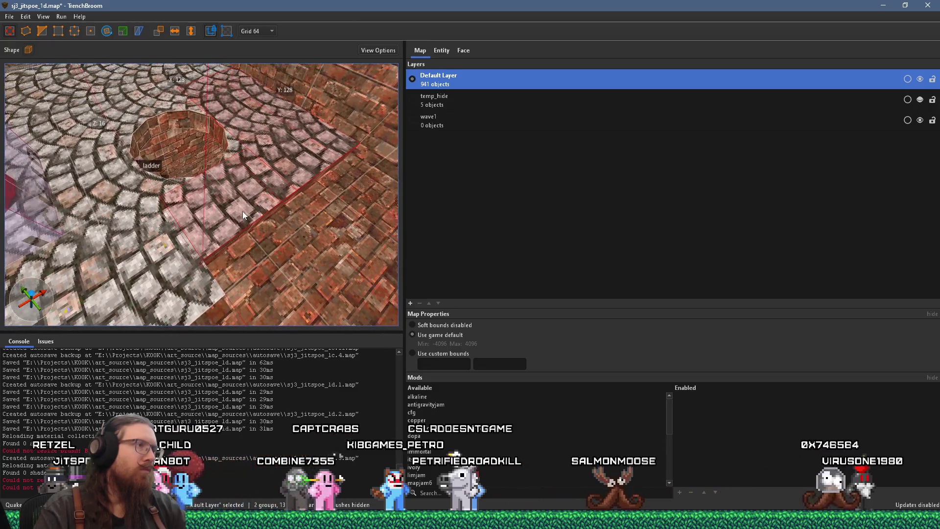
{"action": "scroll", "coordinate": [280, 181], "scroll_direction": "up", "scroll_amount": 2}
{"action": "mouse_move", "coordinate": [280, 185]}
{"action": "left_mouse_down"}
{"action": "mouse_move", "coordinate": [274, 170]}
{"action": "mouse_move", "coordinate": [222, 190]}
{"action": "left_mouse_up"}
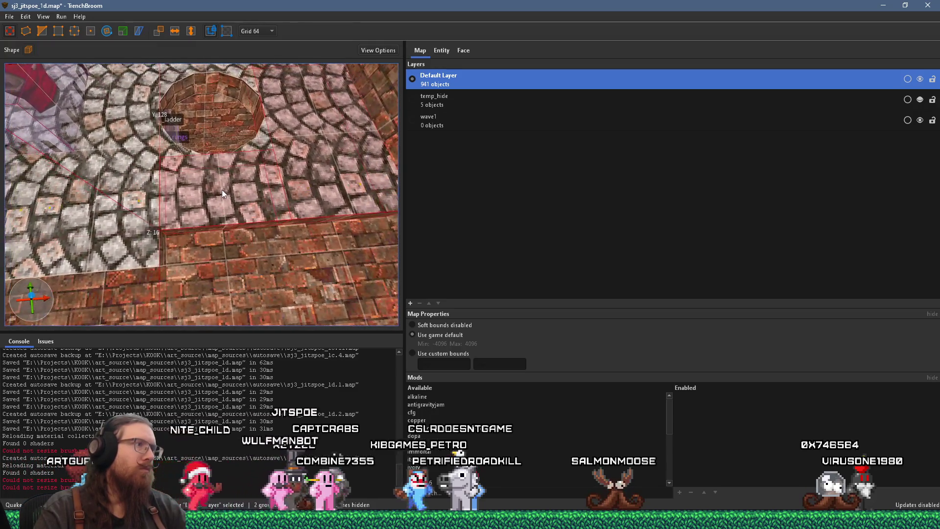
Paste a new 64×64×16 block onto the cobblestone floor beside the brick wall
{"action": "left_click", "coordinate": [104, 266]}
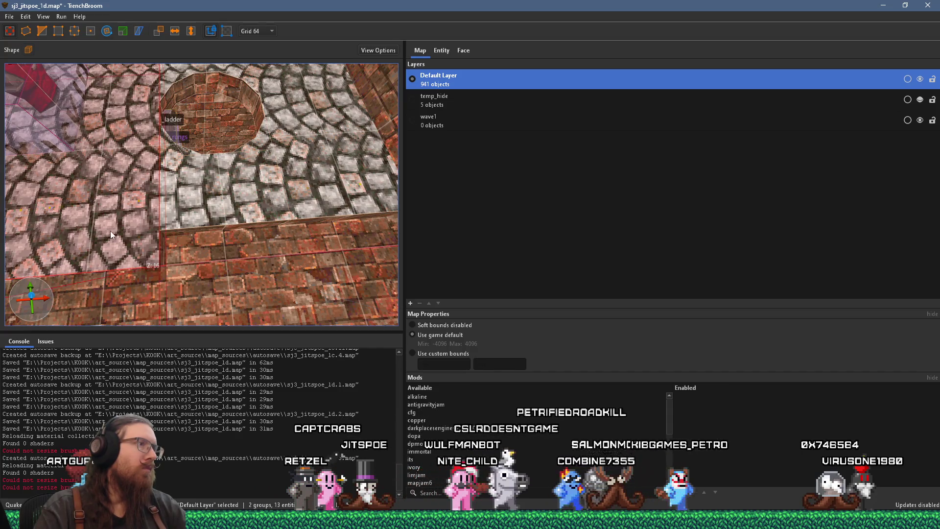
{"action": "left_click_drag", "start_coordinate": [300, 182], "coordinate": [316, 184]}
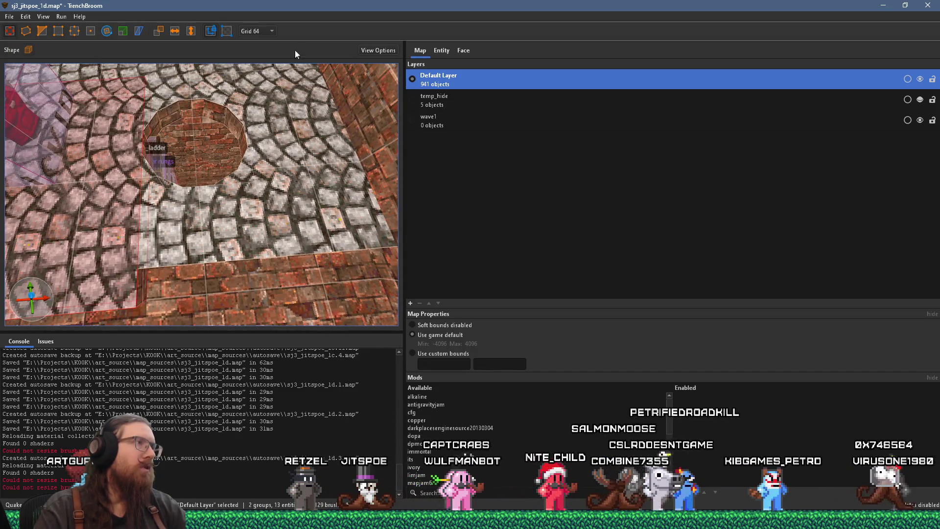
{"action": "left_click", "coordinate": [278, 196]}
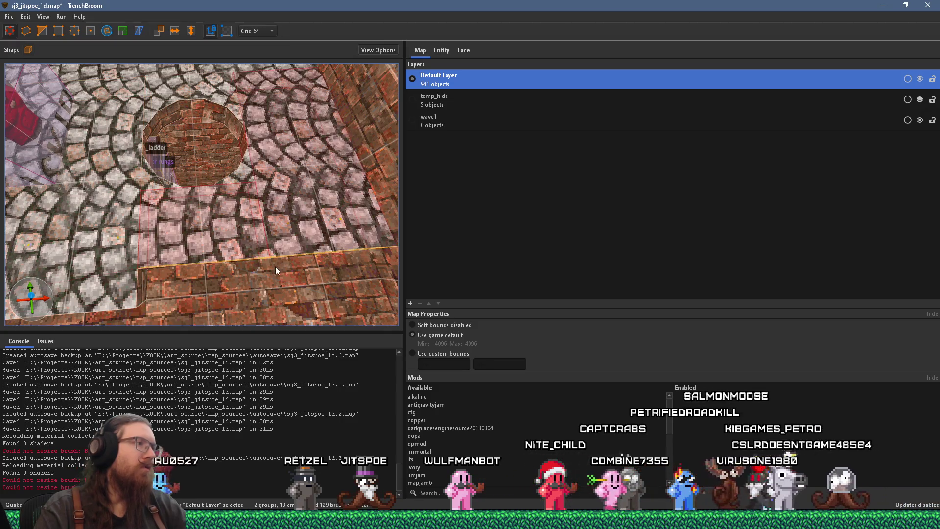
{"action": "key", "text": "Escape"}
{"action": "mouse_move", "coordinate": [283, 295]}
{"action": "left_mouse_down"}
{"action": "mouse_move", "coordinate": [169, 272]}
{"action": "mouse_move", "coordinate": [201, 218]}
{"action": "mouse_move", "coordinate": [290, 151]}
{"action": "left_mouse_up"}
{"action": "key", "text": "ctrl+v"}
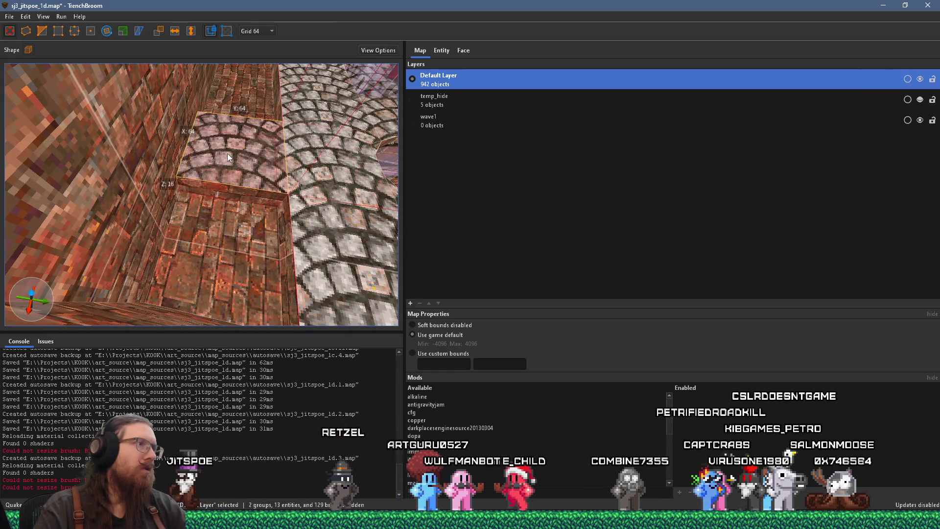
{"action": "scroll", "coordinate": [208, 268], "scroll_direction": "down", "scroll_amount": 3}
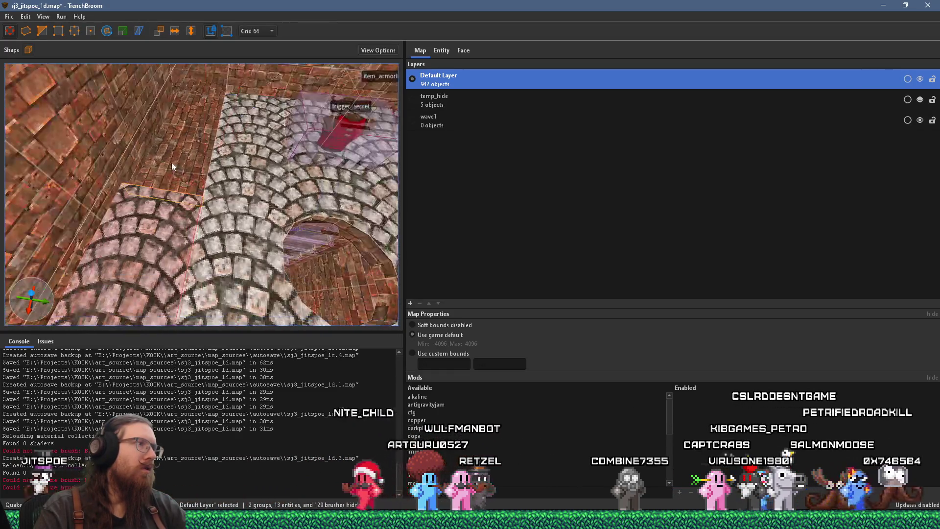
{"action": "mouse_move", "coordinate": [207, 68]}
{"action": "left_mouse_down"}
{"action": "mouse_move", "coordinate": [139, 166]}
{"action": "mouse_move", "coordinate": [38, 142]}
{"action": "mouse_move", "coordinate": [27, 93]}
{"action": "mouse_move", "coordinate": [159, 134]}
{"action": "mouse_move", "coordinate": [160, 107]}
{"action": "left_mouse_up"}
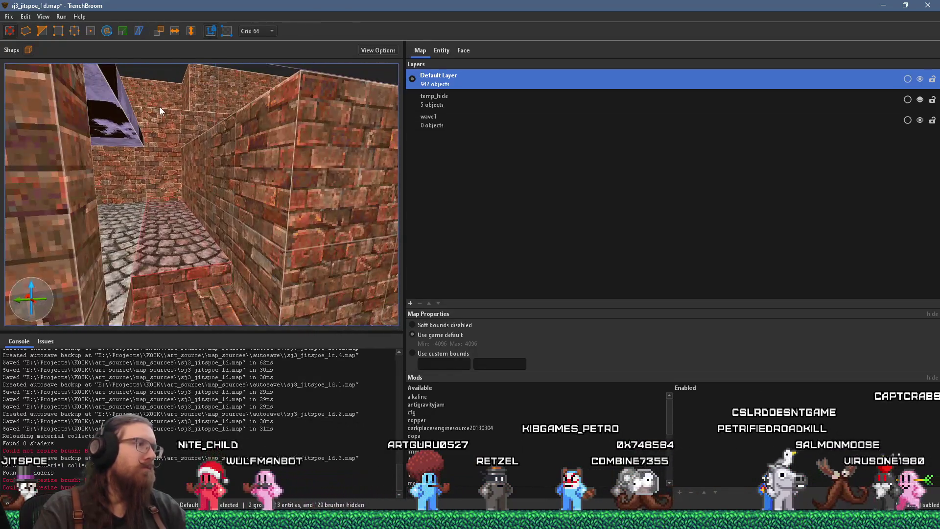
Set the grid to 16, leave vertex editing, then hide and restore the stair brush
{"action": "left_click", "coordinate": [250, 31]}
{"action": "left_click", "coordinate": [251, 32]}
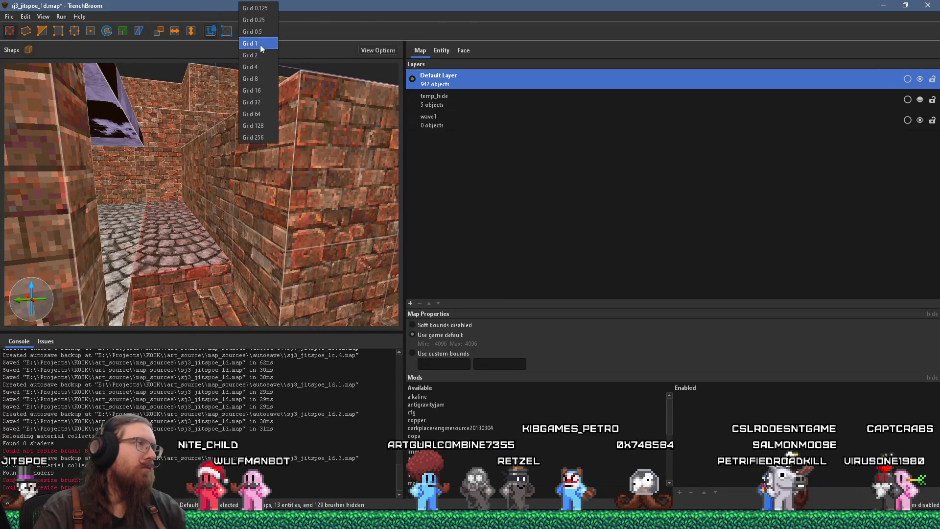
{"action": "left_click", "coordinate": [254, 91]}
{"action": "left_click_drag", "start_coordinate": [258, 93], "coordinate": [204, 99]}
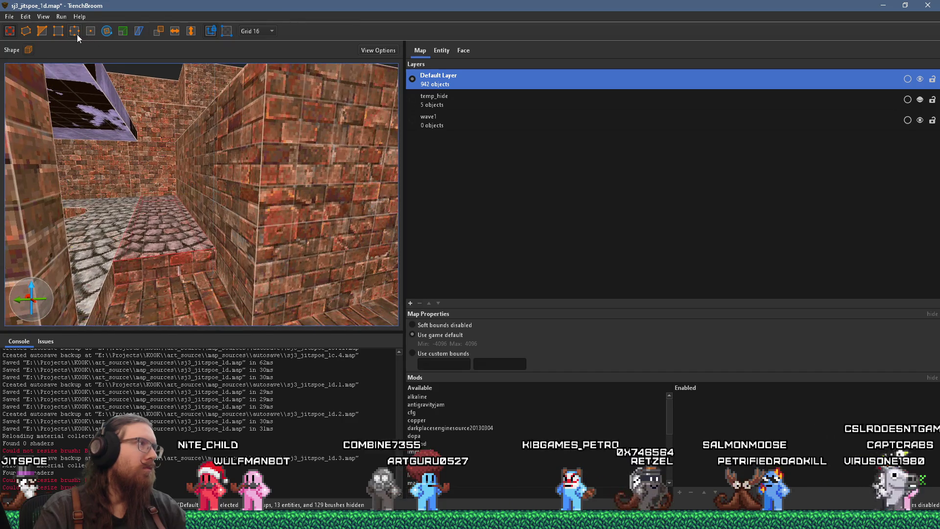
{"action": "left_click_drag", "start_coordinate": [189, 218], "coordinate": [178, 233]}
{"action": "key", "text": "v"}
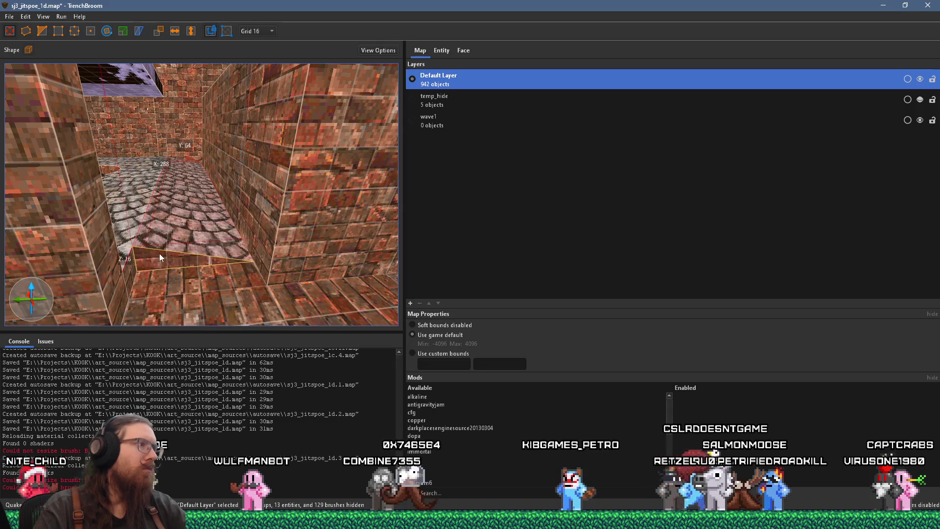
{"action": "key", "text": "ctrl+h"}
{"action": "mouse_move", "coordinate": [161, 236]}
{"action": "left_mouse_down"}
{"action": "mouse_move", "coordinate": [155, 272]}
{"action": "mouse_move", "coordinate": [150, 247]}
{"action": "mouse_move", "coordinate": [60, 273]}
{"action": "mouse_move", "coordinate": [29, 263]}
{"action": "mouse_move", "coordinate": [101, 239]}
{"action": "mouse_move", "coordinate": [127, 217]}
{"action": "mouse_move", "coordinate": [125, 228]}
{"action": "mouse_move", "coordinate": [96, 230]}
{"action": "mouse_move", "coordinate": [135, 243]}
{"action": "mouse_move", "coordinate": [108, 250]}
{"action": "mouse_move", "coordinate": [161, 240]}
{"action": "mouse_move", "coordinate": [189, 220]}
{"action": "left_mouse_up"}
{"action": "key", "text": "ctrl+z"}
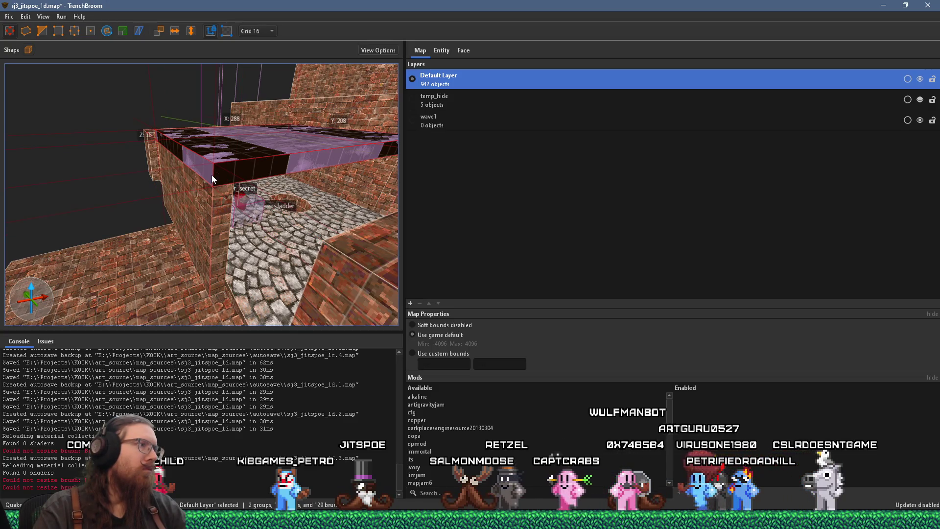
Raise the purple-topped slab toward the ceiling and select the brick block
{"action": "mouse_move", "coordinate": [233, 173]}
{"action": "left_mouse_down"}
{"action": "mouse_move", "coordinate": [273, 58]}
{"action": "mouse_move", "coordinate": [263, 114]}
{"action": "left_mouse_up"}
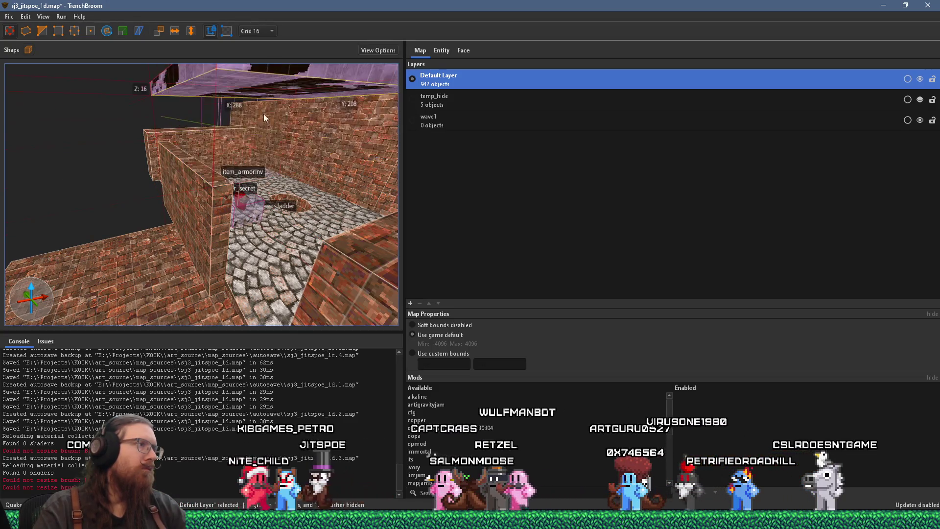
{"action": "mouse_move", "coordinate": [222, 188]}
{"action": "left_mouse_down"}
{"action": "mouse_move", "coordinate": [192, 228]}
{"action": "mouse_move", "coordinate": [254, 178]}
{"action": "left_mouse_up"}
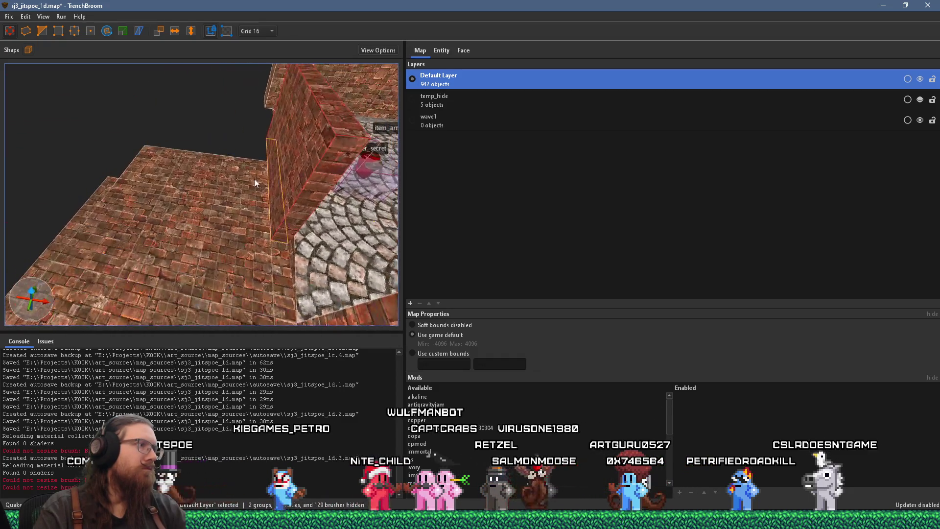
{"action": "left_click", "coordinate": [48, 143]}
{"action": "key", "text": "Escape"}
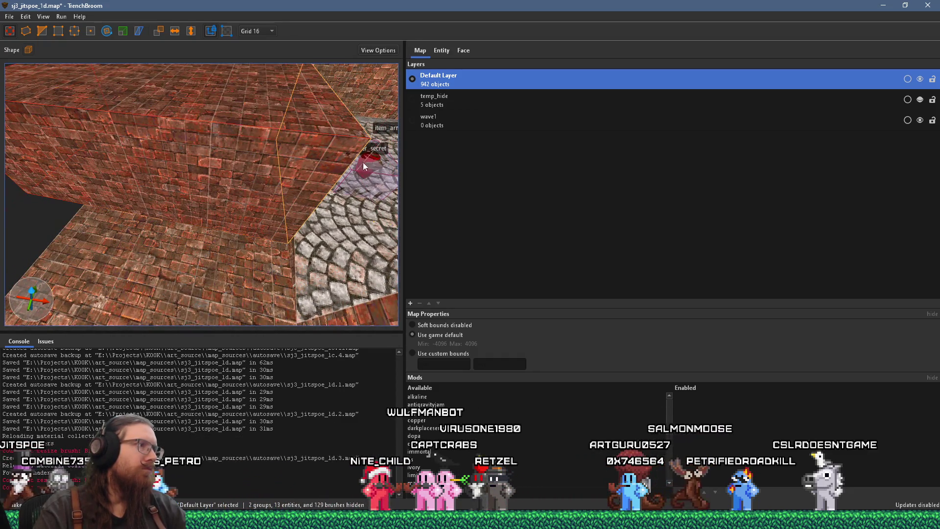
Pull the brick block's side face inward to open a gap onto the floor
{"action": "left_click_drag", "start_coordinate": [363, 163], "coordinate": [166, 137]}
{"action": "left_click", "coordinate": [315, 250]}
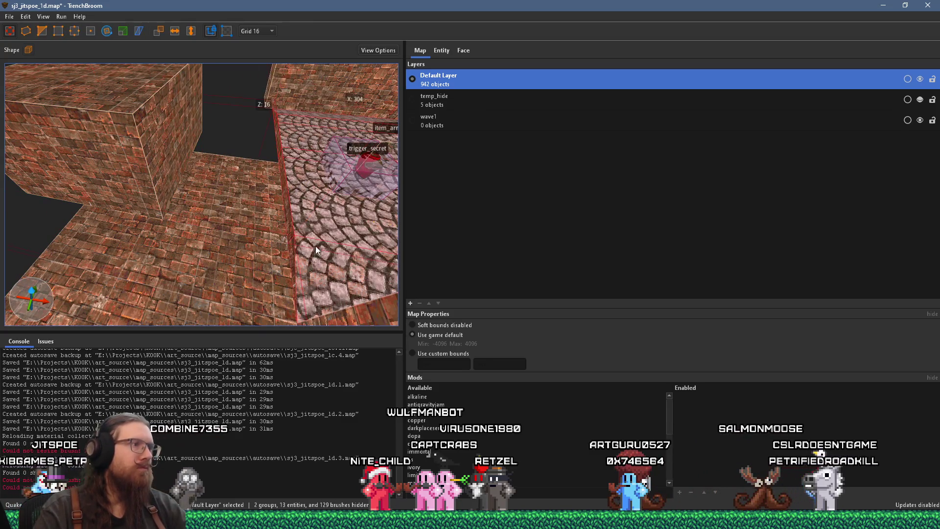
{"action": "scroll", "coordinate": [305, 208], "scroll_direction": "down", "scroll_amount": 5}
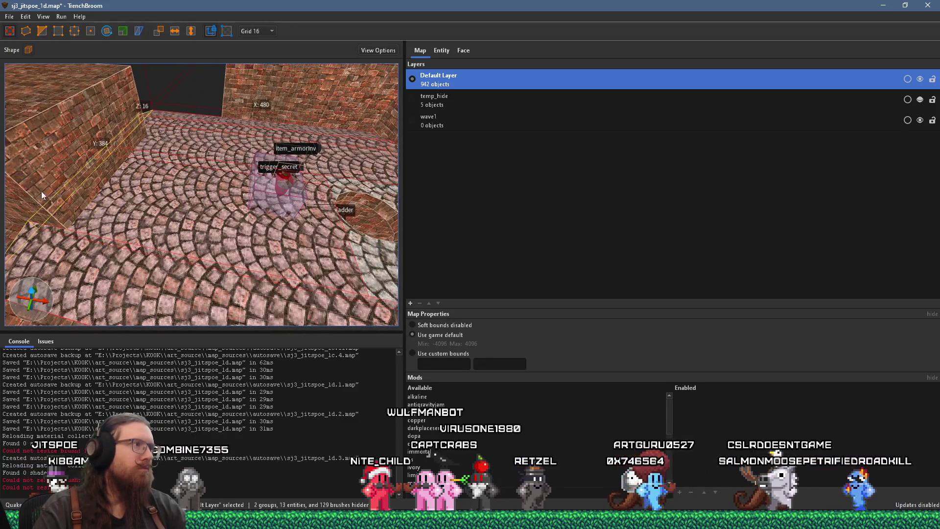
{"action": "left_click_drag", "start_coordinate": [74, 187], "coordinate": [274, 198]}
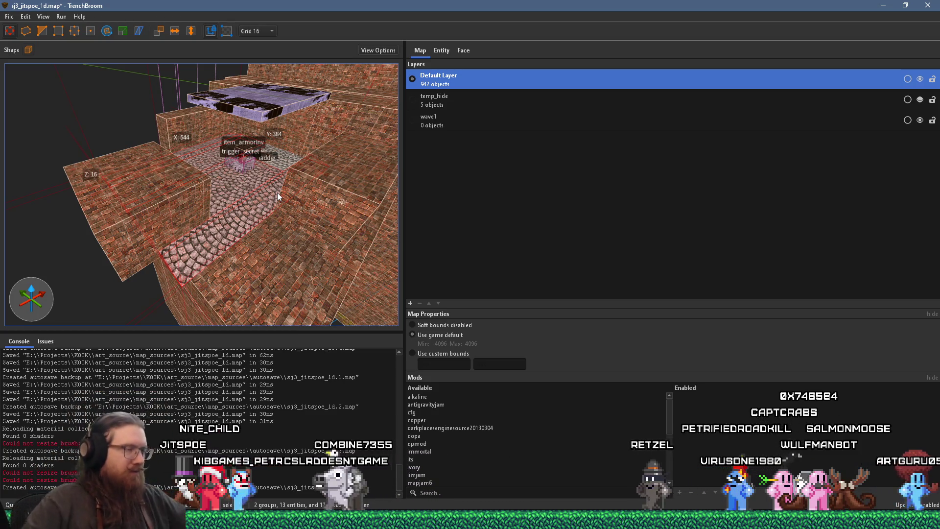
{"action": "scroll", "coordinate": [237, 222], "scroll_direction": "up", "scroll_amount": 6}
On a 256 grid, draw a new 256×256×256 cube brush beside the brick wall
{"action": "mouse_move", "coordinate": [131, 195]}
{"action": "left_mouse_down"}
{"action": "mouse_move", "coordinate": [101, 172]}
{"action": "mouse_move", "coordinate": [72, 190]}
{"action": "mouse_move", "coordinate": [42, 190]}
{"action": "mouse_move", "coordinate": [61, 183]}
{"action": "mouse_move", "coordinate": [103, 201]}
{"action": "mouse_move", "coordinate": [102, 172]}
{"action": "mouse_move", "coordinate": [160, 175]}
{"action": "mouse_move", "coordinate": [177, 218]}
{"action": "mouse_move", "coordinate": [277, 229]}
{"action": "left_mouse_up"}
{"action": "key", "text": "Escape"}
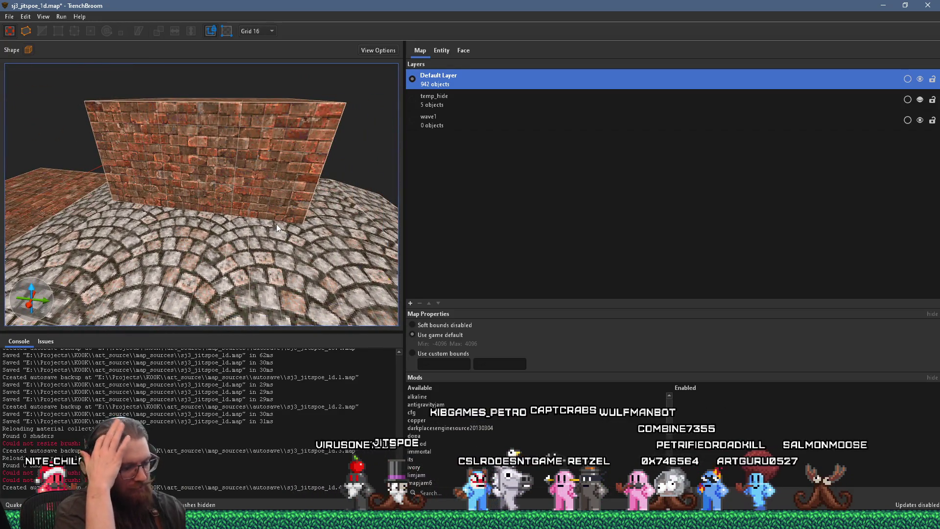
{"action": "mouse_move", "coordinate": [276, 224]}
{"action": "left_mouse_down"}
{"action": "mouse_move", "coordinate": [172, 257]}
{"action": "mouse_move", "coordinate": [182, 225]}
{"action": "mouse_move", "coordinate": [117, 174]}
{"action": "left_mouse_up"}
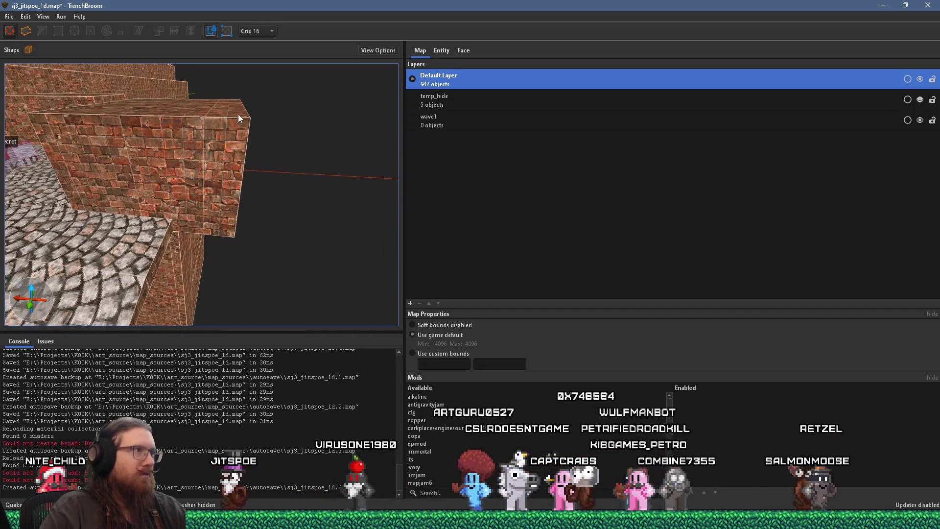
{"action": "left_click", "coordinate": [255, 32]}
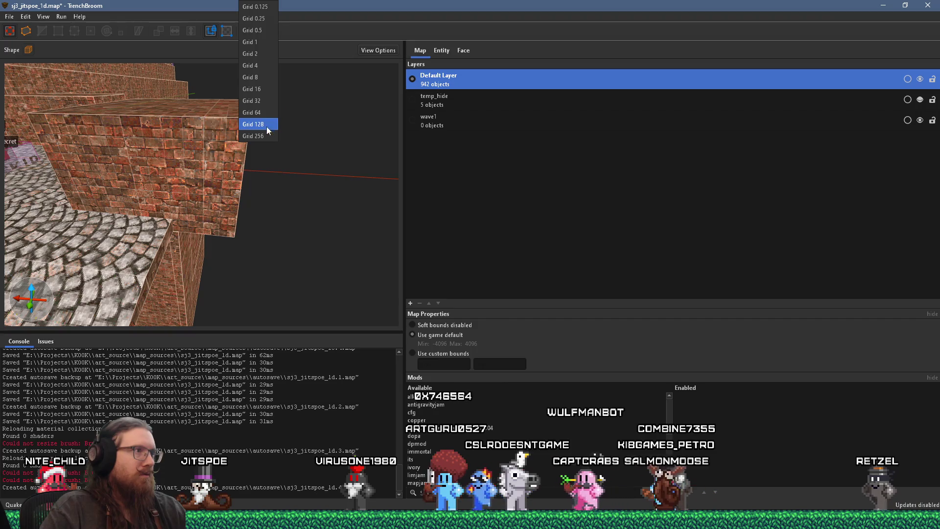
{"action": "left_click", "coordinate": [267, 127]}
{"action": "mouse_move", "coordinate": [245, 178]}
{"action": "left_mouse_down"}
{"action": "mouse_move", "coordinate": [285, 150]}
{"action": "mouse_move", "coordinate": [210, 163]}
{"action": "left_mouse_up"}
{"action": "key", "text": "Escape"}
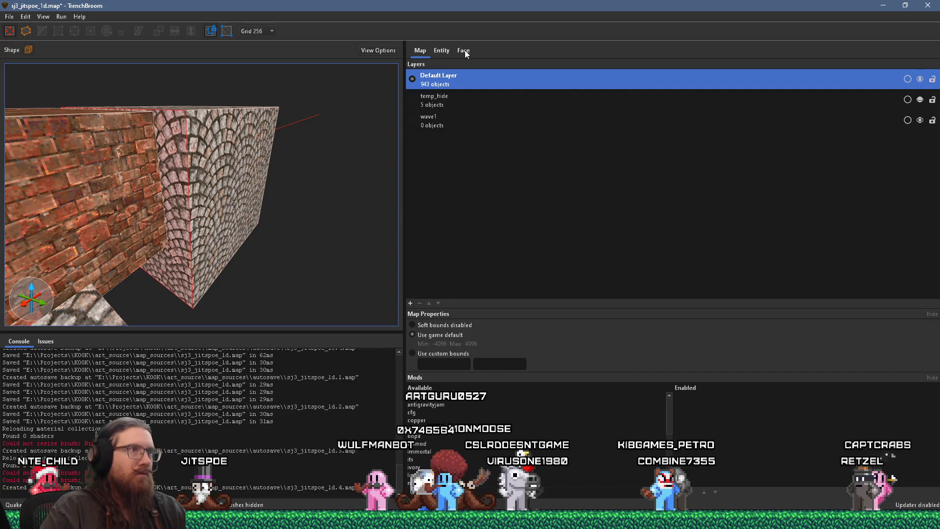
Apply the kook_logo material, found by searching 'kook', to the new cube
{"action": "left_click", "coordinate": [464, 50]}
{"action": "type", "text": "kook"}
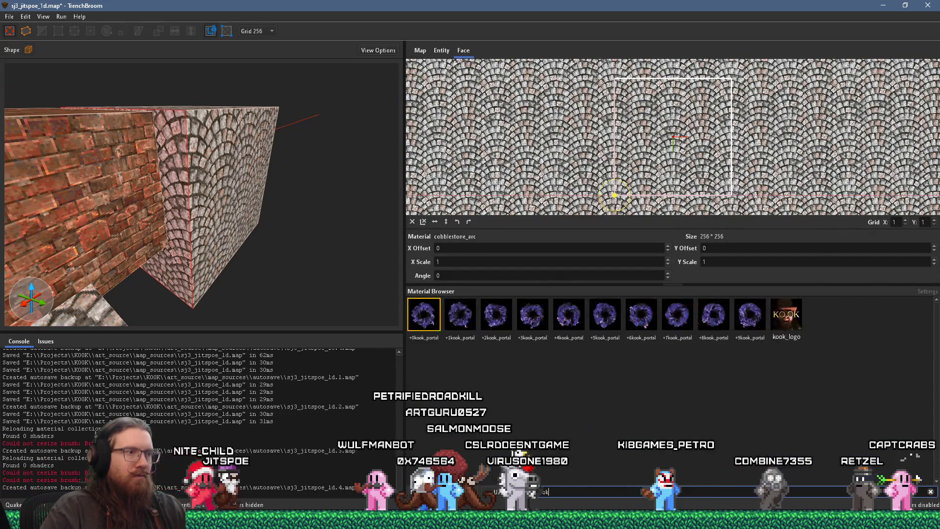
{"action": "left_click", "coordinate": [785, 328]}
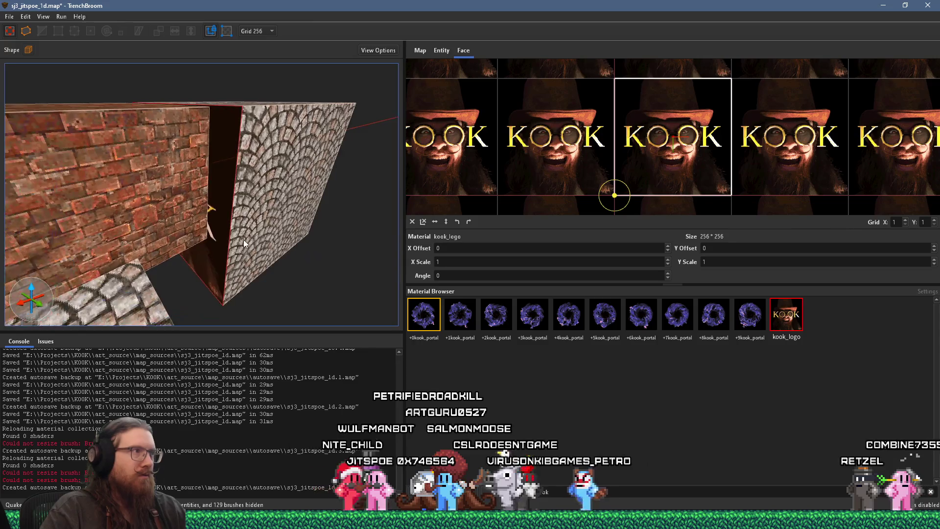
{"action": "mouse_move", "coordinate": [215, 309]}
{"action": "left_mouse_down"}
{"action": "mouse_move", "coordinate": [166, 275]}
{"action": "mouse_move", "coordinate": [212, 169]}
{"action": "mouse_move", "coordinate": [210, 177]}
{"action": "left_mouse_up"}
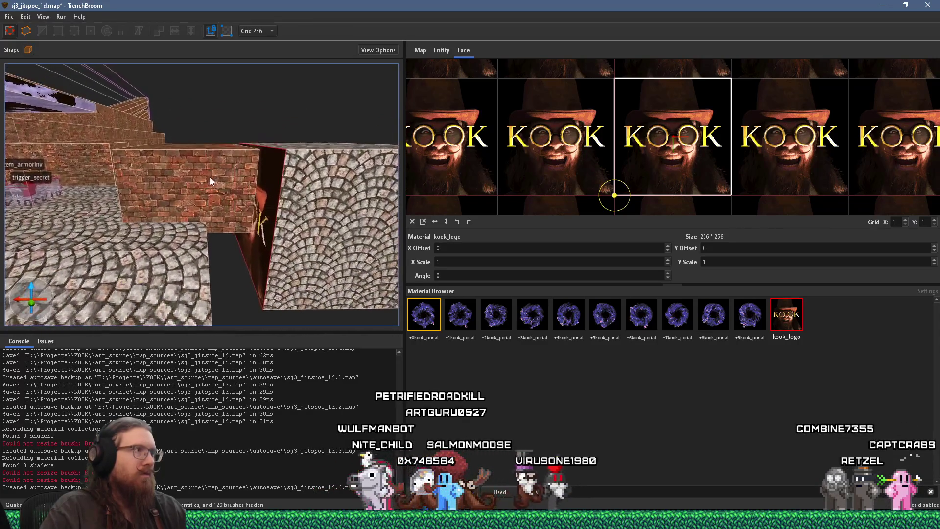
Set the grid to 32, lift the KOOK logo box upward, and select the nearby brick block
{"action": "left_click", "coordinate": [260, 32]}
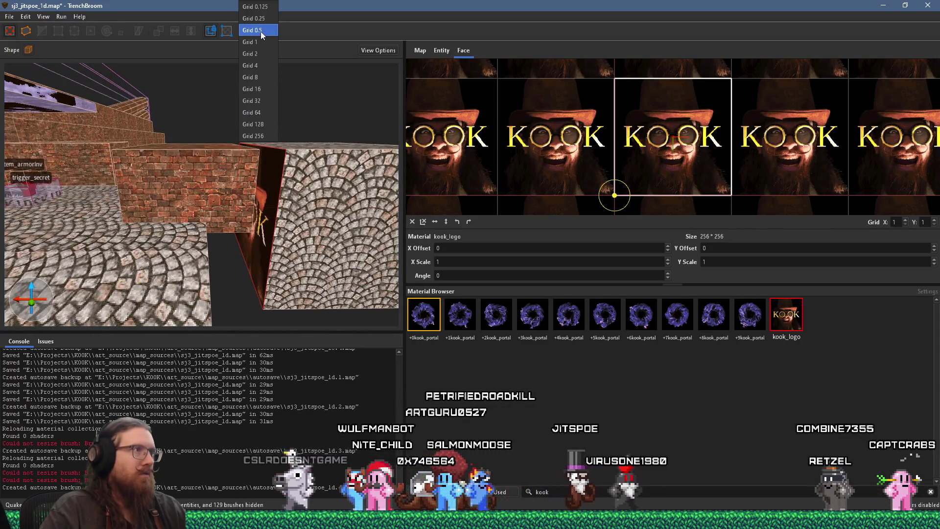
{"action": "left_click", "coordinate": [263, 101]}
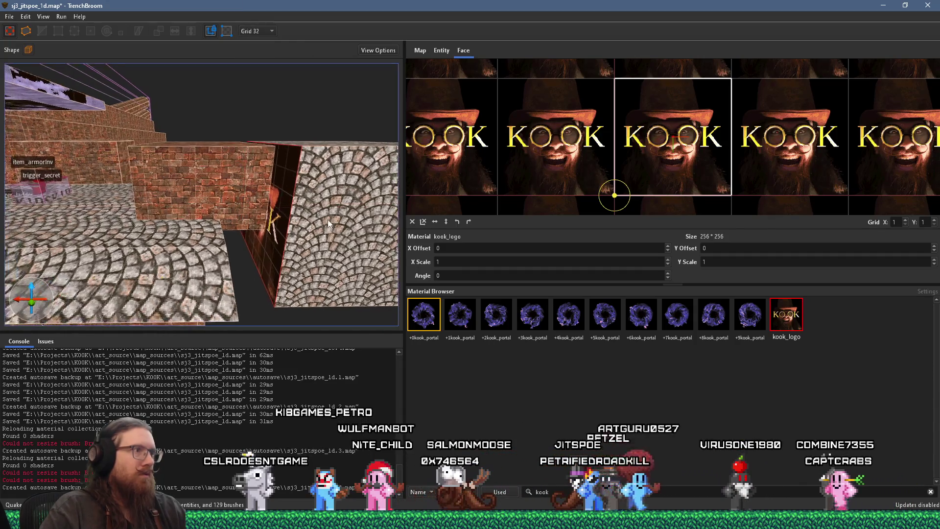
{"action": "left_click", "coordinate": [326, 211], "text": "alt"}
{"action": "mouse_move", "coordinate": [322, 187]}
{"action": "left_mouse_down"}
{"action": "mouse_move", "coordinate": [330, 163]}
{"action": "mouse_move", "coordinate": [296, 198]}
{"action": "mouse_move", "coordinate": [377, 257]}
{"action": "mouse_move", "coordinate": [224, 195]}
{"action": "mouse_move", "coordinate": [290, 195]}
{"action": "mouse_move", "coordinate": [304, 174]}
{"action": "mouse_move", "coordinate": [293, 119]}
{"action": "left_mouse_up"}
{"action": "mouse_move", "coordinate": [290, 158]}
{"action": "left_mouse_down"}
{"action": "mouse_move", "coordinate": [226, 169]}
{"action": "mouse_move", "coordinate": [172, 139]}
{"action": "mouse_move", "coordinate": [237, 162]}
{"action": "mouse_move", "coordinate": [96, 146]}
{"action": "left_mouse_up"}
{"action": "left_click", "coordinate": [239, 162]}
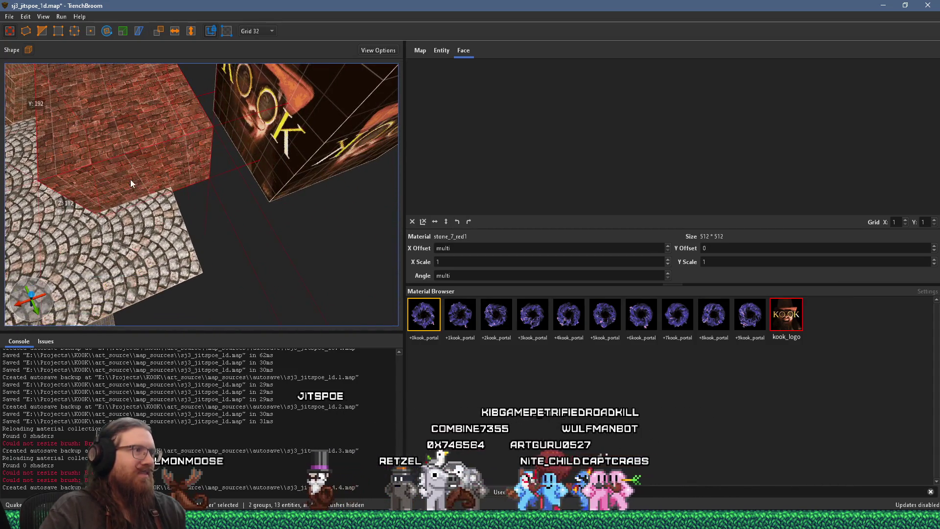
{"action": "left_click_drag", "start_coordinate": [130, 179], "coordinate": [64, 159]}
{"action": "mouse_move", "coordinate": [240, 212]}
{"action": "left_mouse_down"}
{"action": "mouse_move", "coordinate": [242, 103]}
{"action": "mouse_move", "coordinate": [313, 159]}
{"action": "left_mouse_up"}
{"action": "left_click_drag", "start_coordinate": [231, 143], "coordinate": [315, 154]}
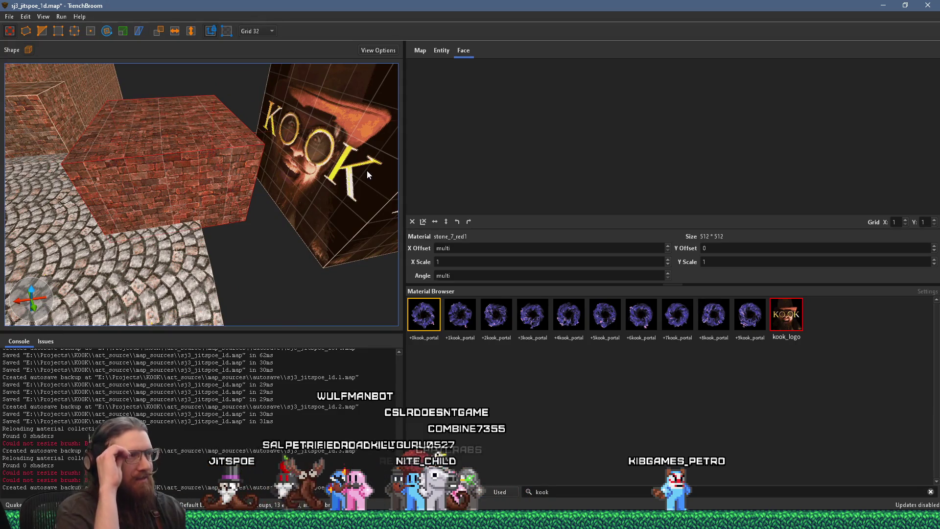
{"action": "key", "text": "Escape"}
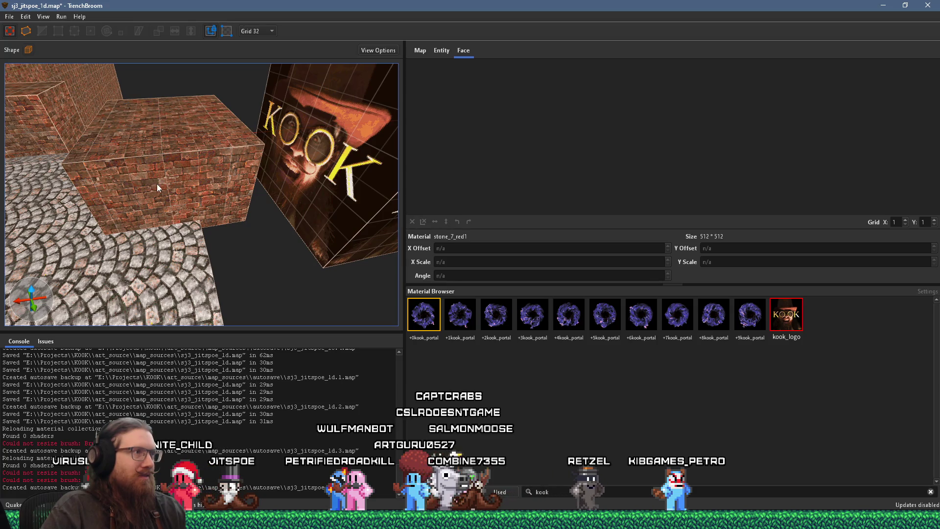
{"action": "key", "text": "ctrl+a"}
{"action": "scroll", "coordinate": [128, 177], "scroll_direction": "down", "scroll_amount": 3}
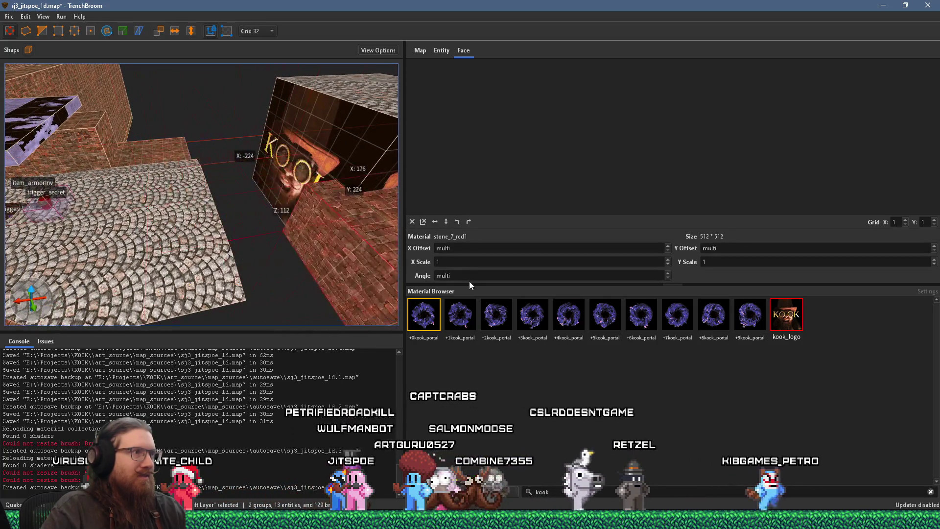
{"action": "left_click_drag", "start_coordinate": [367, 251], "coordinate": [339, 236]}
{"action": "scroll", "coordinate": [340, 236], "scroll_direction": "up", "scroll_amount": 5}
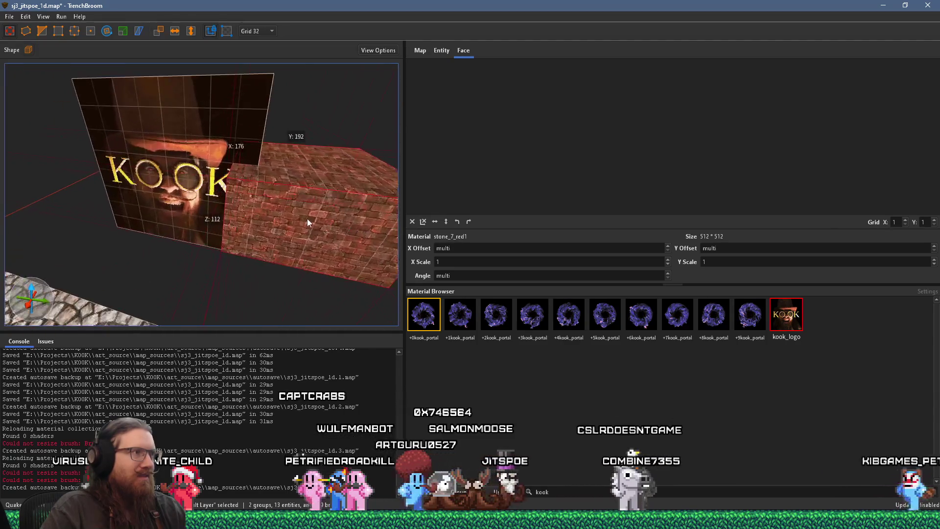
{"action": "left_click_drag", "start_coordinate": [291, 213], "coordinate": [307, 240]}
{"action": "mouse_move", "coordinate": [377, 216]}
{"action": "left_mouse_down"}
{"action": "mouse_move", "coordinate": [316, 175]}
{"action": "mouse_move", "coordinate": [328, 183]}
{"action": "mouse_move", "coordinate": [294, 190]}
{"action": "mouse_move", "coordinate": [333, 206]}
{"action": "mouse_move", "coordinate": [337, 228]}
{"action": "mouse_move", "coordinate": [328, 140]}
{"action": "left_mouse_up"}
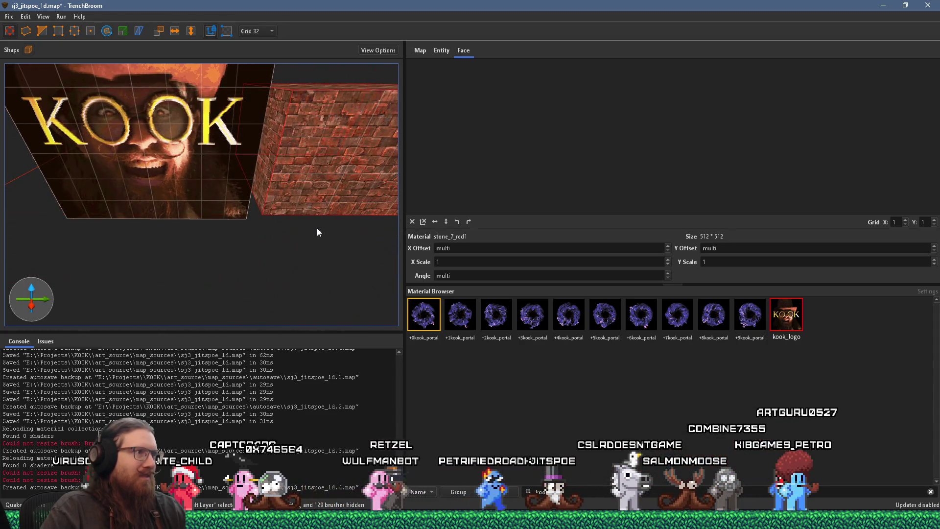
{"action": "mouse_move", "coordinate": [322, 251]}
{"action": "left_mouse_down"}
{"action": "mouse_move", "coordinate": [311, 248]}
{"action": "mouse_move", "coordinate": [321, 191]}
{"action": "mouse_move", "coordinate": [300, 184]}
{"action": "mouse_move", "coordinate": [340, 150]}
{"action": "mouse_move", "coordinate": [281, 188]}
{"action": "mouse_move", "coordinate": [334, 225]}
{"action": "mouse_move", "coordinate": [341, 210]}
{"action": "mouse_move", "coordinate": [272, 248]}
{"action": "mouse_move", "coordinate": [198, 193]}
{"action": "left_mouse_up"}
{"action": "key", "text": "Escape"}
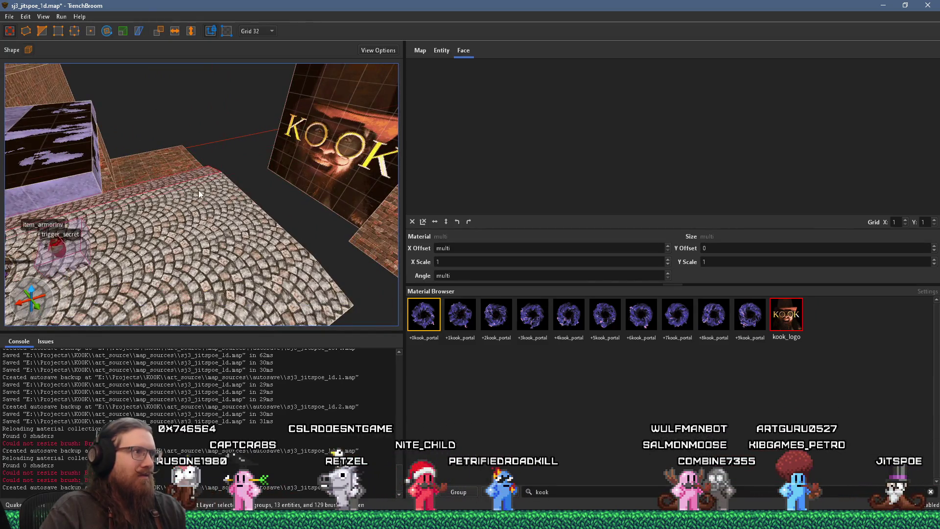
{"action": "key", "text": "Escape"}
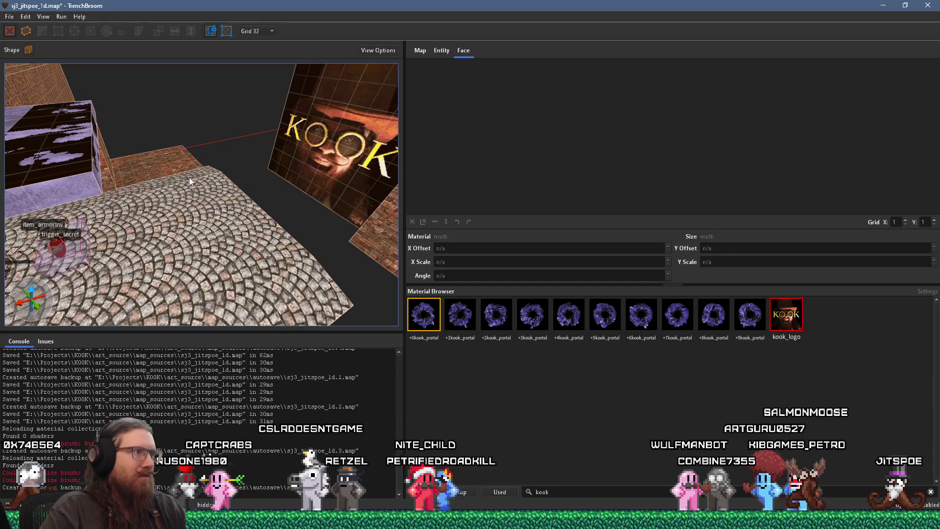
{"action": "left_click", "coordinate": [189, 177]}
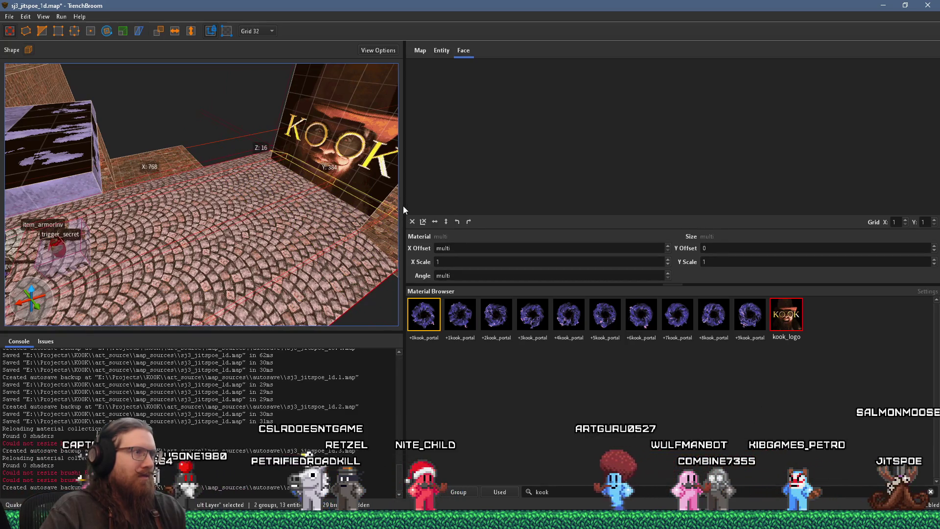
{"action": "key", "text": "s"}
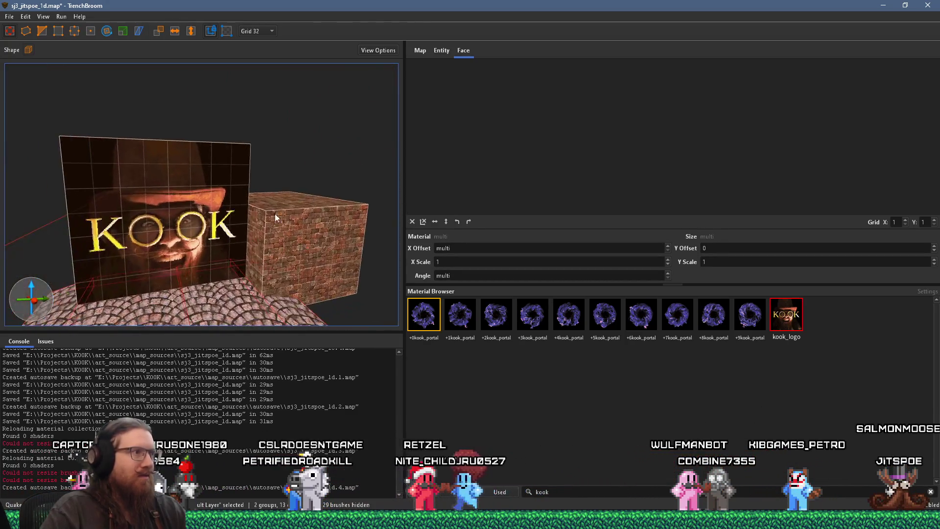
{"action": "key", "text": "Escape"}
{"action": "key", "text": "a"}
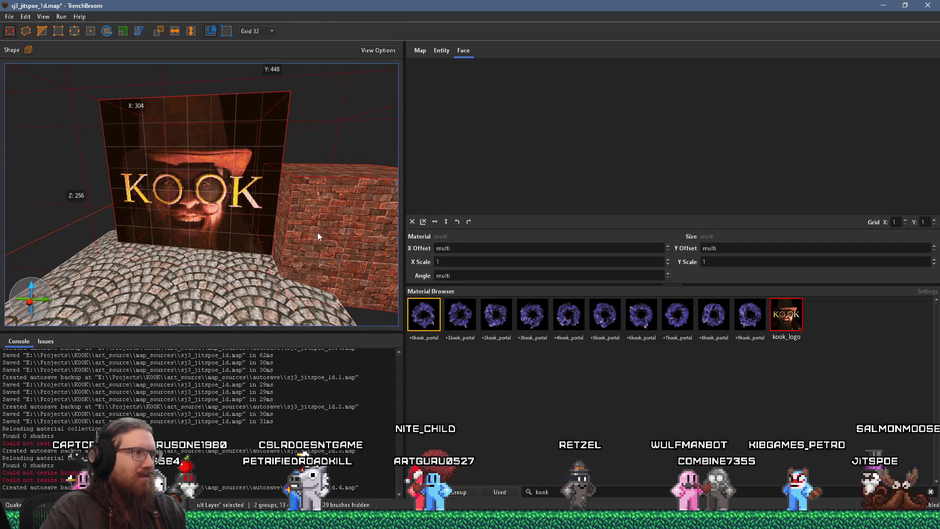
{"action": "scroll", "coordinate": [317, 232], "scroll_direction": "up", "scroll_amount": 2}
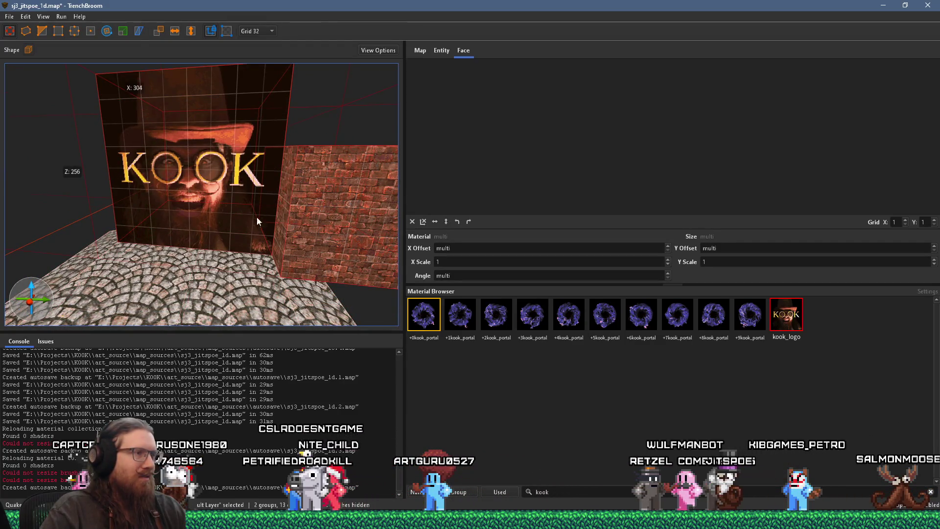
{"action": "key", "text": "a"}
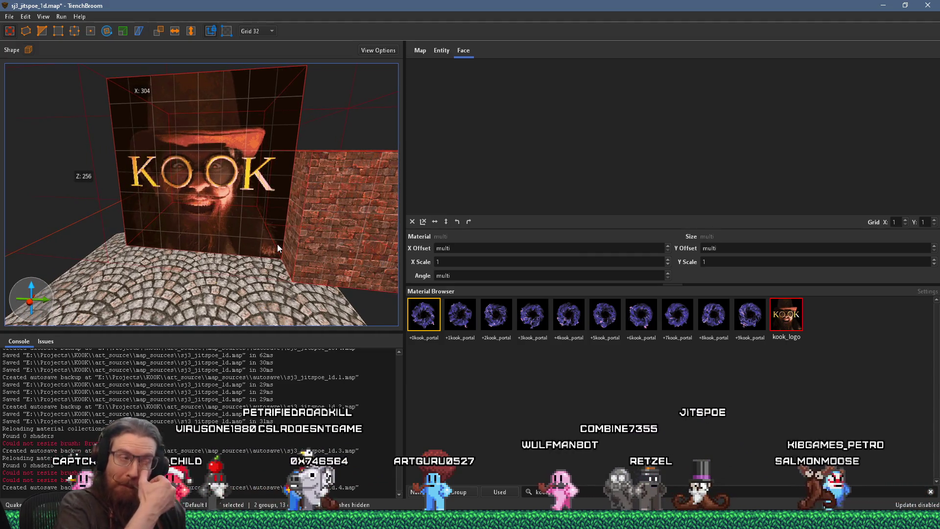
{"action": "key", "text": "d"}
{"action": "key", "text": "w"}
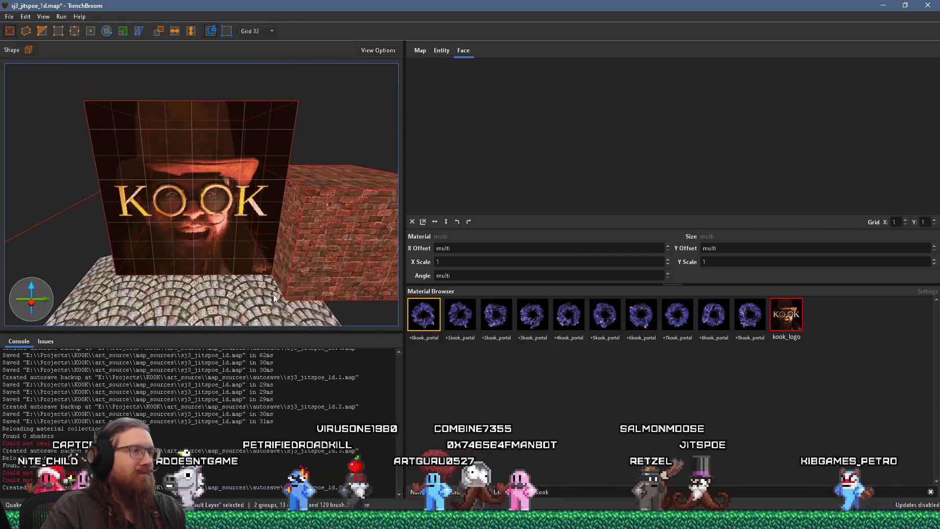
{"action": "key", "text": "w"}
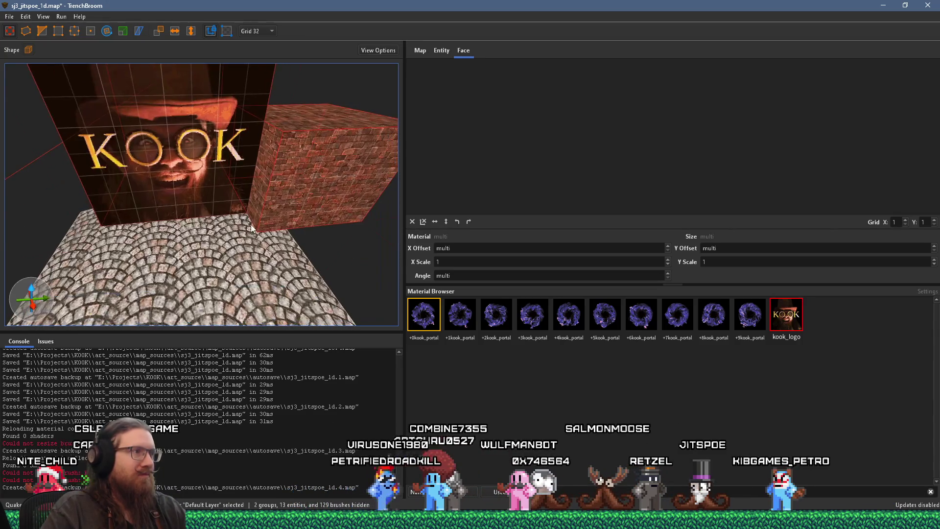
{"action": "left_click", "coordinate": [260, 192]}
{"action": "key", "text": "s"}
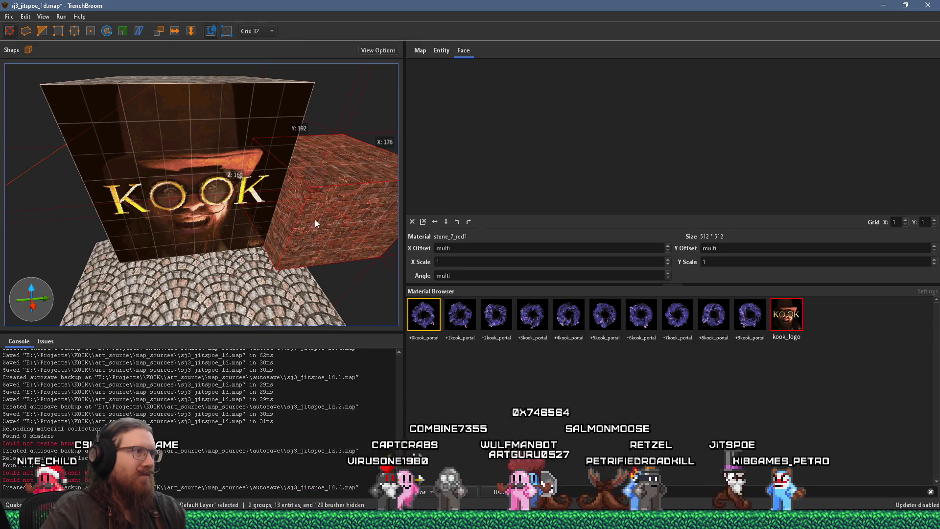
On an 8-unit grid, stretch the brick block upward to 136×448×32 above the KOOK box
{"action": "left_click", "coordinate": [324, 227], "text": "shift"}
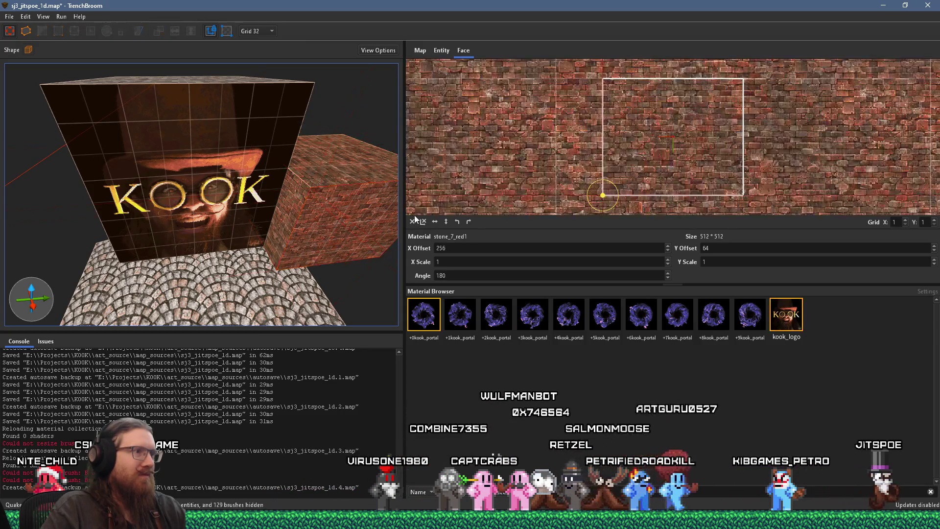
{"action": "scroll", "coordinate": [333, 184], "scroll_direction": "up", "scroll_amount": 3}
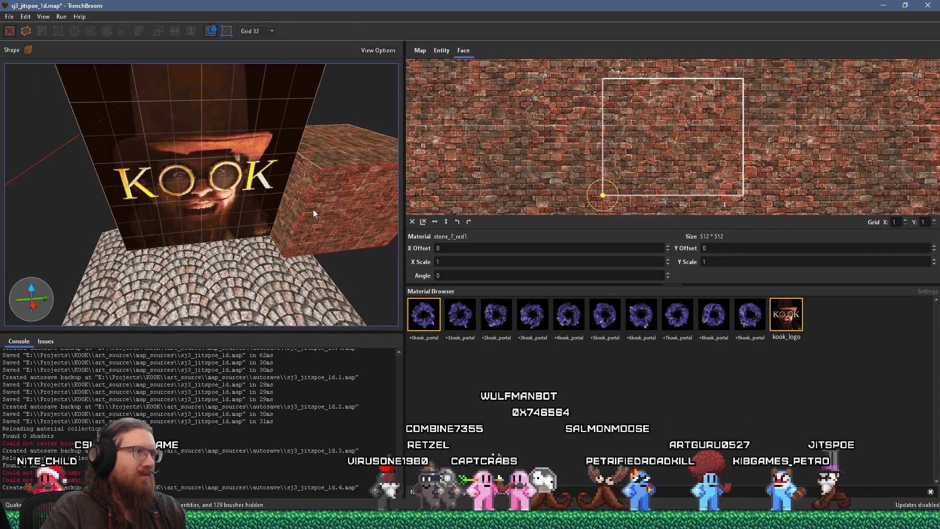
{"action": "mouse_move", "coordinate": [301, 204]}
{"action": "left_mouse_down"}
{"action": "mouse_move", "coordinate": [248, 256]}
{"action": "mouse_move", "coordinate": [242, 245]}
{"action": "left_mouse_up"}
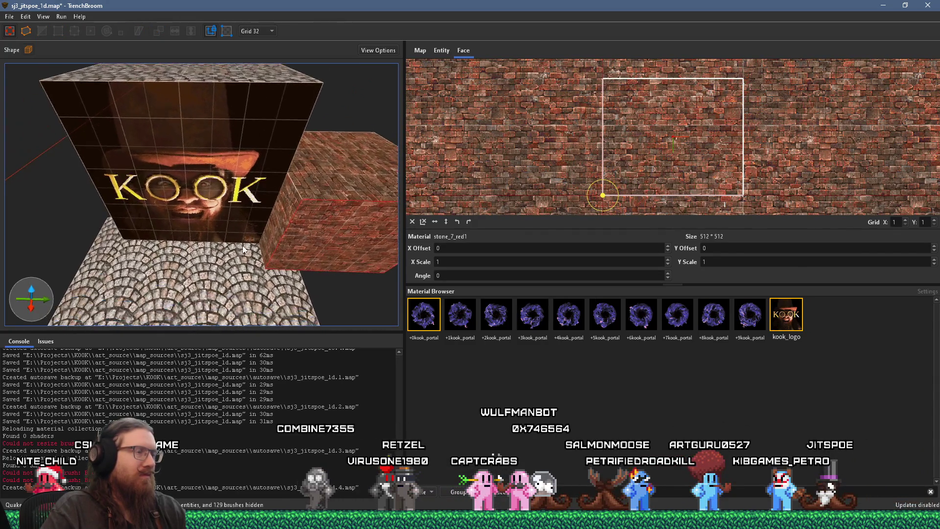
{"action": "left_click", "coordinate": [261, 32]}
{"action": "left_click", "coordinate": [272, 78]}
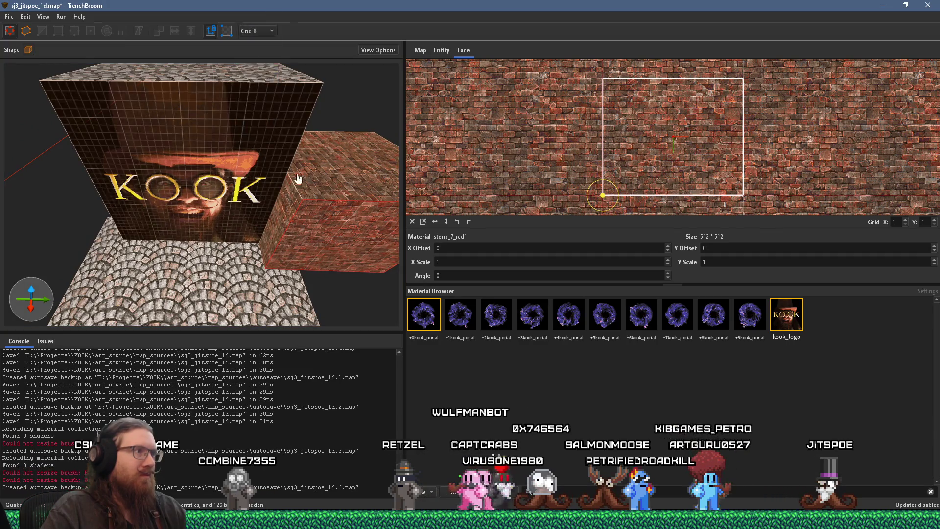
{"action": "left_click_drag", "start_coordinate": [297, 181], "coordinate": [283, 229]}
{"action": "left_click", "coordinate": [287, 224], "text": "shift"}
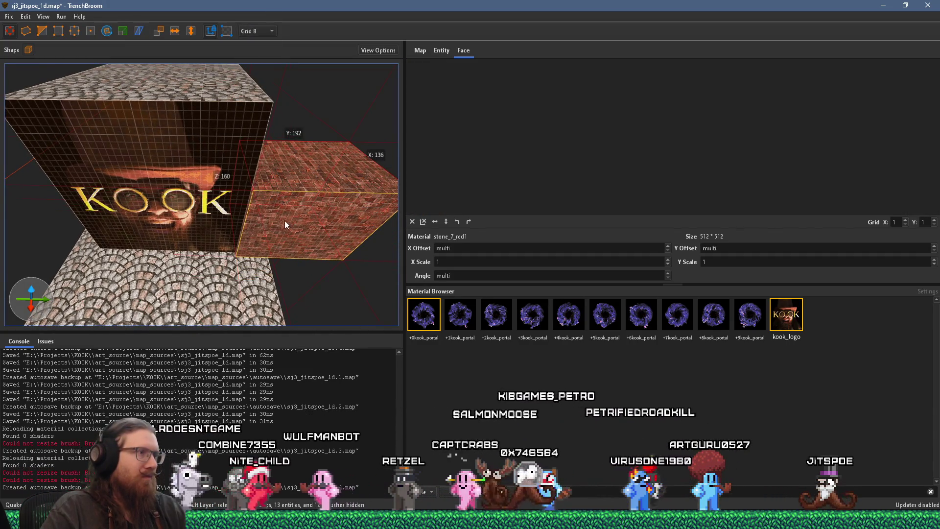
{"action": "mouse_move", "coordinate": [295, 181]}
{"action": "left_mouse_down"}
{"action": "mouse_move", "coordinate": [310, 110]}
{"action": "mouse_move", "coordinate": [340, 49]}
{"action": "mouse_move", "coordinate": [264, 86]}
{"action": "mouse_move", "coordinate": [266, 157]}
{"action": "left_mouse_up"}
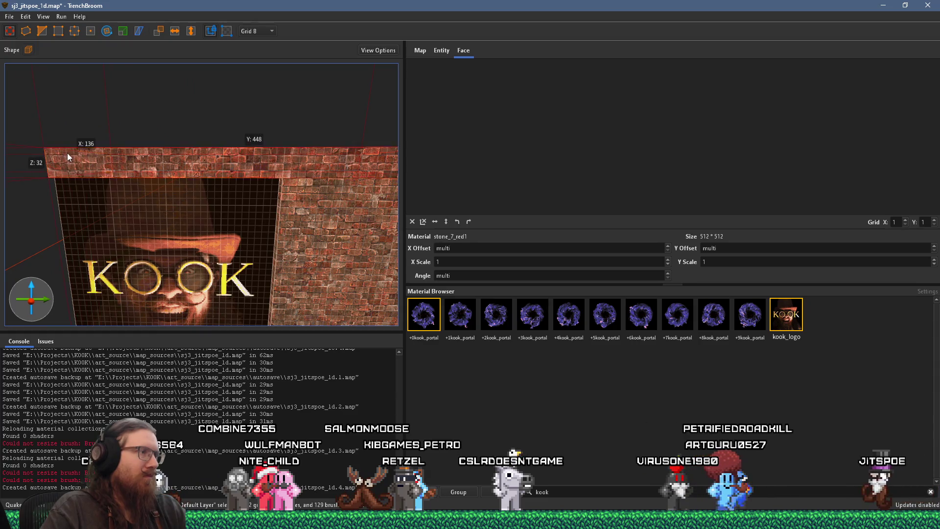
Extend the brick brush down the left side of the KOOK panel
{"action": "left_click_drag", "start_coordinate": [67, 153], "coordinate": [304, 97]}
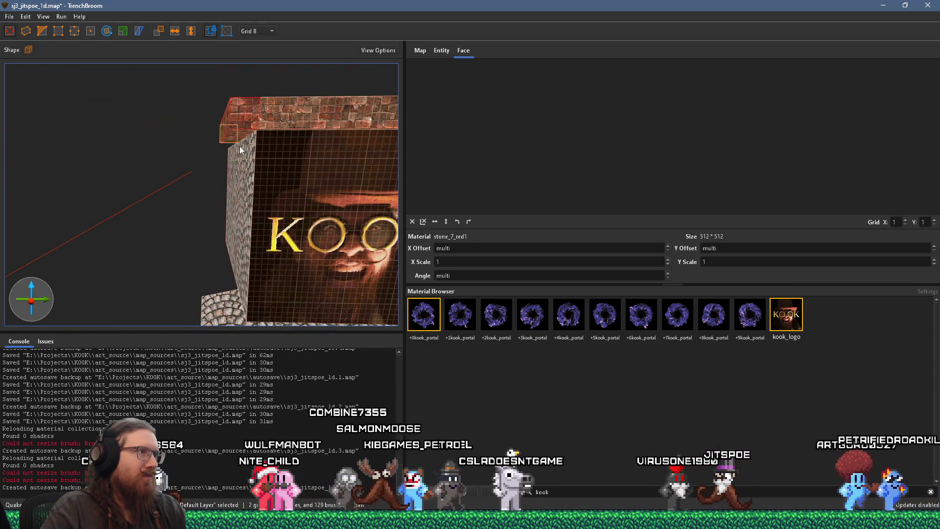
{"action": "mouse_move", "coordinate": [239, 137]}
{"action": "left_mouse_down"}
{"action": "mouse_move", "coordinate": [225, 324]}
{"action": "mouse_move", "coordinate": [210, 227]}
{"action": "mouse_move", "coordinate": [113, 213]}
{"action": "mouse_move", "coordinate": [119, 201]}
{"action": "mouse_move", "coordinate": [28, 195]}
{"action": "mouse_move", "coordinate": [136, 244]}
{"action": "left_mouse_up"}
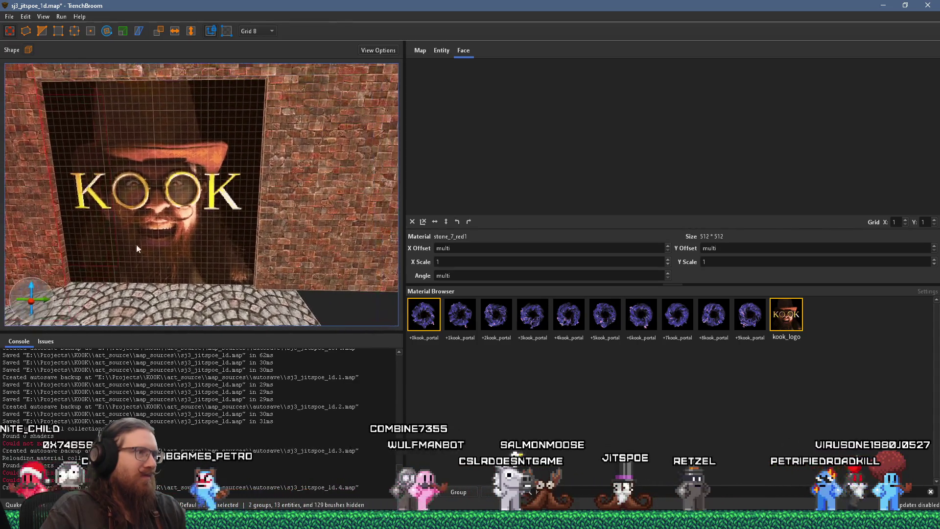
{"action": "key", "text": "a"}
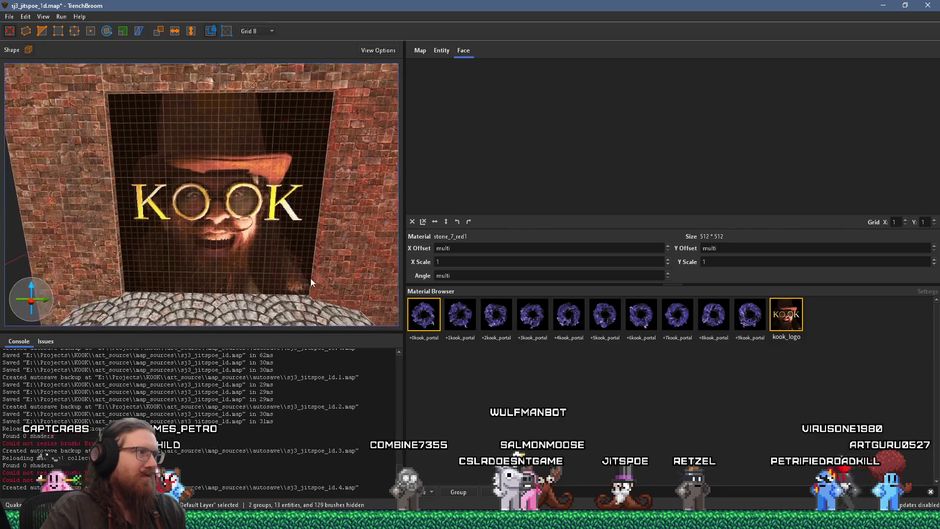
{"action": "mouse_move", "coordinate": [314, 288]}
{"action": "left_mouse_down"}
{"action": "mouse_move", "coordinate": [240, 290]}
{"action": "mouse_move", "coordinate": [317, 281]}
{"action": "mouse_move", "coordinate": [280, 270]}
{"action": "mouse_move", "coordinate": [228, 280]}
{"action": "left_mouse_up"}
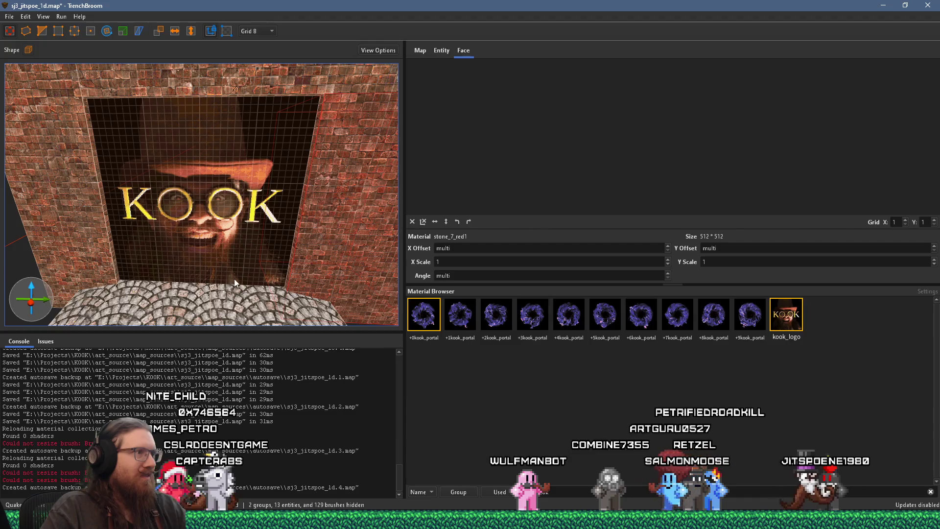
{"action": "scroll", "coordinate": [238, 277], "scroll_direction": "up", "scroll_amount": 2}
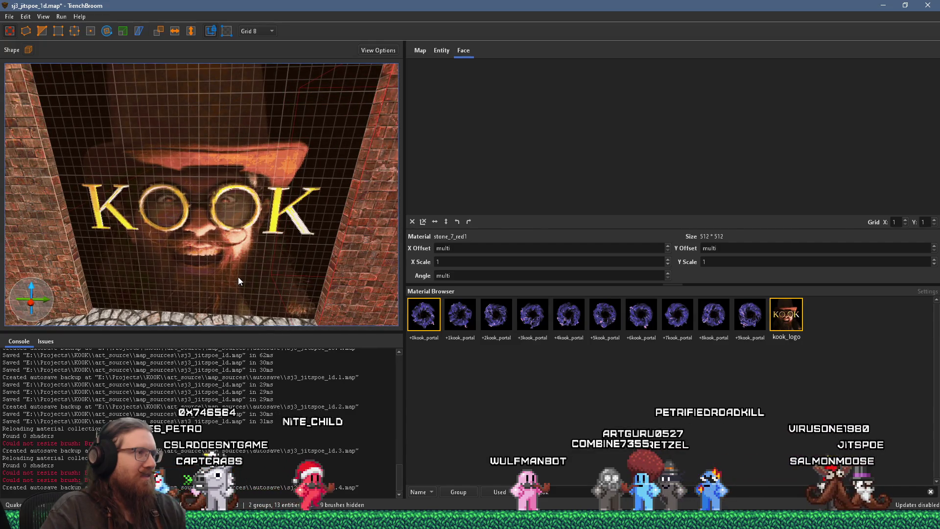
{"action": "scroll", "coordinate": [238, 277], "scroll_direction": "down", "scroll_amount": 3}
Select the brick wall's top face, showing stone_7_red1 at 512 × 512
{"action": "left_click", "coordinate": [301, 228]}
{"action": "left_click_drag", "start_coordinate": [301, 228], "coordinate": [263, 219]}
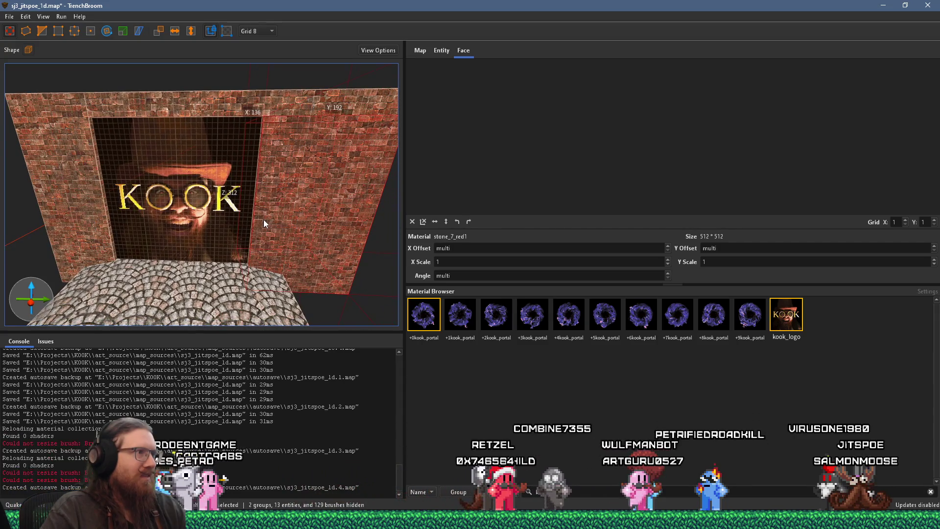
{"action": "scroll", "coordinate": [264, 220], "scroll_direction": "up", "scroll_amount": 3}
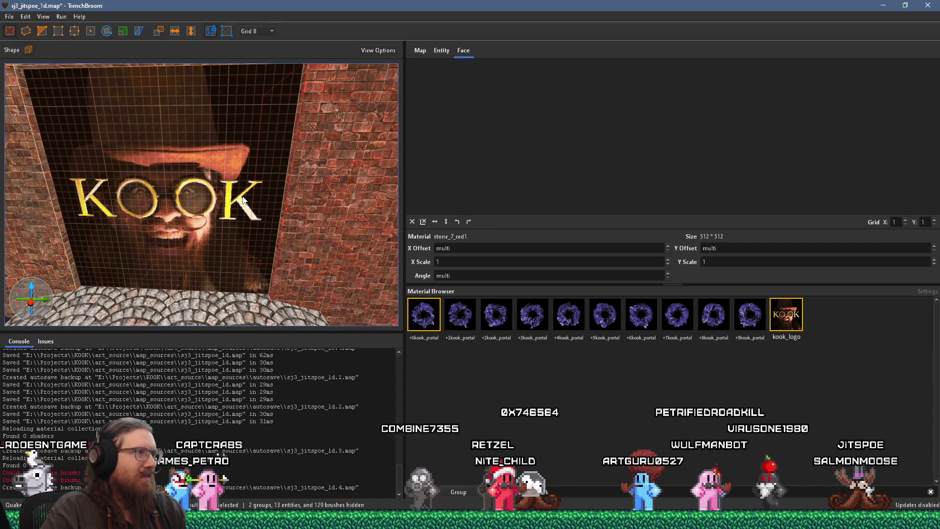
{"action": "left_click", "coordinate": [243, 200]}
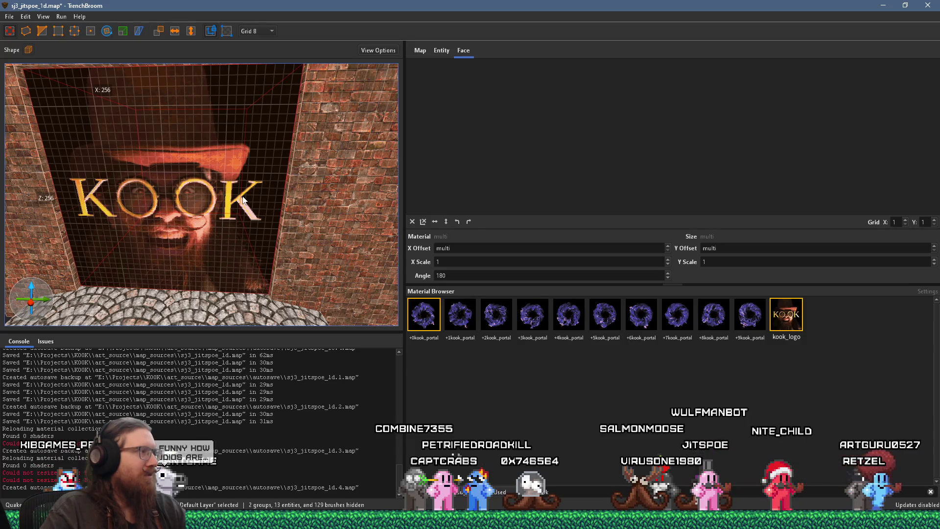
{"action": "mouse_move", "coordinate": [243, 199]}
{"action": "left_mouse_down"}
{"action": "mouse_move", "coordinate": [265, 221]}
{"action": "mouse_move", "coordinate": [262, 126]}
{"action": "left_mouse_up"}
{"action": "left_click", "coordinate": [267, 157], "text": "shift"}
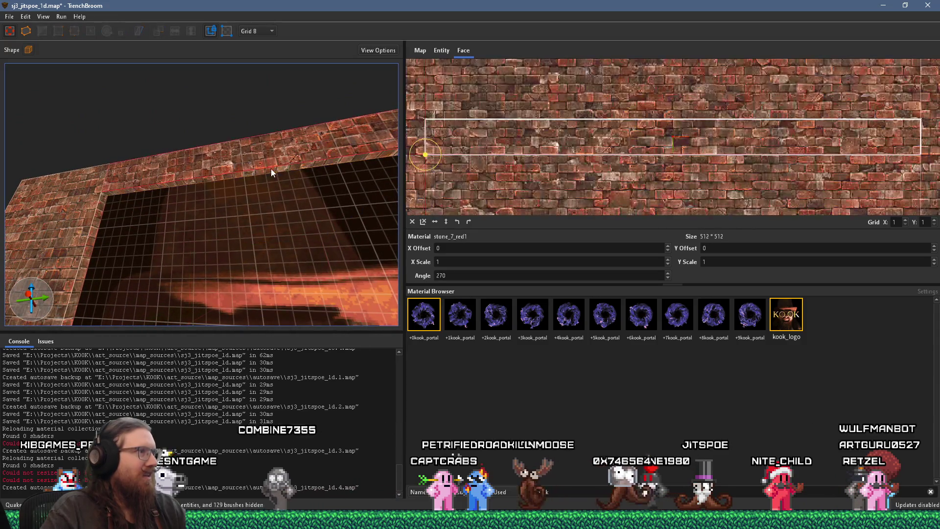
{"action": "mouse_move", "coordinate": [271, 168]}
{"action": "left_mouse_down"}
{"action": "mouse_move", "coordinate": [177, 223]}
{"action": "mouse_move", "coordinate": [280, 216]}
{"action": "mouse_move", "coordinate": [261, 173]}
{"action": "mouse_move", "coordinate": [275, 157]}
{"action": "mouse_move", "coordinate": [314, 152]}
{"action": "mouse_move", "coordinate": [343, 225]}
{"action": "mouse_move", "coordinate": [335, 241]}
{"action": "left_mouse_up"}
{"action": "left_click", "coordinate": [177, 222], "text": "shift"}
{"action": "left_click", "coordinate": [281, 216], "text": "shift"}
{"action": "left_click", "coordinate": [276, 219]}
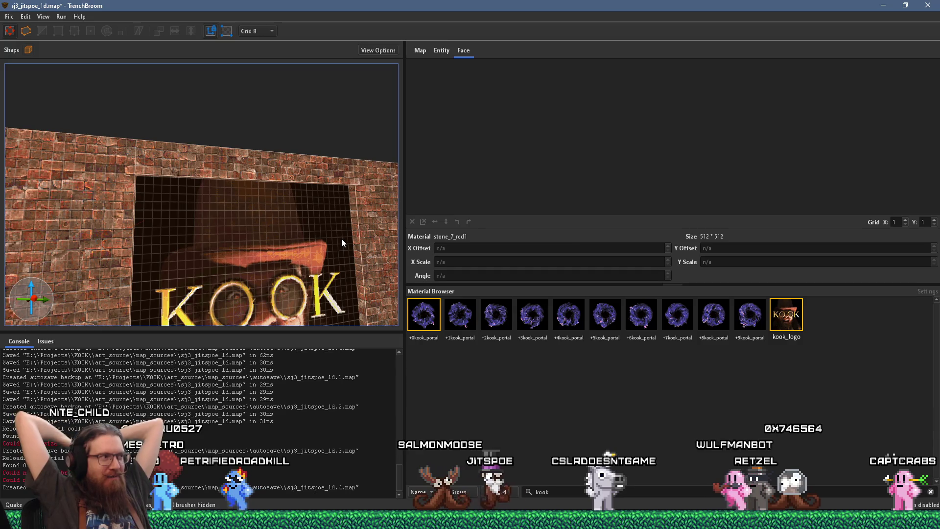
Select the brick brush above the KOOK opening and inspect it from several angles
{"action": "mouse_move", "coordinate": [342, 239]}
{"action": "left_mouse_down"}
{"action": "mouse_move", "coordinate": [354, 257]}
{"action": "mouse_move", "coordinate": [316, 207]}
{"action": "mouse_move", "coordinate": [233, 191]}
{"action": "mouse_move", "coordinate": [229, 149]}
{"action": "mouse_move", "coordinate": [240, 141]}
{"action": "left_mouse_up"}
{"action": "left_click", "coordinate": [241, 140]}
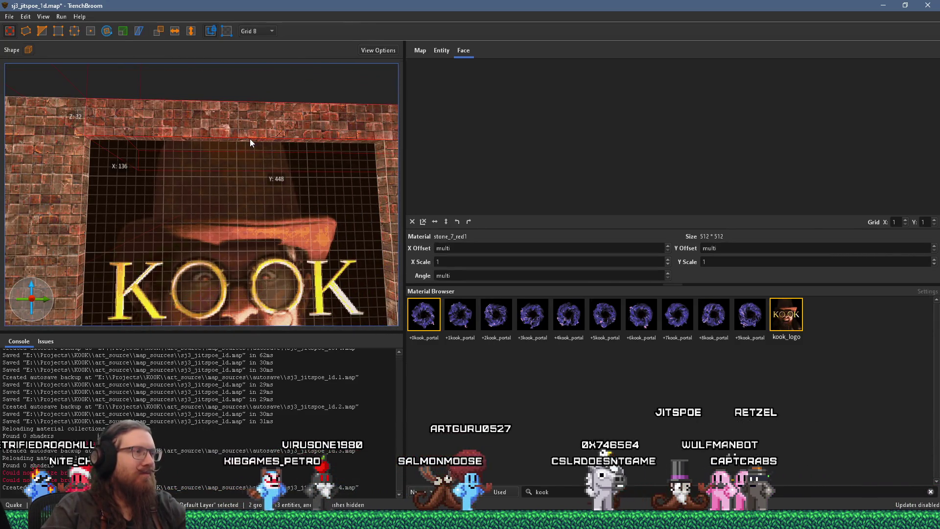
{"action": "scroll", "coordinate": [249, 141], "scroll_direction": "down", "scroll_amount": 2}
{"action": "mouse_move", "coordinate": [248, 147]}
{"action": "left_mouse_down"}
{"action": "mouse_move", "coordinate": [339, 241]}
{"action": "mouse_move", "coordinate": [299, 230]}
{"action": "left_mouse_up"}
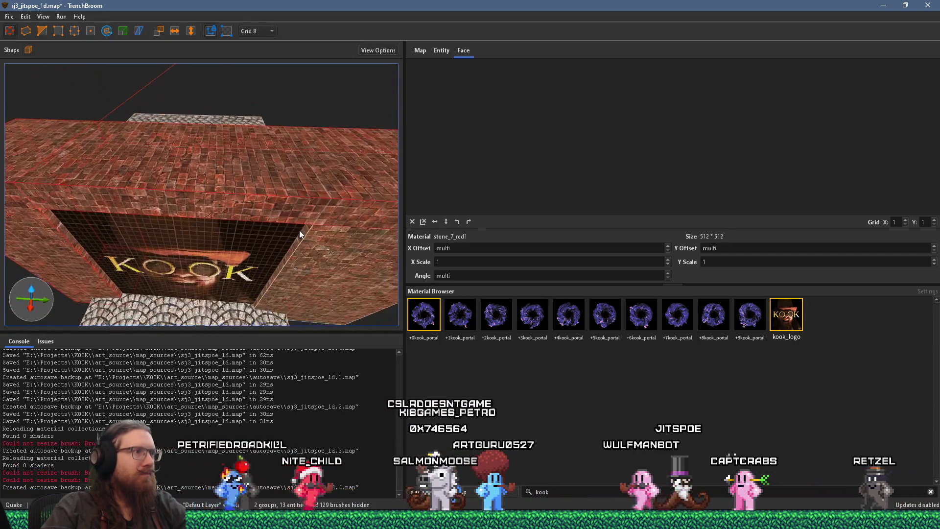
{"action": "mouse_move", "coordinate": [271, 74]}
{"action": "left_mouse_down"}
{"action": "mouse_move", "coordinate": [278, 125]}
{"action": "mouse_move", "coordinate": [204, 185]}
{"action": "mouse_move", "coordinate": [199, 150]}
{"action": "mouse_move", "coordinate": [235, 87]}
{"action": "mouse_move", "coordinate": [166, 148]}
{"action": "mouse_move", "coordinate": [186, 95]}
{"action": "mouse_move", "coordinate": [209, 80]}
{"action": "left_mouse_up"}
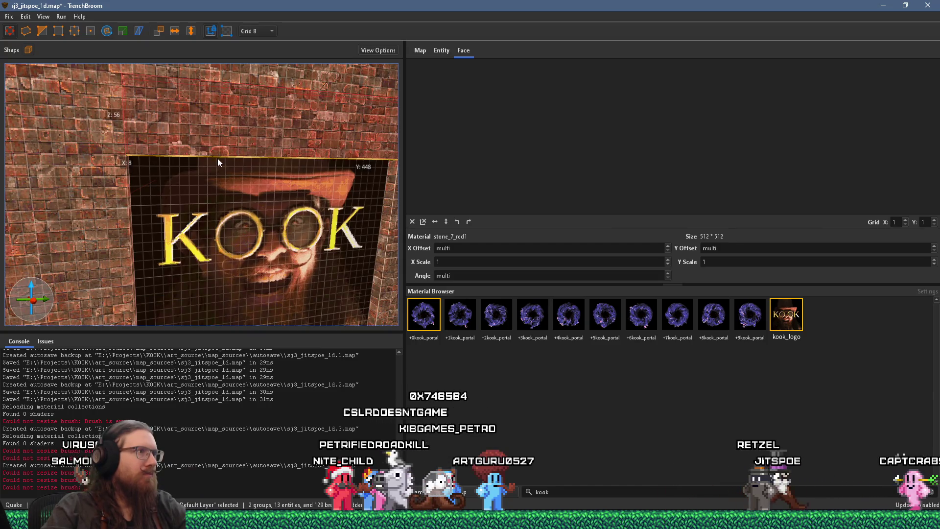
{"action": "mouse_move", "coordinate": [225, 151]}
{"action": "left_mouse_down"}
{"action": "mouse_move", "coordinate": [178, 154]}
{"action": "mouse_move", "coordinate": [207, 180]}
{"action": "left_mouse_up"}
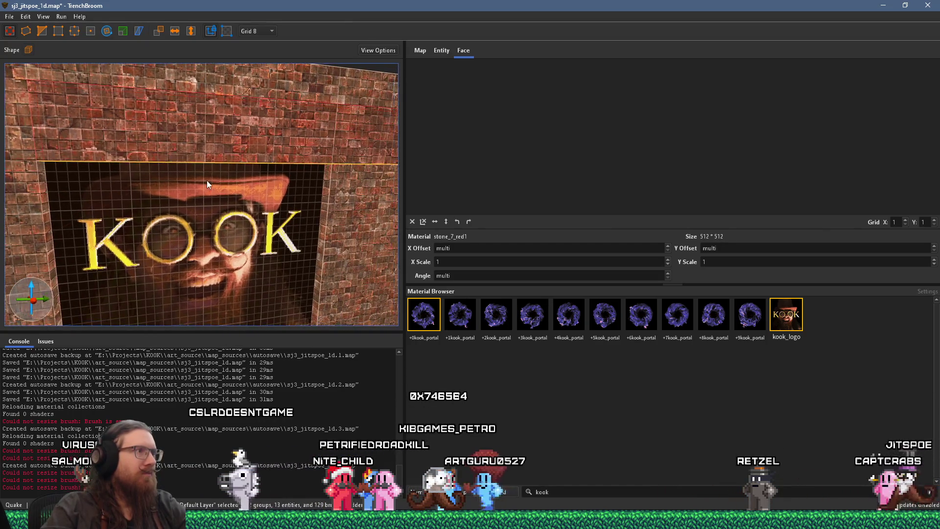
{"action": "scroll", "coordinate": [320, 165], "scroll_direction": "down", "scroll_amount": 5}
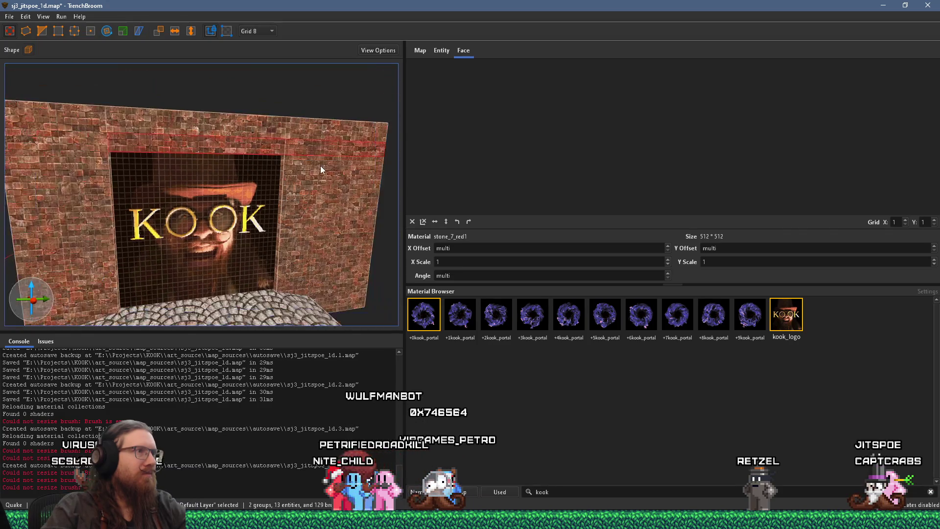
{"action": "scroll", "coordinate": [201, 152], "scroll_direction": "up", "scroll_amount": 8}
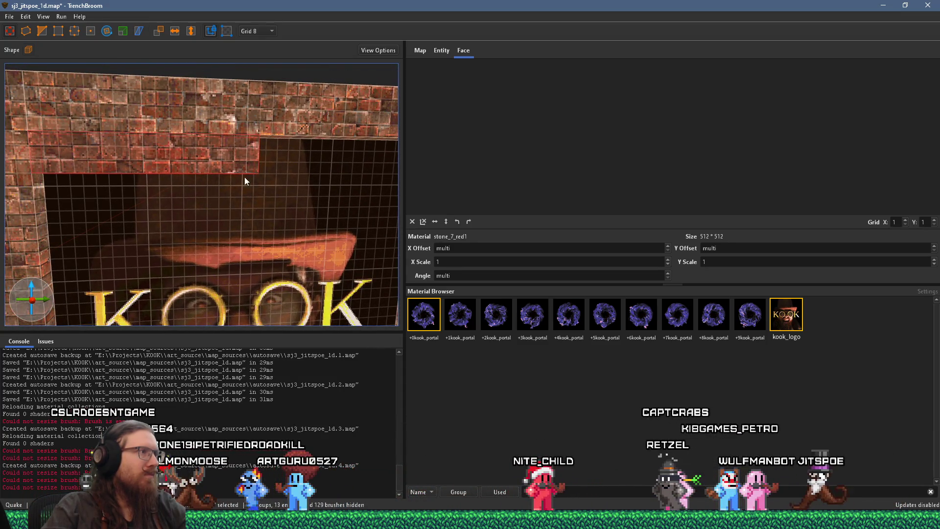
{"action": "scroll", "coordinate": [247, 179], "scroll_direction": "down", "scroll_amount": 5}
Lengthen the selected brick brush slightly and shift a face over to open a gap
{"action": "left_click_drag", "start_coordinate": [347, 168], "coordinate": [363, 170]}
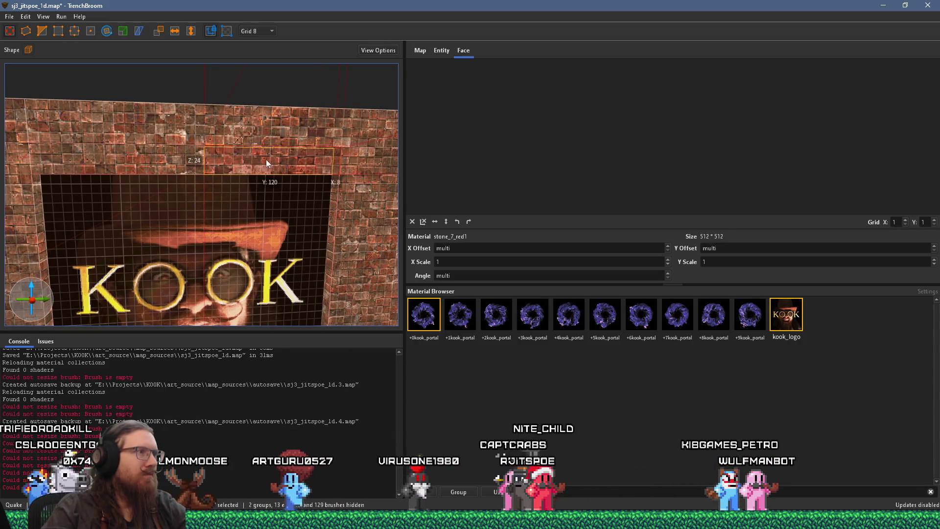
{"action": "left_click_drag", "start_coordinate": [116, 160], "coordinate": [177, 166]}
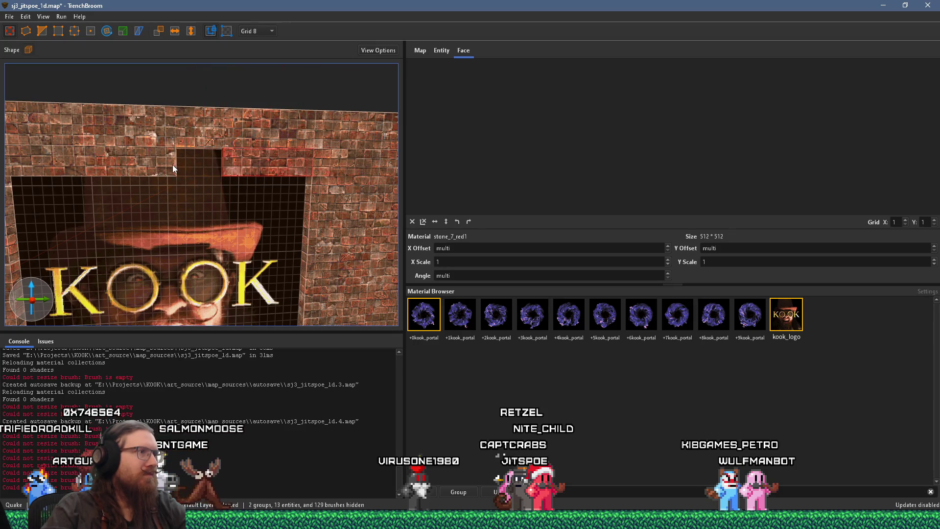
{"action": "scroll", "coordinate": [172, 164], "scroll_direction": "up", "scroll_amount": 5}
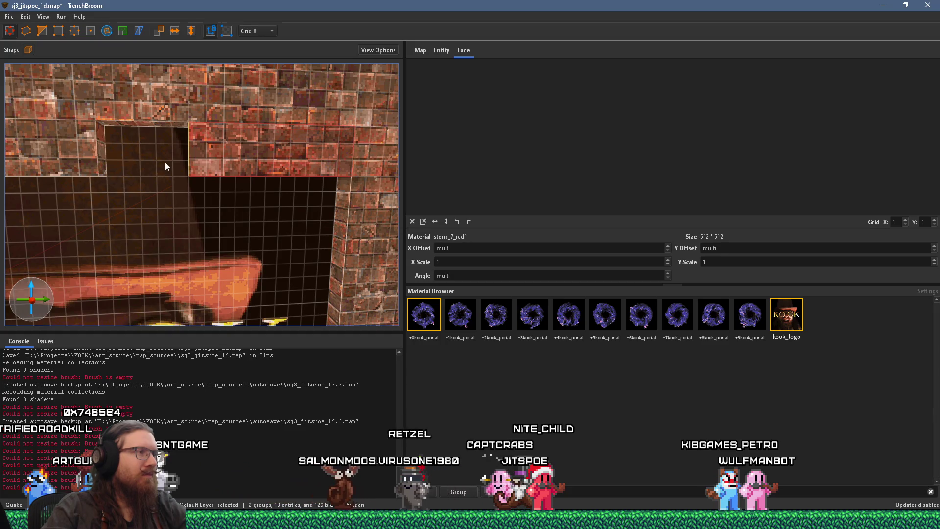
{"action": "scroll", "coordinate": [174, 164], "scroll_direction": "up", "scroll_amount": 2}
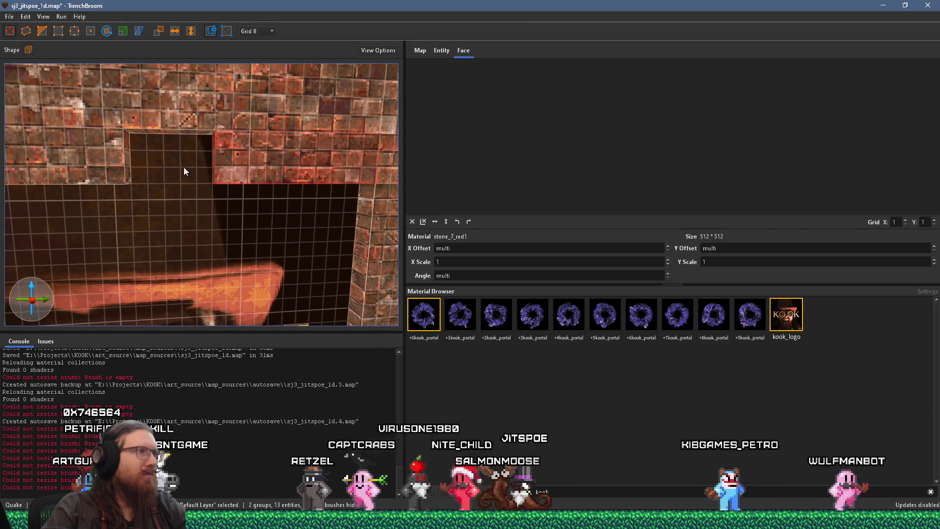
Stretch the brick strip above the opening down to 48 units and trim it into the next step
{"action": "double_click", "coordinate": [263, 203]}
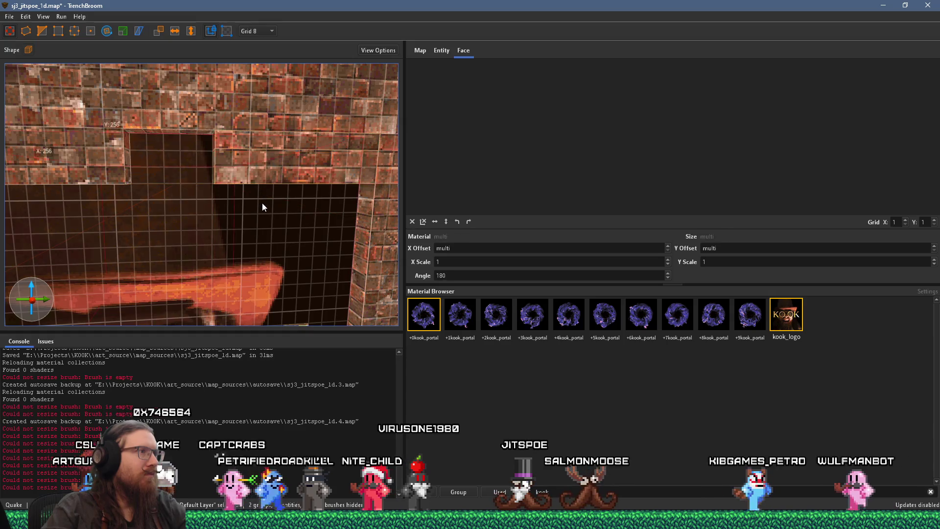
{"action": "double_click", "coordinate": [275, 160]}
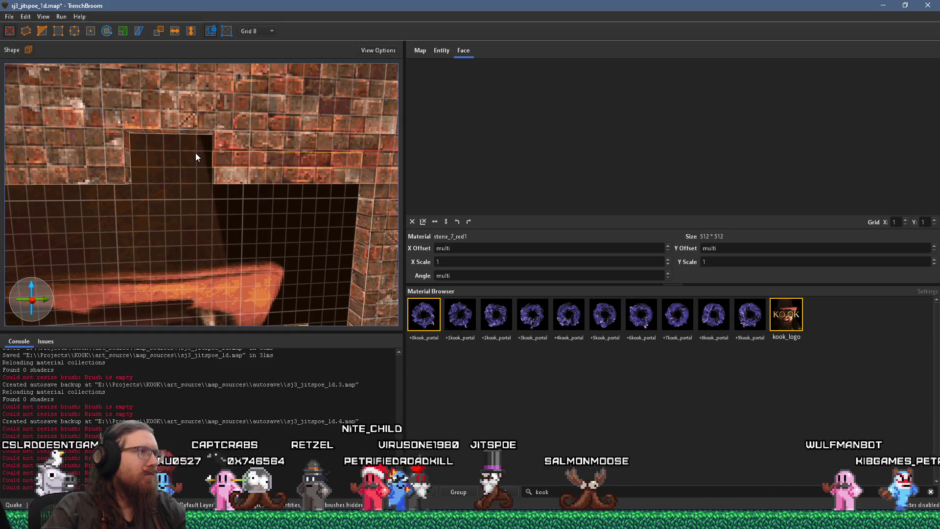
{"action": "mouse_move", "coordinate": [204, 162]}
{"action": "left_mouse_down"}
{"action": "mouse_move", "coordinate": [102, 180]}
{"action": "mouse_move", "coordinate": [136, 180]}
{"action": "left_mouse_up"}
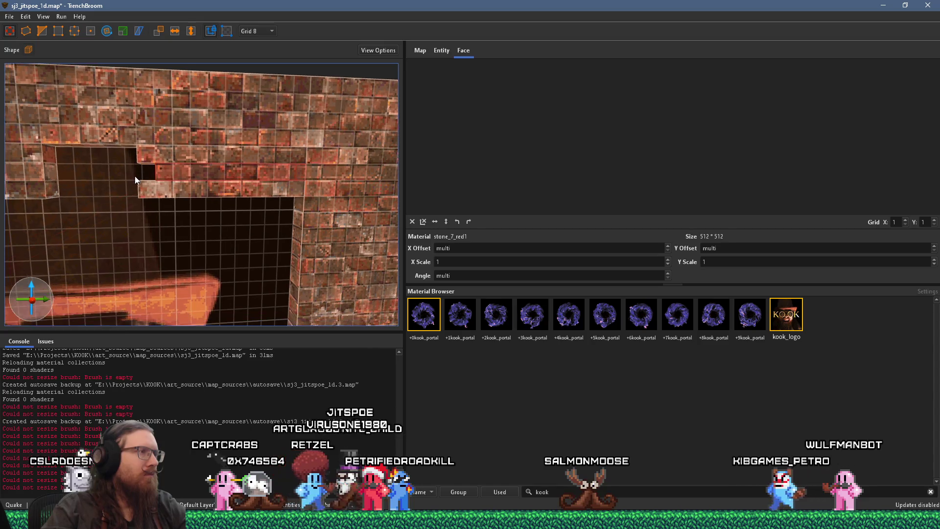
{"action": "scroll", "coordinate": [190, 158], "scroll_direction": "down", "scroll_amount": 5}
{"action": "scroll", "coordinate": [214, 97], "scroll_direction": "down", "scroll_amount": 5}
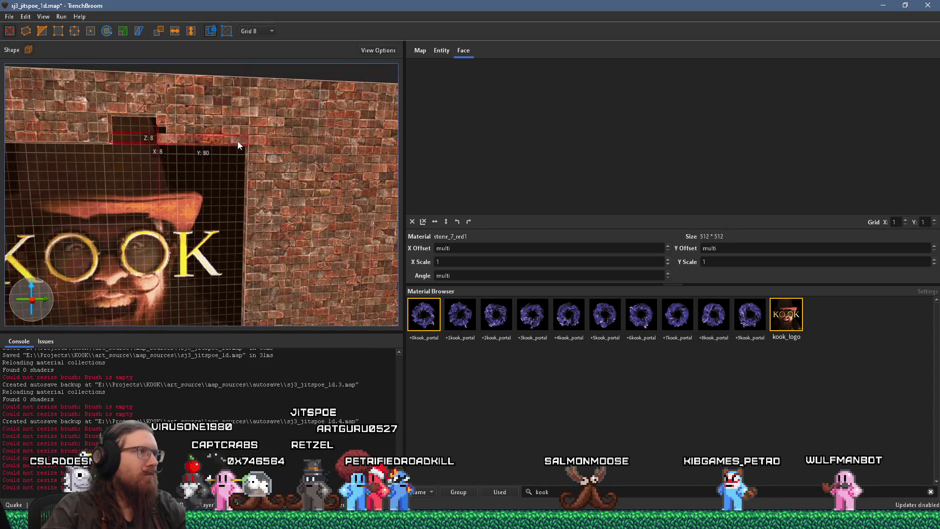
{"action": "mouse_move", "coordinate": [234, 142]}
{"action": "left_mouse_down"}
{"action": "mouse_move", "coordinate": [234, 198]}
{"action": "mouse_move", "coordinate": [138, 186]}
{"action": "left_mouse_up"}
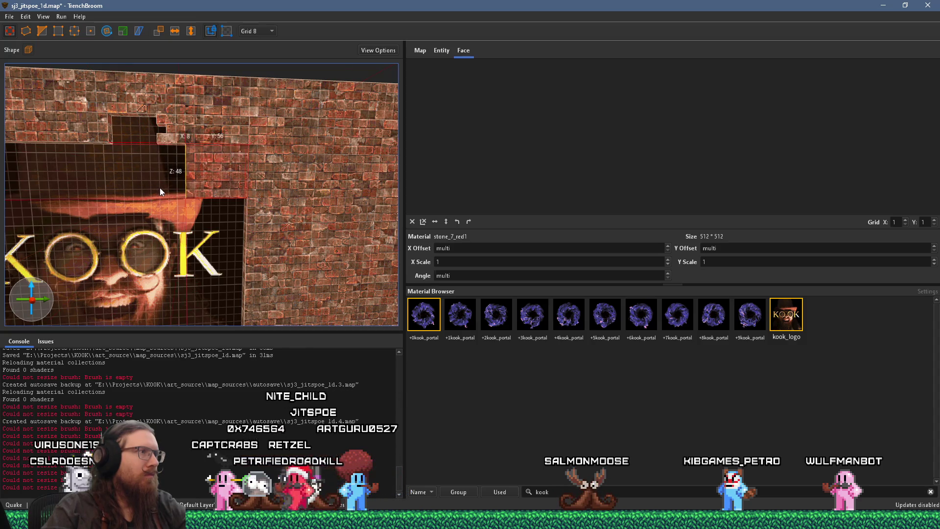
{"action": "mouse_move", "coordinate": [215, 161]}
{"action": "left_mouse_down"}
{"action": "mouse_move", "coordinate": [165, 154]}
{"action": "mouse_move", "coordinate": [172, 178]}
{"action": "left_mouse_up"}
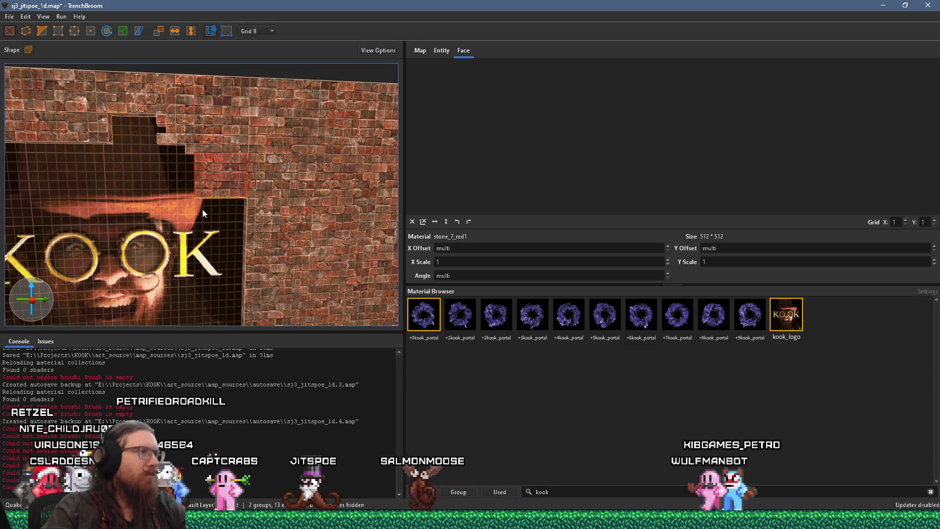
{"action": "key", "text": "a"}
{"action": "key", "text": "Escape"}
{"action": "key", "text": "a"}
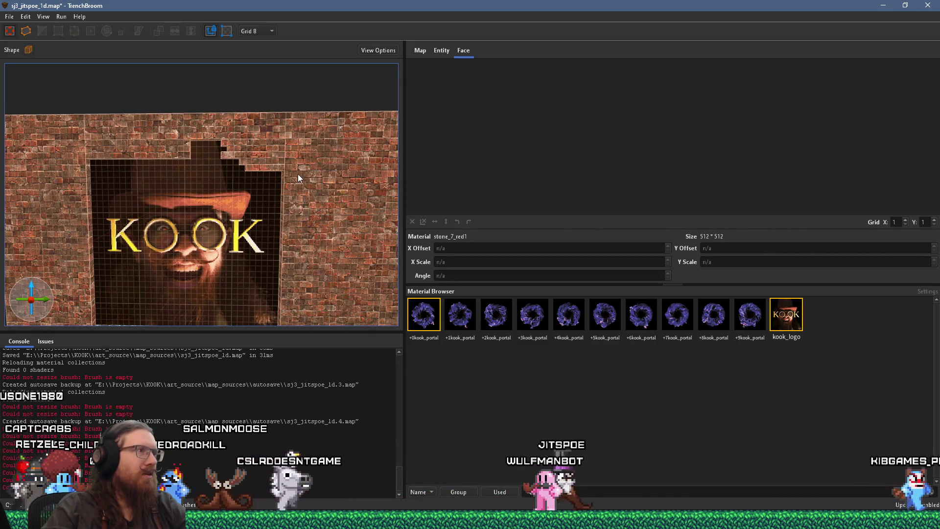
Turn the stepped brick brushes above the logo into a func_detail entity via Create Brush Entity > Func
{"action": "left_click", "coordinate": [176, 153]}
{"action": "right_click", "coordinate": [257, 166]}
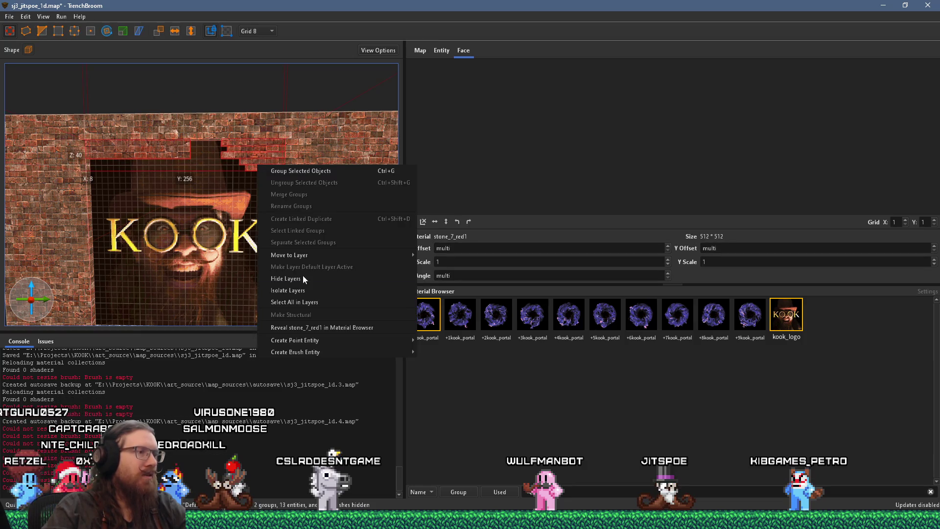
{"action": "mouse_move", "coordinate": [328, 355]}
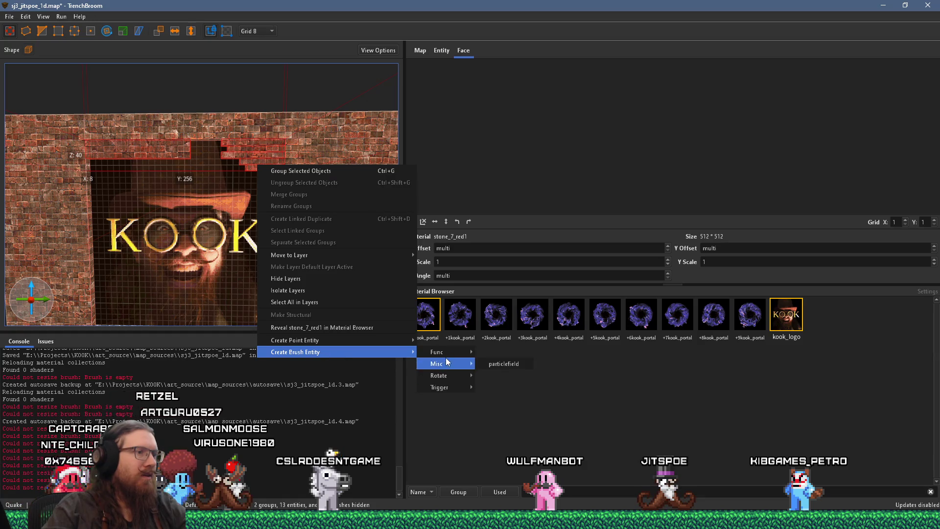
{"action": "mouse_move", "coordinate": [448, 355]}
{"action": "left_click", "coordinate": [523, 249]}
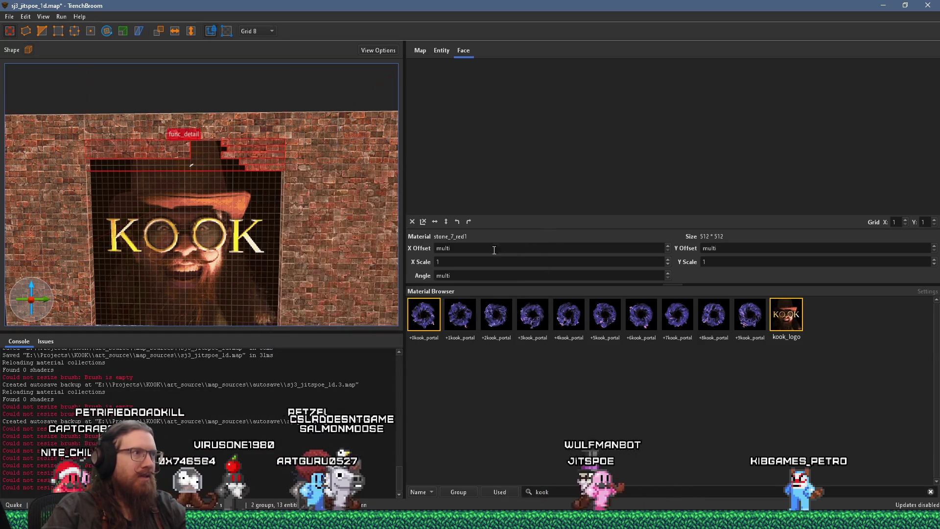
{"action": "scroll", "coordinate": [292, 227], "scroll_direction": "up", "scroll_amount": 10}
{"action": "mouse_move", "coordinate": [218, 128]}
{"action": "left_mouse_down"}
{"action": "mouse_move", "coordinate": [257, 159]}
{"action": "mouse_move", "coordinate": [289, 128]}
{"action": "mouse_move", "coordinate": [287, 202]}
{"action": "left_mouse_up"}
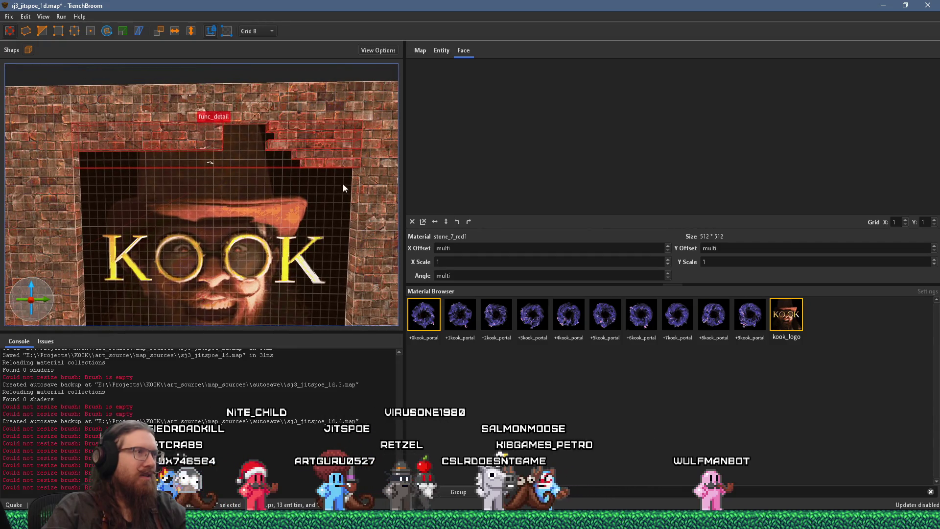
Convert the func_detail brushes above the logo to func_detail_wall
{"action": "right_click", "coordinate": [341, 157]}
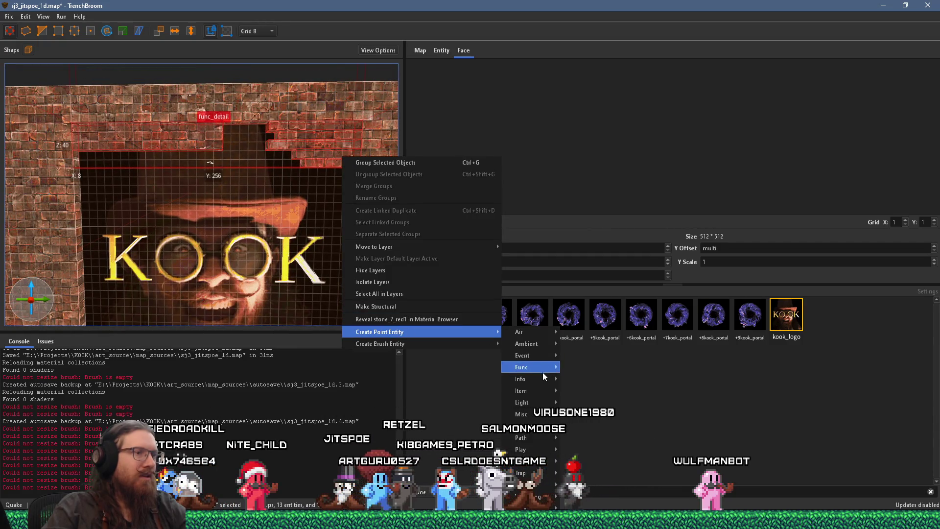
{"action": "mouse_move", "coordinate": [538, 366]}
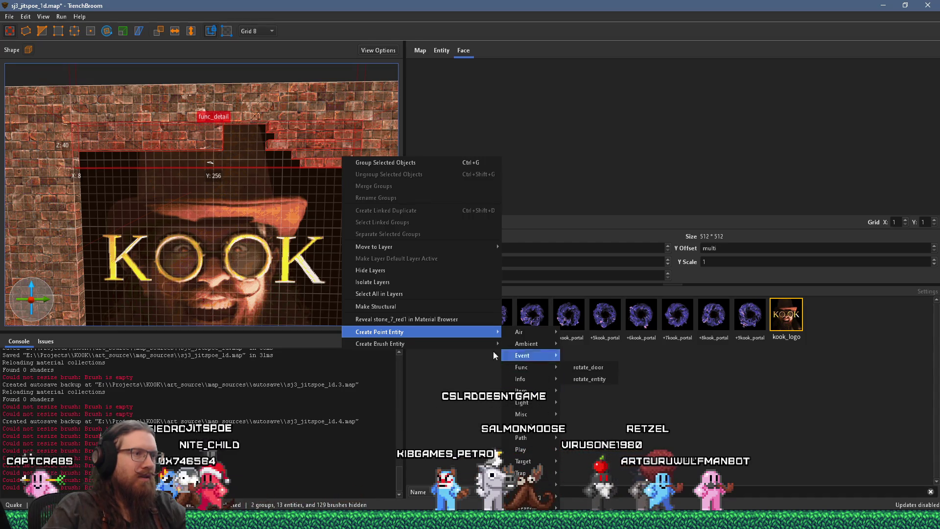
{"action": "mouse_move", "coordinate": [487, 345]}
{"action": "mouse_move", "coordinate": [524, 349]}
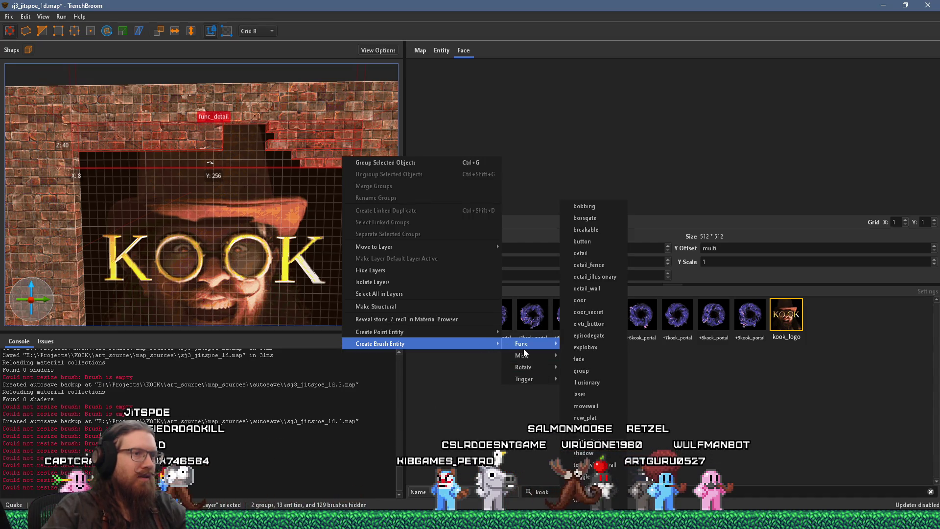
{"action": "left_click", "coordinate": [595, 288]}
Pull the func_detail_wall brush's right side inward
{"action": "scroll", "coordinate": [383, 243], "scroll_direction": "down", "scroll_amount": 5}
{"action": "scroll", "coordinate": [323, 213], "scroll_direction": "up", "scroll_amount": 3}
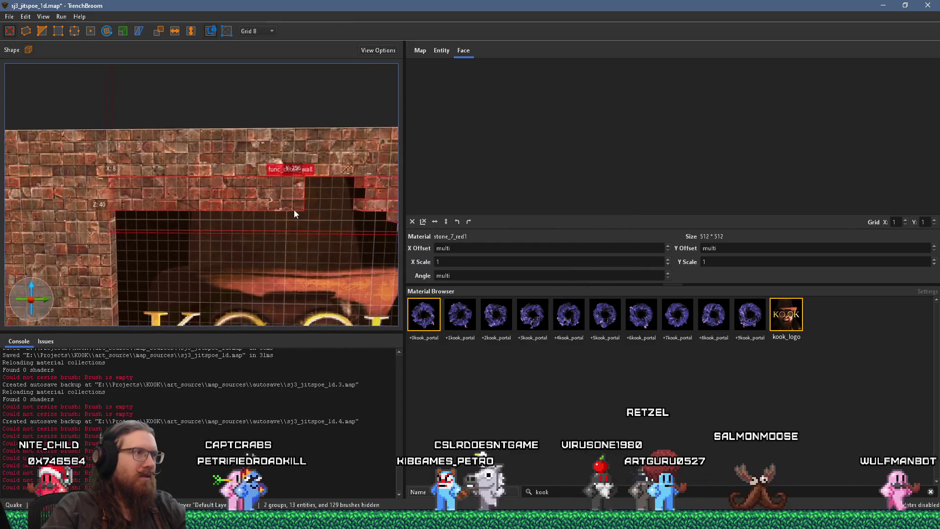
{"action": "scroll", "coordinate": [295, 197], "scroll_direction": "up", "scroll_amount": 1}
{"action": "scroll", "coordinate": [303, 196], "scroll_direction": "up", "scroll_amount": 2}
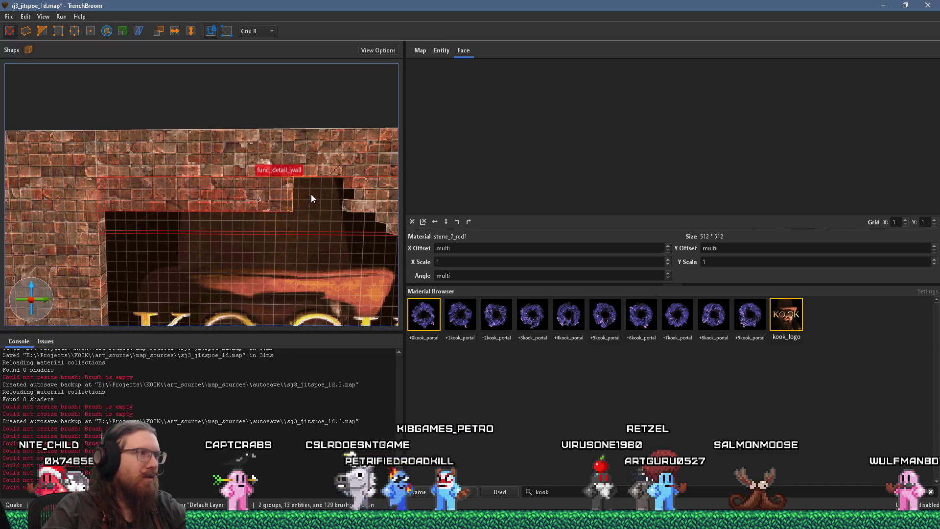
{"action": "scroll", "coordinate": [311, 194], "scroll_direction": "up", "scroll_amount": 2}
{"action": "left_click_drag", "start_coordinate": [313, 206], "coordinate": [289, 215]}
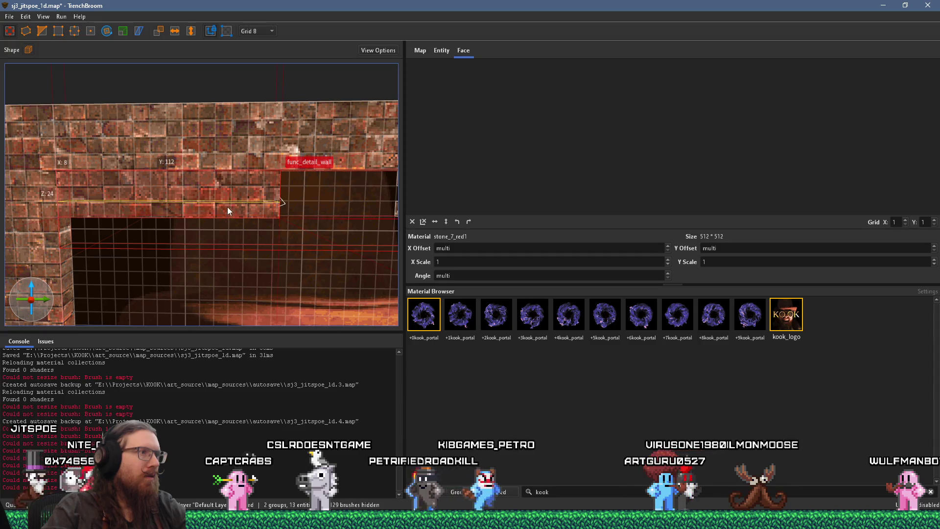
Shrink the wall brush's right side further left and extend the small brick brush to 16 units tall
{"action": "mouse_move", "coordinate": [233, 200]}
{"action": "left_mouse_down"}
{"action": "mouse_move", "coordinate": [294, 207]}
{"action": "mouse_move", "coordinate": [278, 214]}
{"action": "left_mouse_up"}
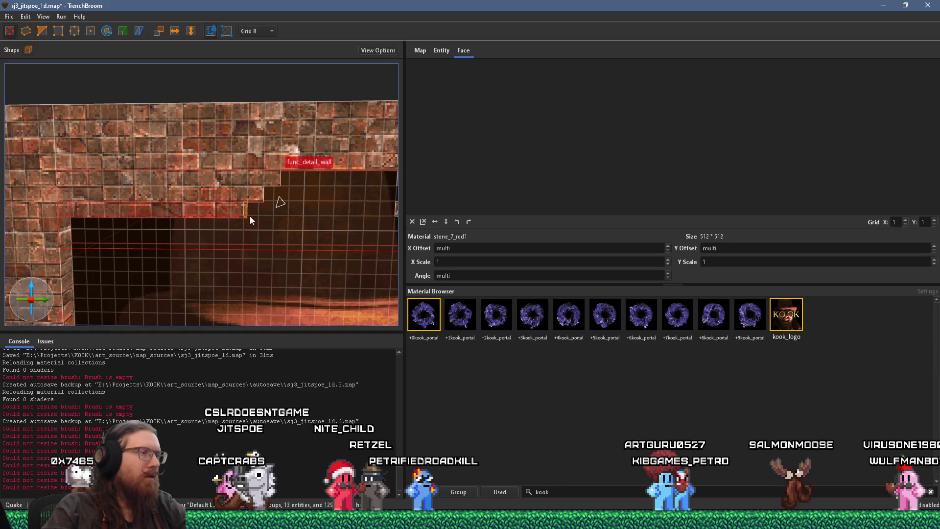
{"action": "scroll", "coordinate": [250, 216], "scroll_direction": "up", "scroll_amount": 3}
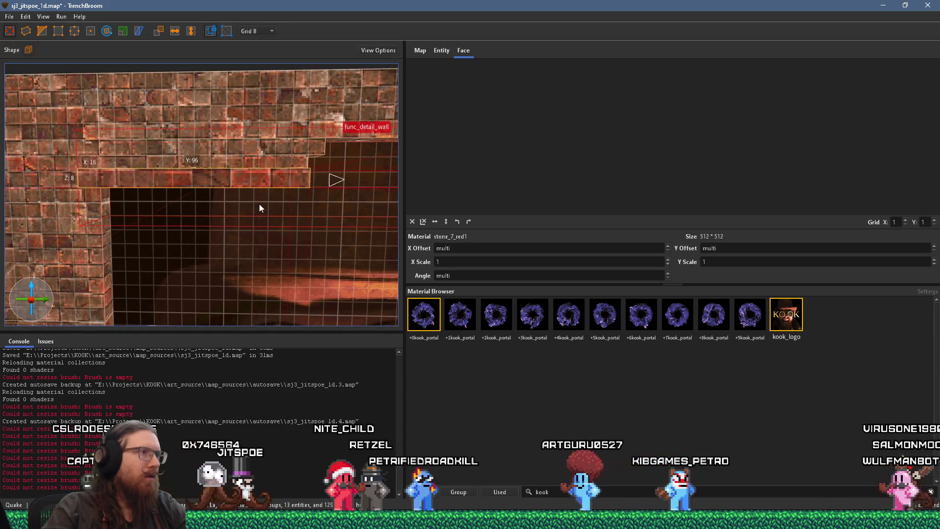
{"action": "mouse_move", "coordinate": [256, 231]}
{"action": "left_mouse_down"}
{"action": "mouse_move", "coordinate": [281, 203]}
{"action": "mouse_move", "coordinate": [327, 198]}
{"action": "mouse_move", "coordinate": [289, 187]}
{"action": "left_mouse_up"}
{"action": "mouse_move", "coordinate": [223, 207]}
{"action": "left_mouse_down"}
{"action": "mouse_move", "coordinate": [221, 247]}
{"action": "mouse_move", "coordinate": [219, 226]}
{"action": "mouse_move", "coordinate": [270, 212]}
{"action": "mouse_move", "coordinate": [225, 245]}
{"action": "mouse_move", "coordinate": [229, 256]}
{"action": "mouse_move", "coordinate": [242, 239]}
{"action": "mouse_move", "coordinate": [210, 254]}
{"action": "mouse_move", "coordinate": [215, 265]}
{"action": "mouse_move", "coordinate": [200, 263]}
{"action": "left_mouse_up"}
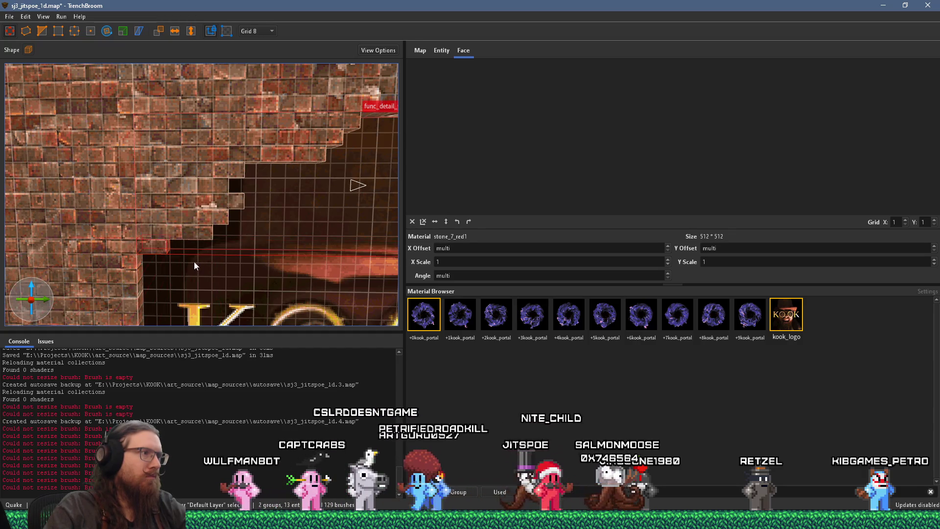
Move along the notched edge and extend another brick brush's bottom face down toward the panel
{"action": "scroll", "coordinate": [194, 261], "scroll_direction": "down", "scroll_amount": 5}
{"action": "key", "text": "a"}
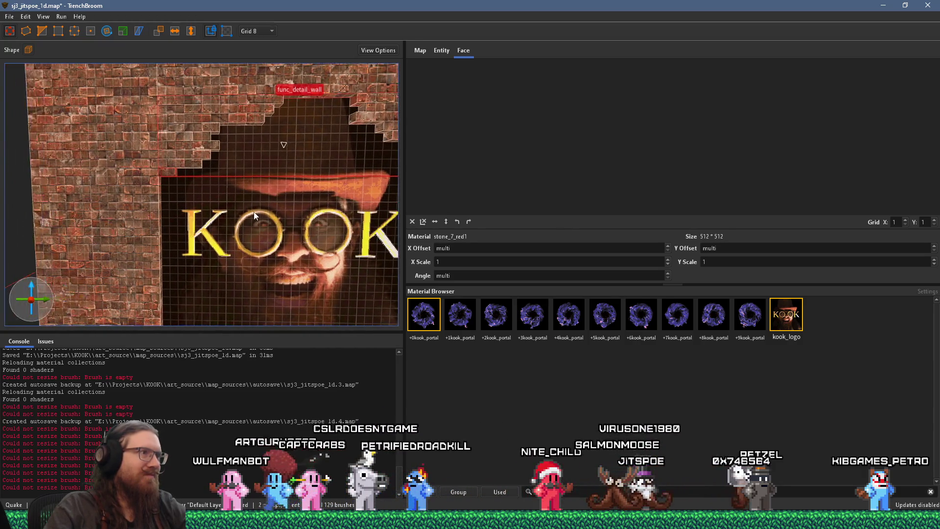
{"action": "key", "text": "w"}
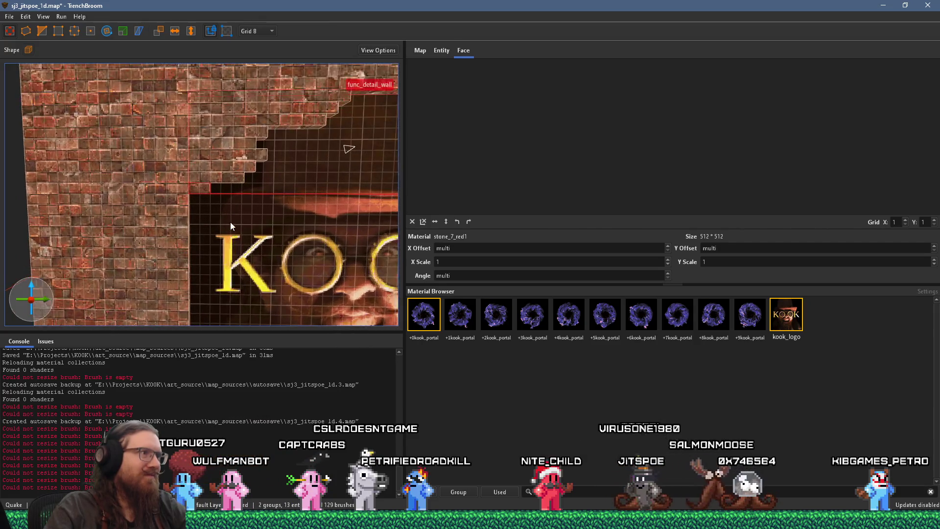
{"action": "key", "text": "w"}
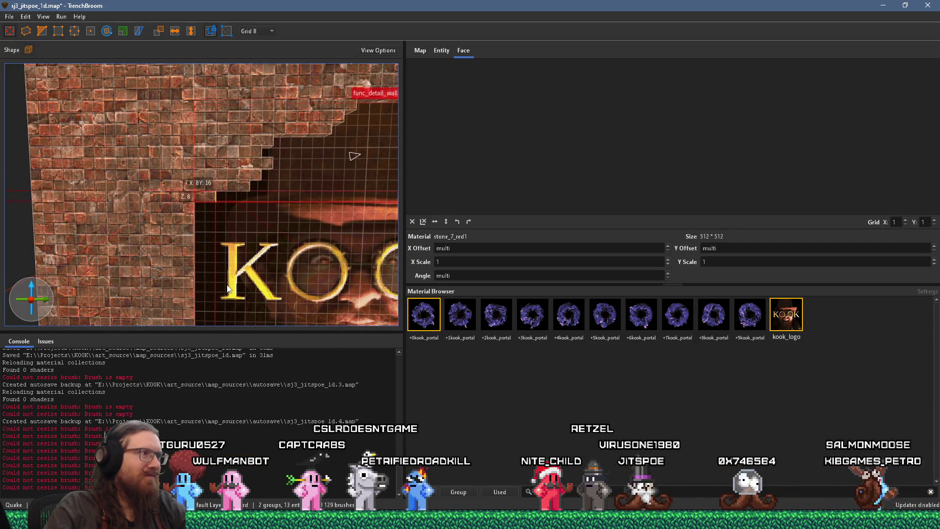
{"action": "key", "text": "s"}
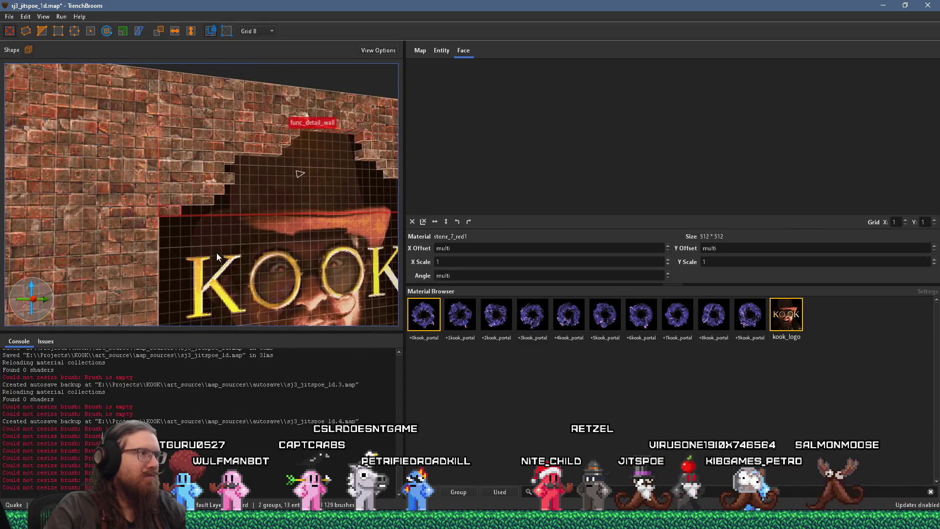
{"action": "key", "text": "w"}
{"action": "key", "text": "a"}
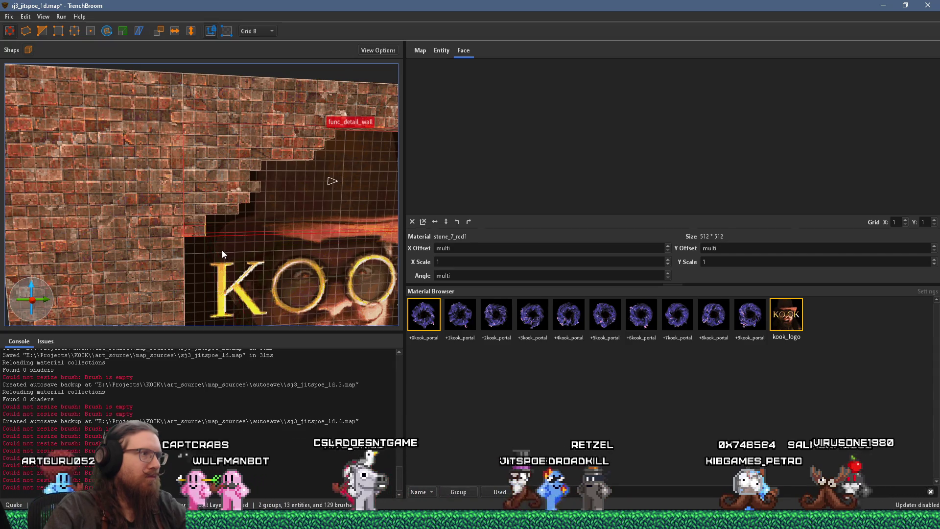
{"action": "key", "text": "d"}
{"action": "key", "text": "d"}
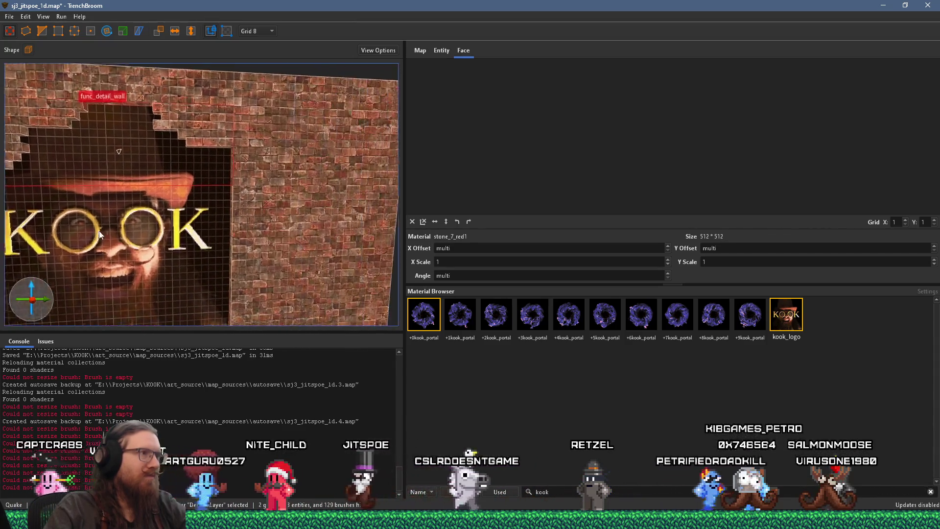
{"action": "key", "text": "w"}
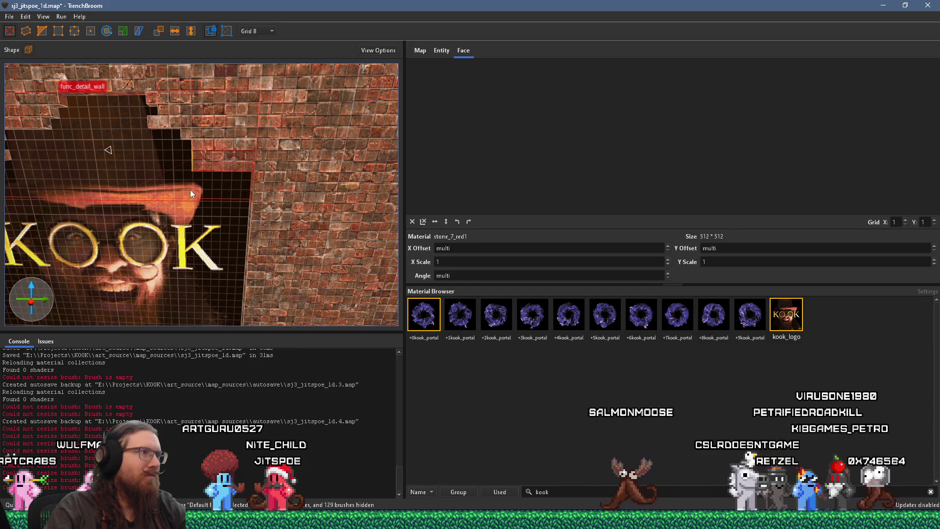
{"action": "mouse_move", "coordinate": [189, 185]}
{"action": "left_mouse_down"}
{"action": "mouse_move", "coordinate": [226, 197]}
{"action": "mouse_move", "coordinate": [225, 210]}
{"action": "mouse_move", "coordinate": [199, 195]}
{"action": "mouse_move", "coordinate": [254, 204]}
{"action": "mouse_move", "coordinate": [239, 224]}
{"action": "mouse_move", "coordinate": [238, 214]}
{"action": "mouse_move", "coordinate": [190, 194]}
{"action": "mouse_move", "coordinate": [217, 215]}
{"action": "mouse_move", "coordinate": [204, 203]}
{"action": "mouse_move", "coordinate": [217, 207]}
{"action": "left_mouse_up"}
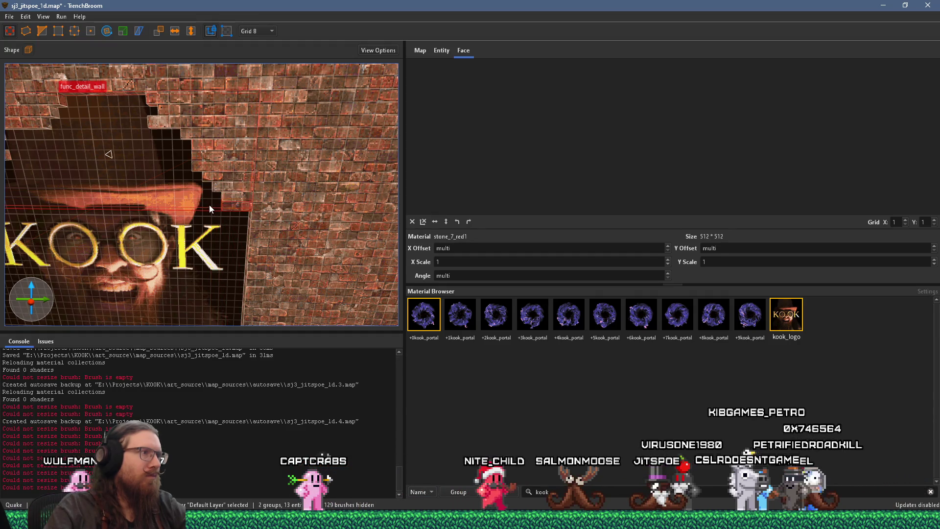
Resize the brick brush at the notch corner, then deselect it
{"action": "scroll", "coordinate": [207, 204], "scroll_direction": "up", "scroll_amount": 3}
{"action": "left_click_drag", "start_coordinate": [178, 182], "coordinate": [189, 180]}
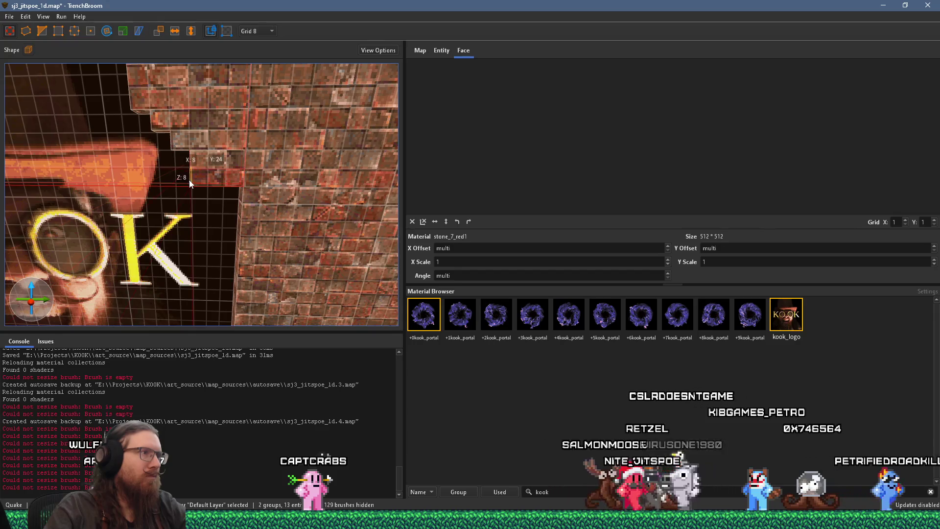
{"action": "scroll", "coordinate": [210, 194], "scroll_direction": "down", "scroll_amount": 3}
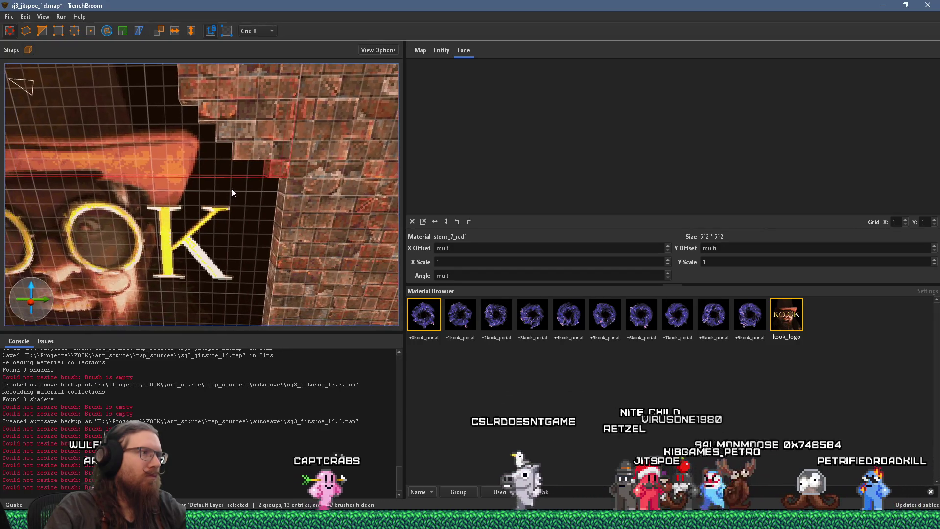
{"action": "scroll", "coordinate": [239, 190], "scroll_direction": "down", "scroll_amount": 2}
{"action": "scroll", "coordinate": [251, 181], "scroll_direction": "up", "scroll_amount": 4}
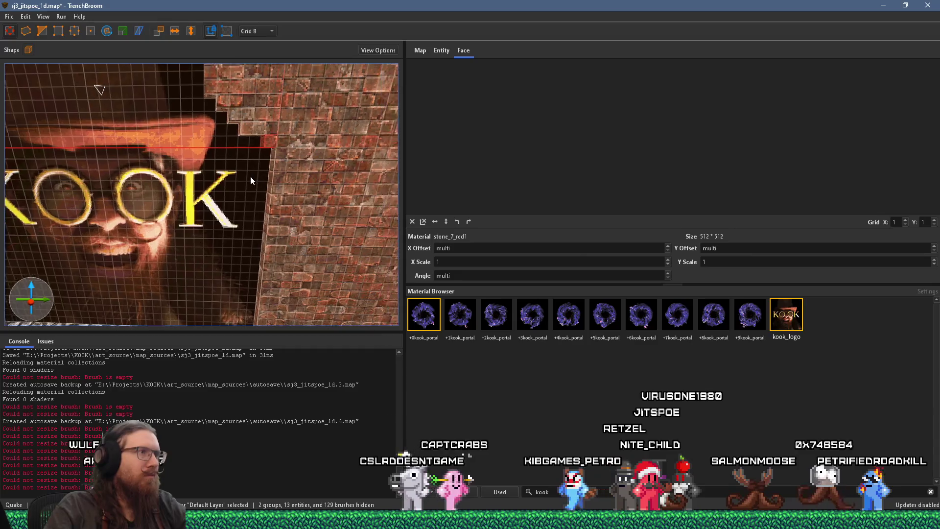
{"action": "key", "text": "Escape"}
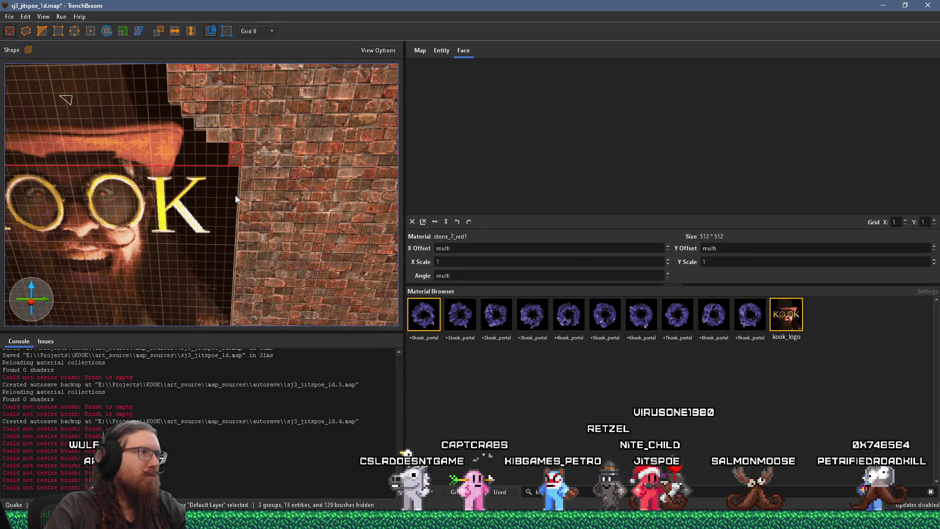
{"action": "scroll", "coordinate": [235, 194], "scroll_direction": "down", "scroll_amount": 5}
{"action": "mouse_move", "coordinate": [250, 200]}
{"action": "left_mouse_down"}
{"action": "mouse_move", "coordinate": [223, 204]}
{"action": "mouse_move", "coordinate": [187, 232]}
{"action": "mouse_move", "coordinate": [217, 217]}
{"action": "mouse_move", "coordinate": [232, 173]}
{"action": "mouse_move", "coordinate": [198, 204]}
{"action": "mouse_move", "coordinate": [187, 289]}
{"action": "mouse_move", "coordinate": [186, 267]}
{"action": "mouse_move", "coordinate": [186, 278]}
{"action": "left_mouse_up"}
Select the brick brush beside the K, undo its side-face move, and raise its bottom face
{"action": "left_click", "coordinate": [239, 135]}
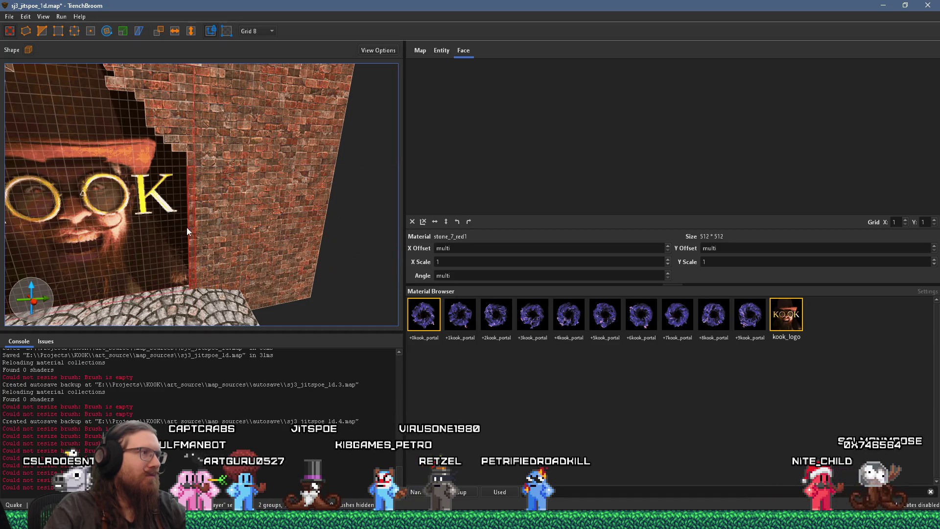
{"action": "scroll", "coordinate": [173, 214], "scroll_direction": "up", "scroll_amount": 4}
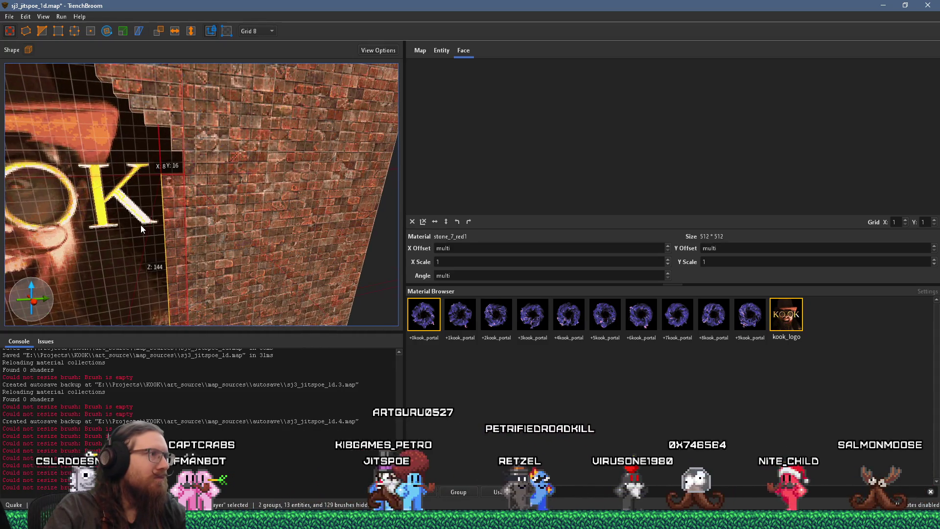
{"action": "mouse_move", "coordinate": [155, 228]}
{"action": "left_mouse_down"}
{"action": "mouse_move", "coordinate": [160, 124]}
{"action": "mouse_move", "coordinate": [149, 181]}
{"action": "mouse_move", "coordinate": [138, 182]}
{"action": "left_mouse_up"}
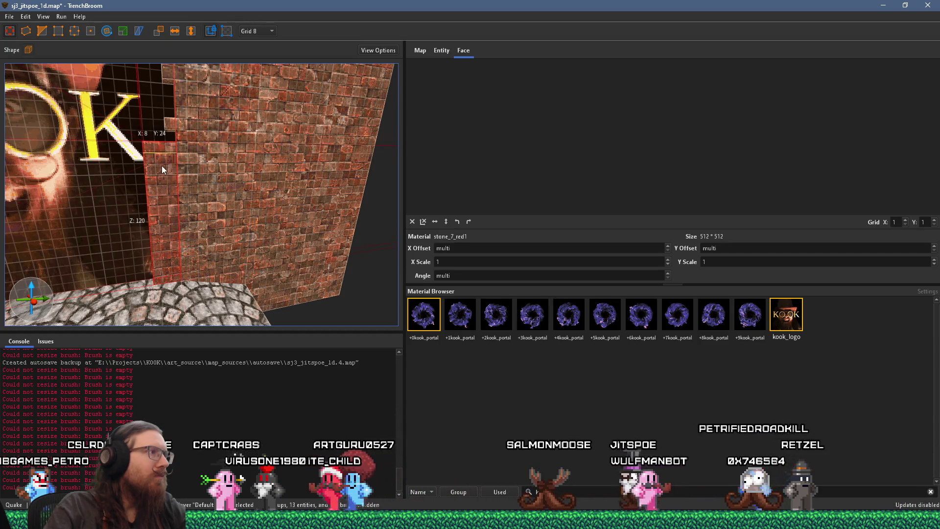
{"action": "key", "text": "ctrl+z"}
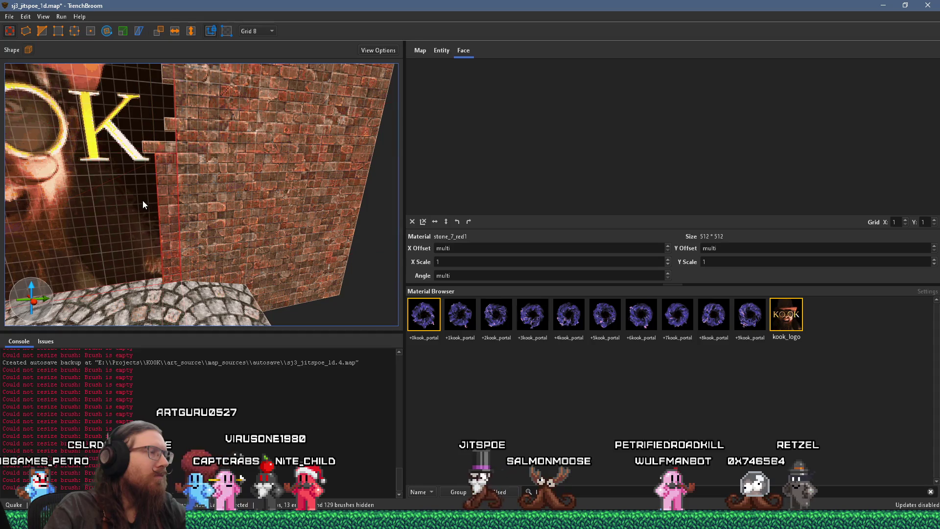
{"action": "left_click_drag", "start_coordinate": [165, 288], "coordinate": [164, 178]}
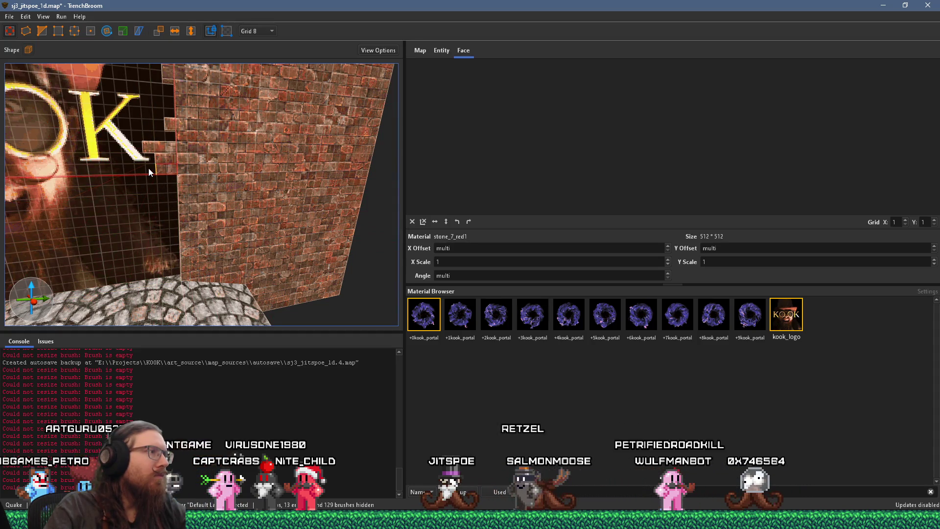
{"action": "key", "text": "Escape"}
{"action": "scroll", "coordinate": [175, 202], "scroll_direction": "down", "scroll_amount": 6}
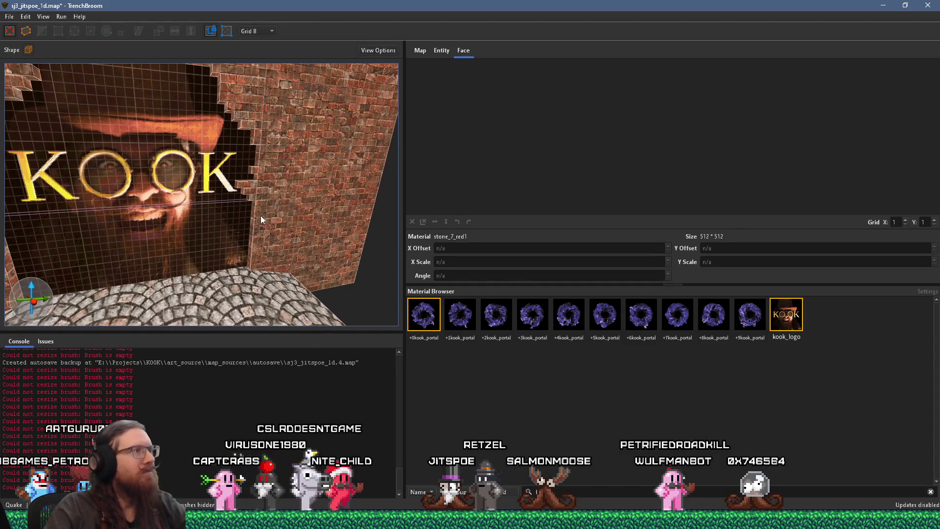
Save the map sj3_jitspoe_1d.map with File > Save Document
{"action": "scroll", "coordinate": [260, 216], "scroll_direction": "down", "scroll_amount": 5}
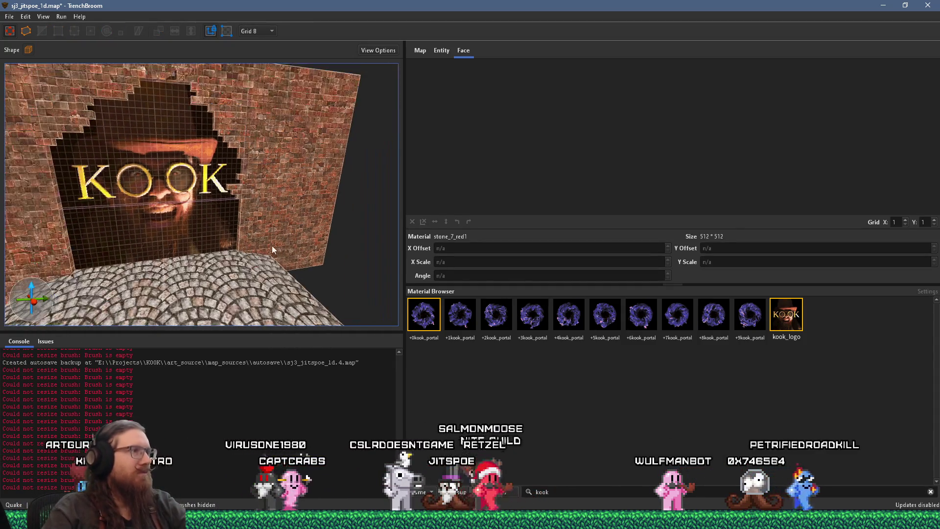
{"action": "left_click_drag", "start_coordinate": [231, 228], "coordinate": [254, 207]}
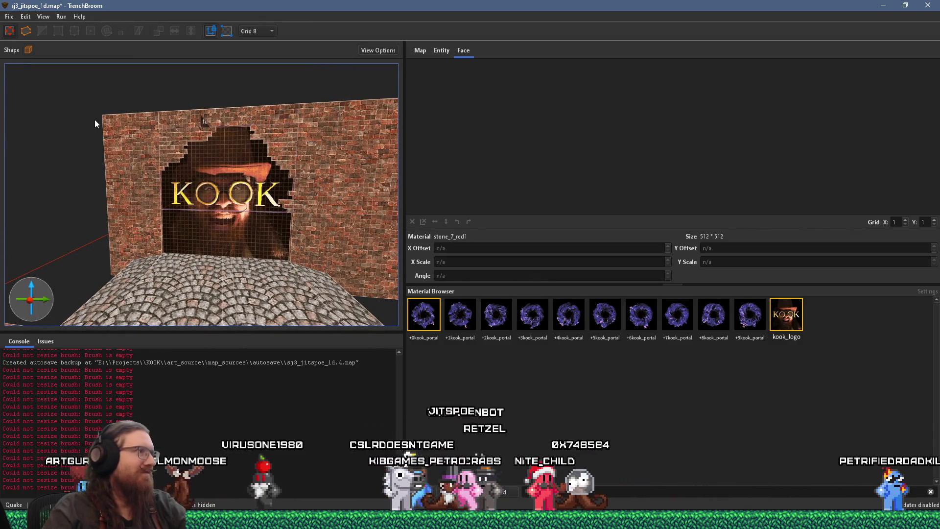
{"action": "left_click", "coordinate": [9, 16]}
{"action": "left_click", "coordinate": [19, 63]}
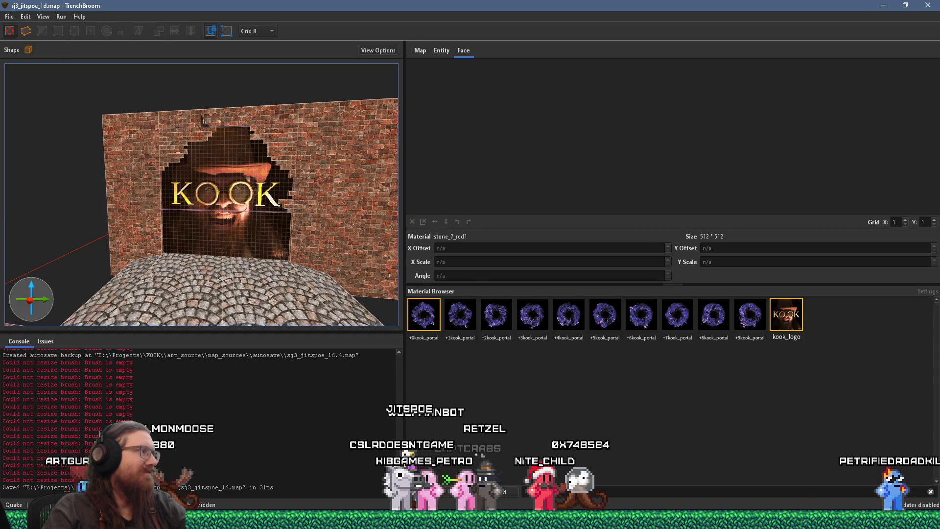
{"action": "key", "text": "alt+Tab"}
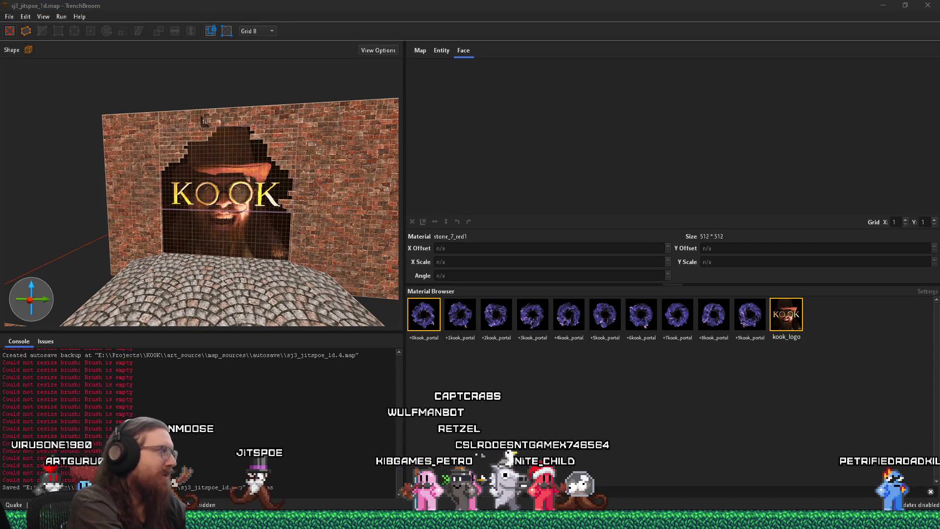
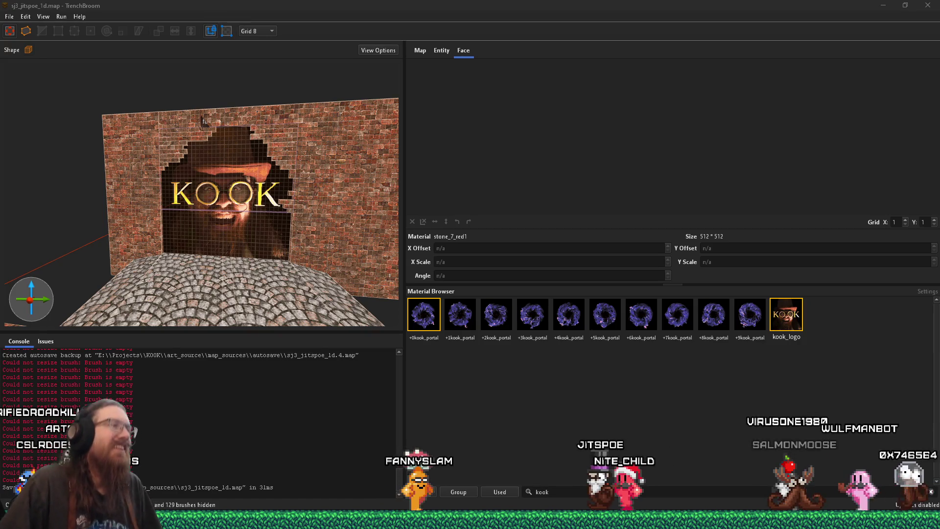
Select the brick wall brushes and the remaining KOOK wall brushes in the 3D view
{"action": "left_click", "coordinate": [187, 224]}
{"action": "scroll", "coordinate": [186, 223], "scroll_direction": "up", "scroll_amount": 3}
{"action": "mouse_move", "coordinate": [186, 220]}
{"action": "left_mouse_down"}
{"action": "mouse_move", "coordinate": [207, 214]}
{"action": "mouse_move", "coordinate": [184, 251]}
{"action": "mouse_move", "coordinate": [173, 221]}
{"action": "left_mouse_up"}
{"action": "left_click", "coordinate": [137, 214]}
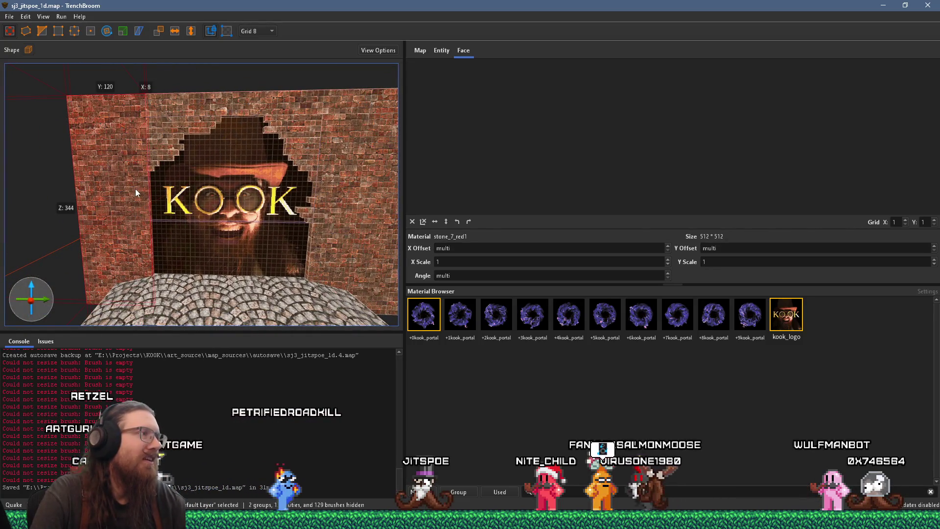
{"action": "left_click", "coordinate": [267, 107], "text": "ctrl"}
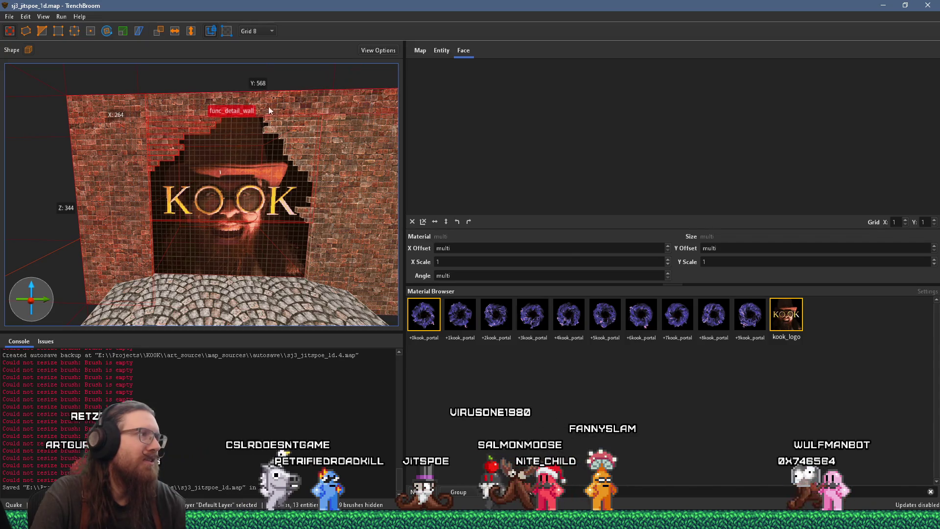
Group the selected brushes under the name 'kook wall'
{"action": "right_click", "coordinate": [293, 187]}
{"action": "left_click", "coordinate": [293, 188]}
{"action": "type", "text": "kook"}
{"action": "type", "text": "l"}
{"action": "key", "text": "Return"}
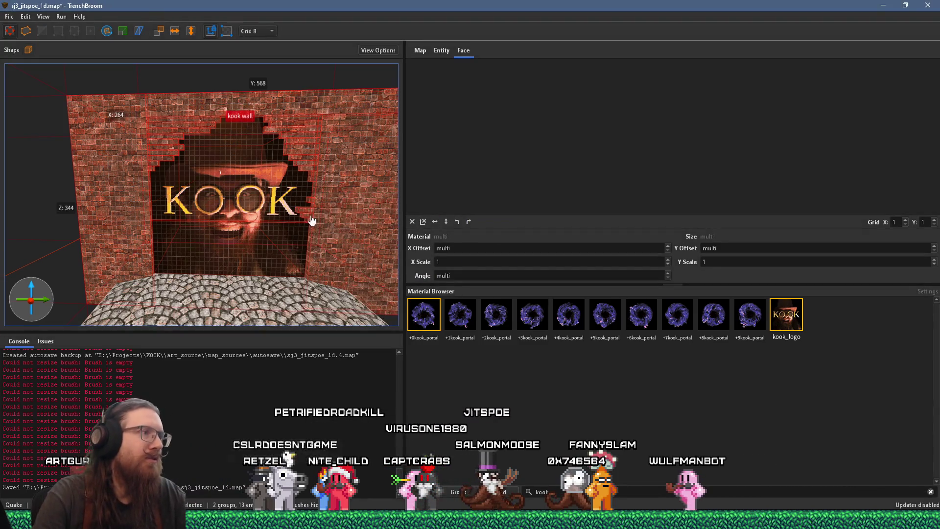
{"action": "scroll", "coordinate": [259, 180], "scroll_direction": "up", "scroll_amount": 5}
Enter the kook wall group for editing and frame the hole's left edge
{"action": "scroll", "coordinate": [241, 190], "scroll_direction": "up", "scroll_amount": 3}
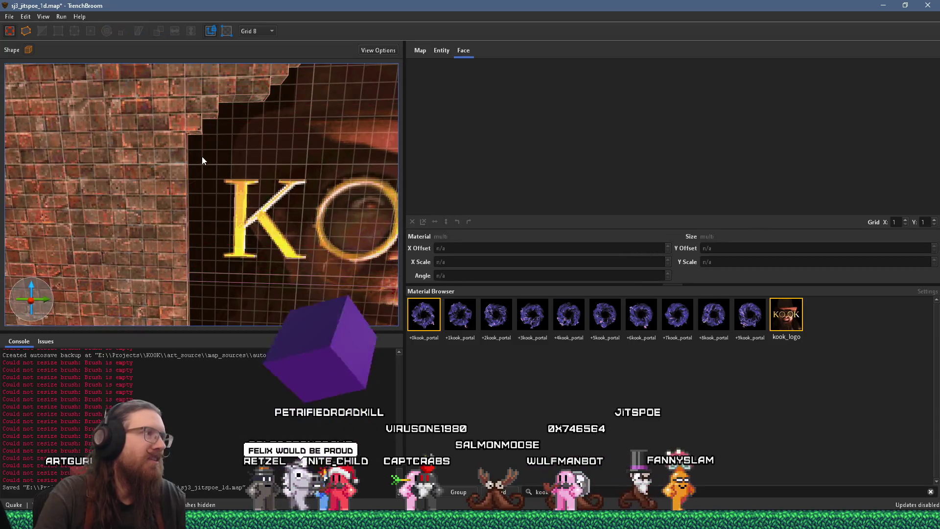
{"action": "double_click", "coordinate": [197, 130]}
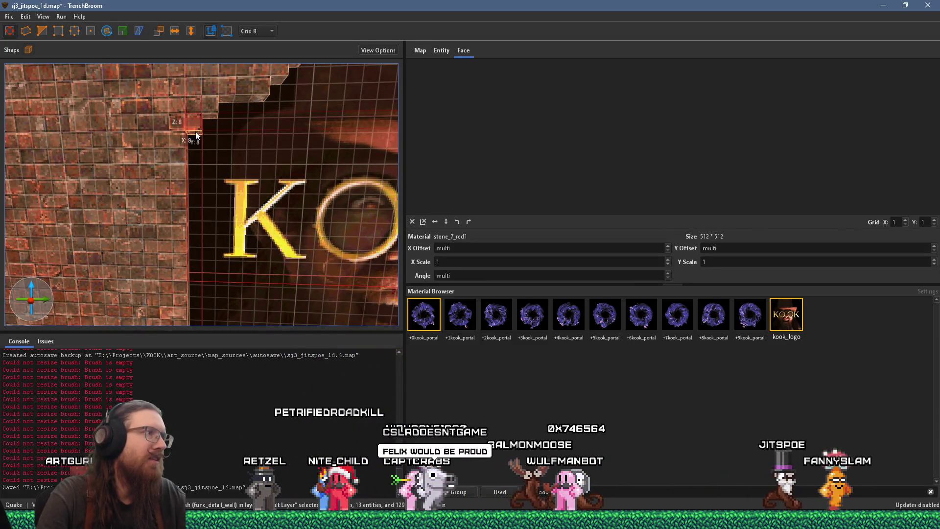
{"action": "scroll", "coordinate": [203, 144], "scroll_direction": "down", "scroll_amount": 2}
{"action": "scroll", "coordinate": [203, 144], "scroll_direction": "down", "scroll_amount": 5}
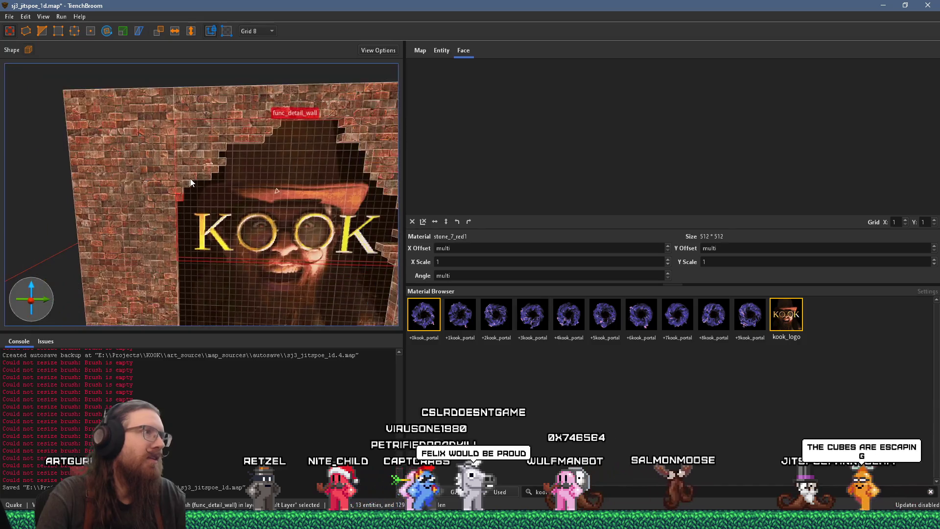
{"action": "scroll", "coordinate": [206, 149], "scroll_direction": "up", "scroll_amount": 4}
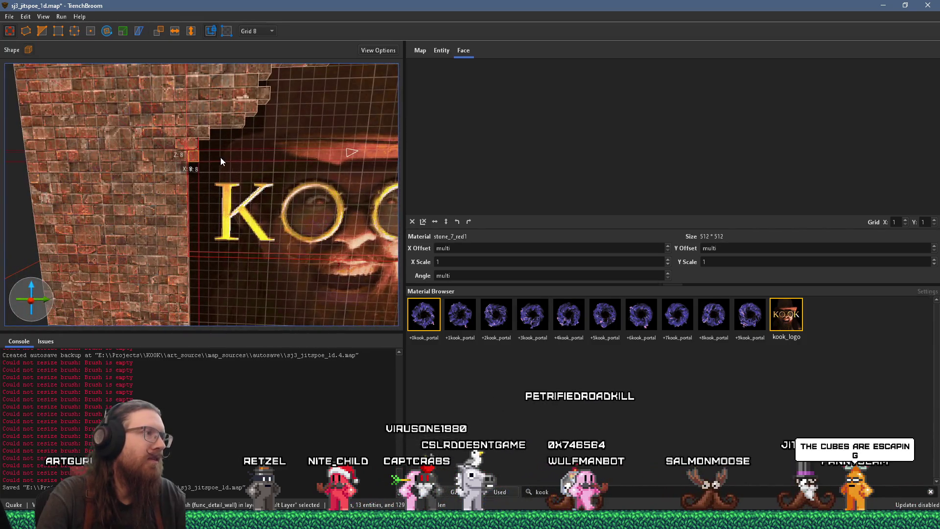
{"action": "mouse_move", "coordinate": [220, 157]}
{"action": "left_mouse_down"}
{"action": "mouse_move", "coordinate": [250, 164]}
{"action": "mouse_move", "coordinate": [203, 156]}
{"action": "mouse_move", "coordinate": [207, 202]}
{"action": "mouse_move", "coordinate": [222, 177]}
{"action": "mouse_move", "coordinate": [223, 145]}
{"action": "mouse_move", "coordinate": [224, 208]}
{"action": "mouse_move", "coordinate": [210, 139]}
{"action": "left_mouse_up"}
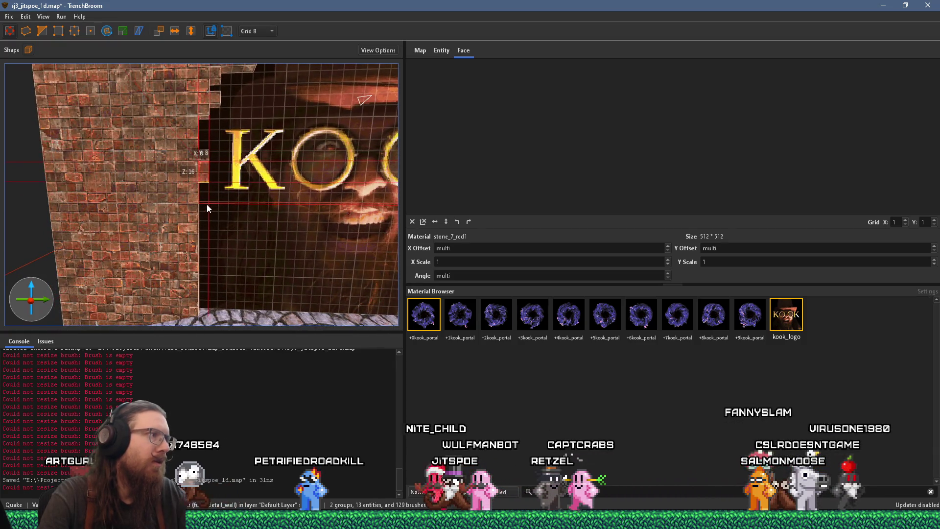
Stretch the edge brick brushes down to 32 units along the hole's left edge
{"action": "mouse_move", "coordinate": [206, 209]}
{"action": "left_mouse_down"}
{"action": "mouse_move", "coordinate": [205, 223]}
{"action": "mouse_move", "coordinate": [203, 154]}
{"action": "left_mouse_up"}
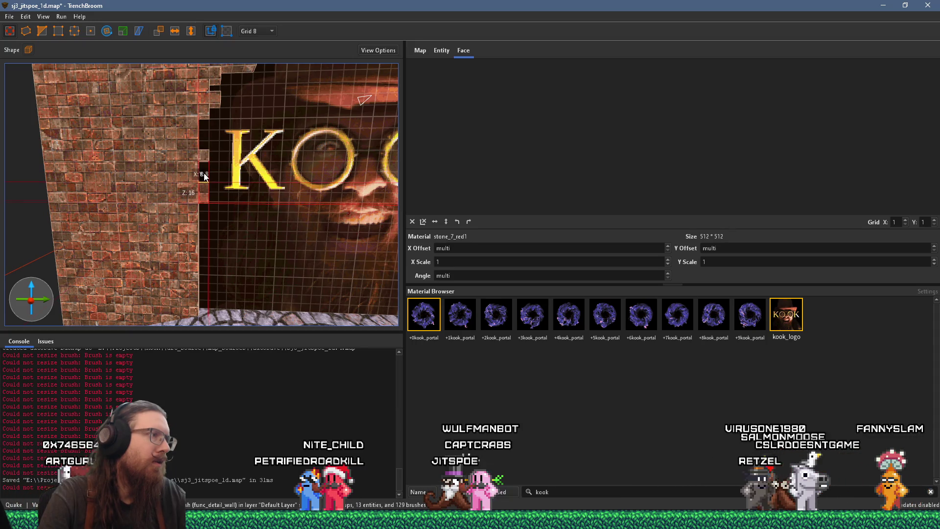
{"action": "mouse_move", "coordinate": [204, 221]}
{"action": "left_mouse_down"}
{"action": "mouse_move", "coordinate": [225, 210]}
{"action": "mouse_move", "coordinate": [215, 231]}
{"action": "left_mouse_up"}
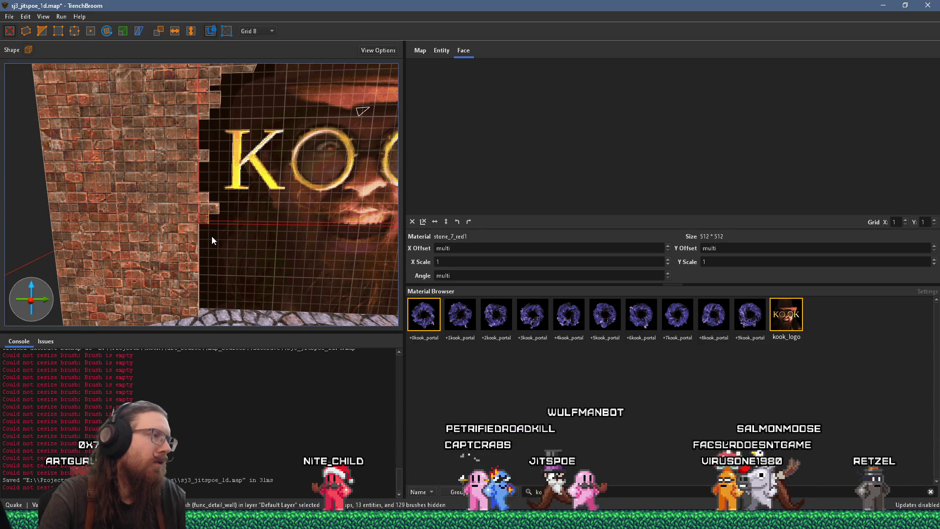
{"action": "left_click_drag", "start_coordinate": [208, 254], "coordinate": [234, 263]}
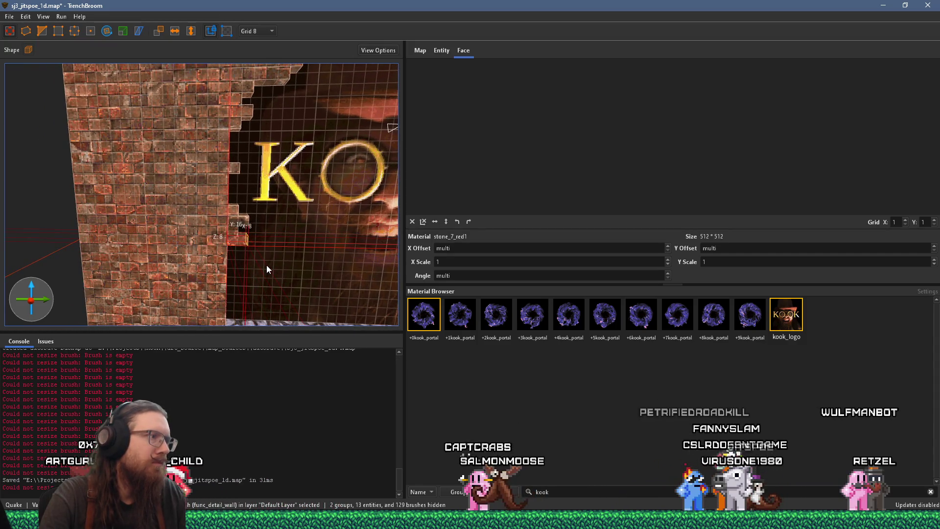
{"action": "mouse_move", "coordinate": [267, 266]}
{"action": "left_mouse_down"}
{"action": "mouse_move", "coordinate": [245, 269]}
{"action": "mouse_move", "coordinate": [235, 302]}
{"action": "mouse_move", "coordinate": [235, 248]}
{"action": "mouse_move", "coordinate": [204, 224]}
{"action": "mouse_move", "coordinate": [205, 264]}
{"action": "left_mouse_up"}
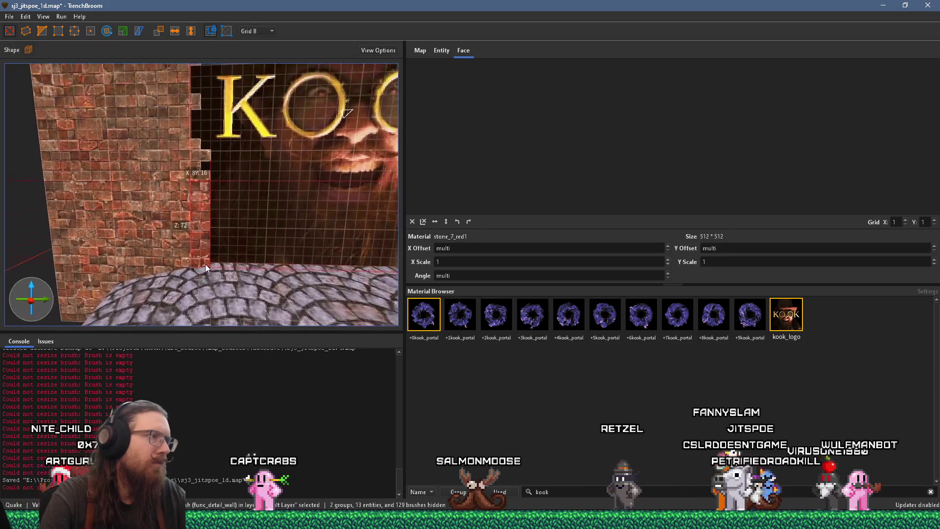
Create an 8x8x32 brick block beside the wall base
{"action": "scroll", "coordinate": [205, 264], "scroll_direction": "up", "scroll_amount": 3}
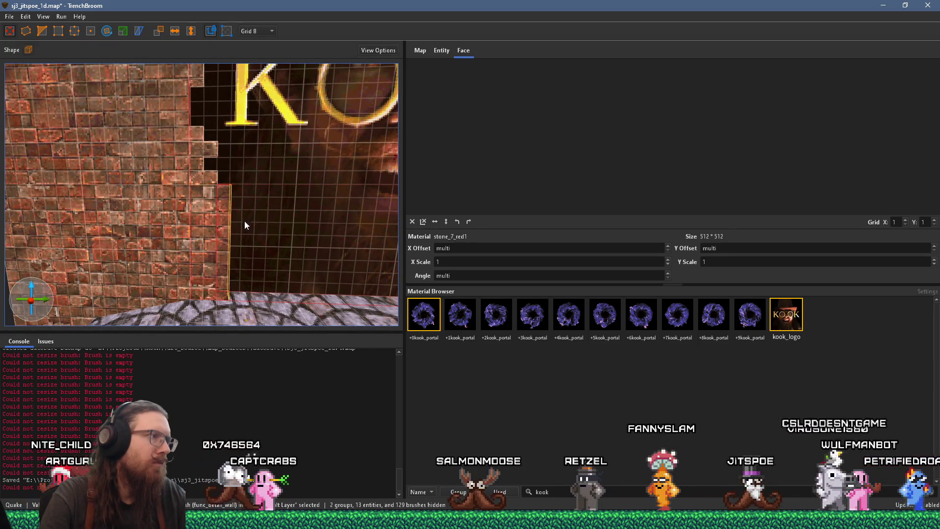
{"action": "mouse_move", "coordinate": [227, 215]}
{"action": "left_mouse_down"}
{"action": "mouse_move", "coordinate": [240, 168]}
{"action": "mouse_move", "coordinate": [228, 164]}
{"action": "left_mouse_up"}
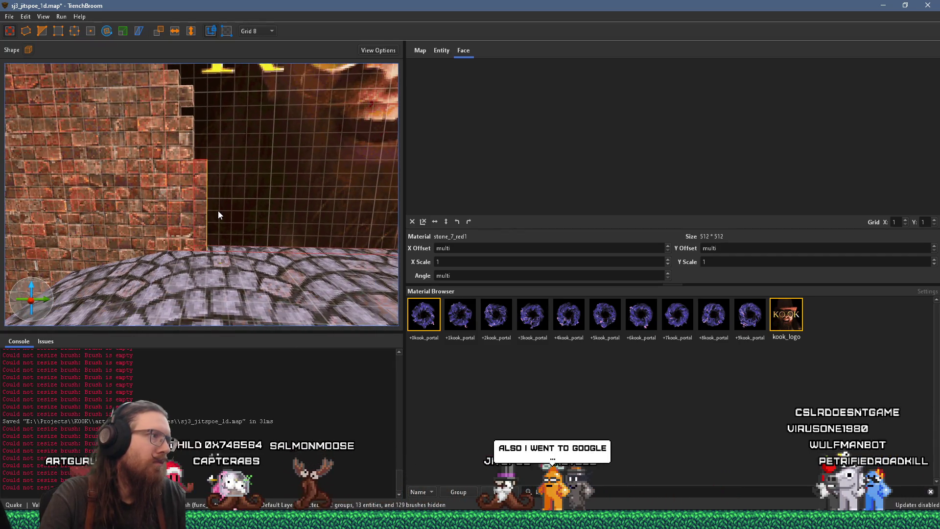
{"action": "mouse_move", "coordinate": [218, 211]}
{"action": "left_mouse_down"}
{"action": "mouse_move", "coordinate": [229, 212]}
{"action": "mouse_move", "coordinate": [218, 141]}
{"action": "mouse_move", "coordinate": [218, 186]}
{"action": "mouse_move", "coordinate": [230, 232]}
{"action": "mouse_move", "coordinate": [239, 231]}
{"action": "mouse_move", "coordinate": [231, 203]}
{"action": "mouse_move", "coordinate": [234, 250]}
{"action": "mouse_move", "coordinate": [240, 229]}
{"action": "left_mouse_up"}
{"action": "scroll", "coordinate": [229, 196], "scroll_direction": "up", "scroll_amount": 5}
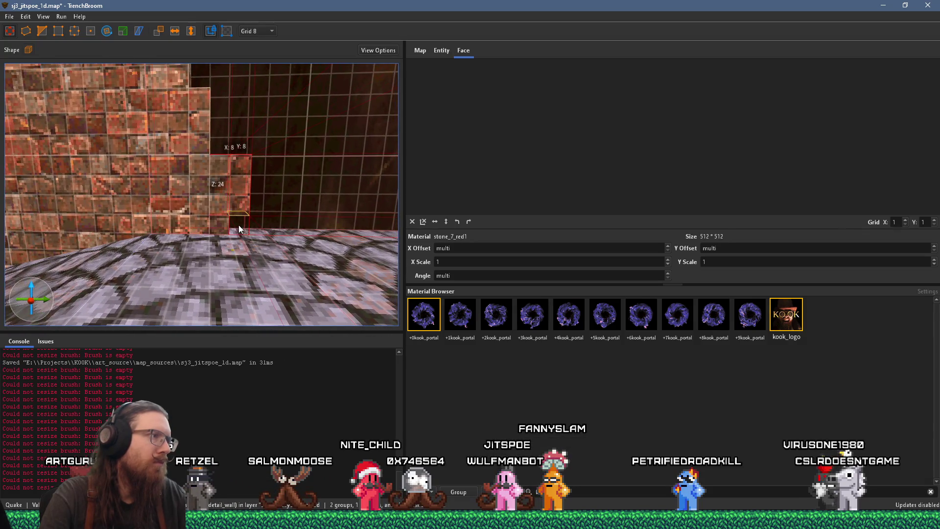
{"action": "left_click_drag", "start_coordinate": [247, 167], "coordinate": [250, 173]}
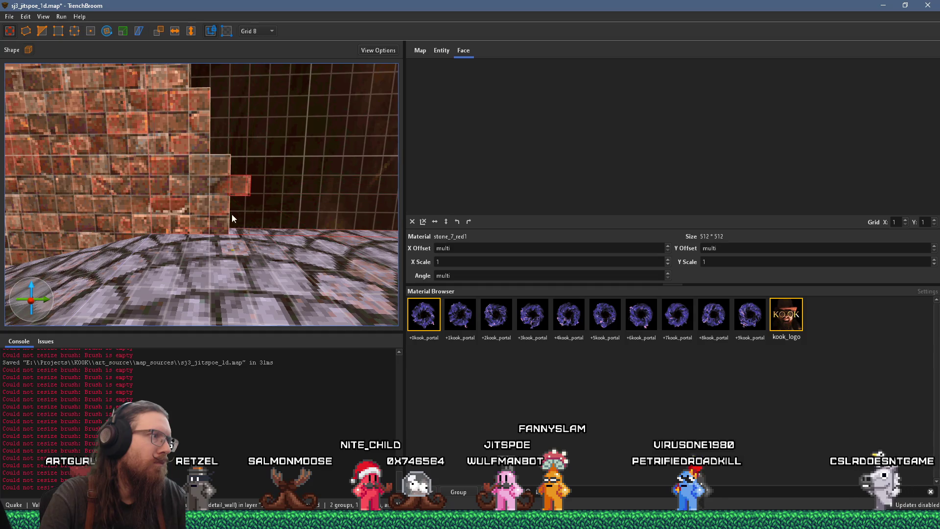
Resize the small brick block to 16 units tall, then clear the selection
{"action": "scroll", "coordinate": [227, 242], "scroll_direction": "down", "scroll_amount": 5}
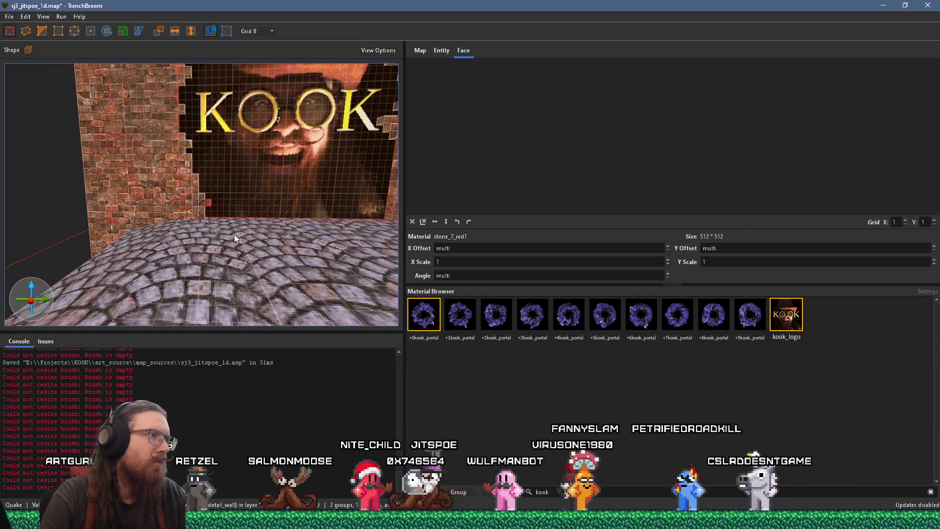
{"action": "scroll", "coordinate": [179, 237], "scroll_direction": "up", "scroll_amount": 5}
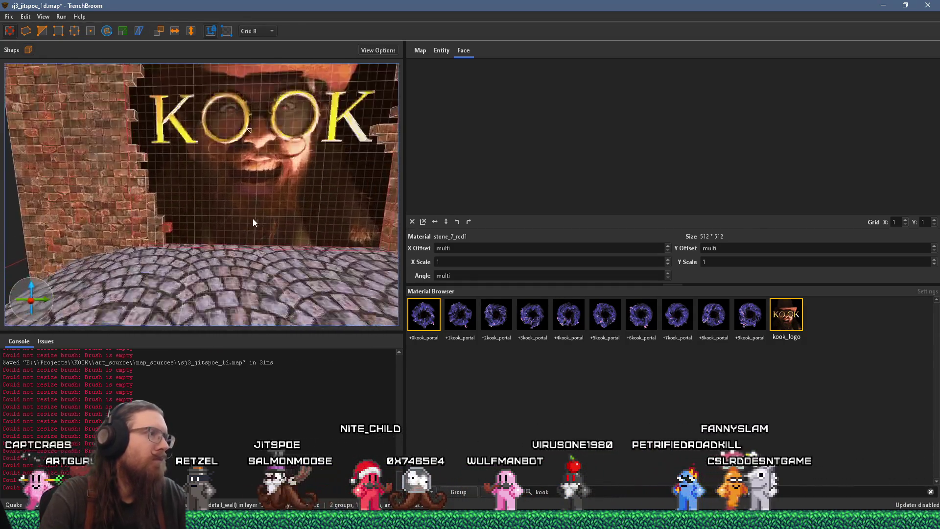
{"action": "left_click_drag", "start_coordinate": [239, 197], "coordinate": [243, 234]}
{"action": "scroll", "coordinate": [238, 235], "scroll_direction": "down", "scroll_amount": 3}
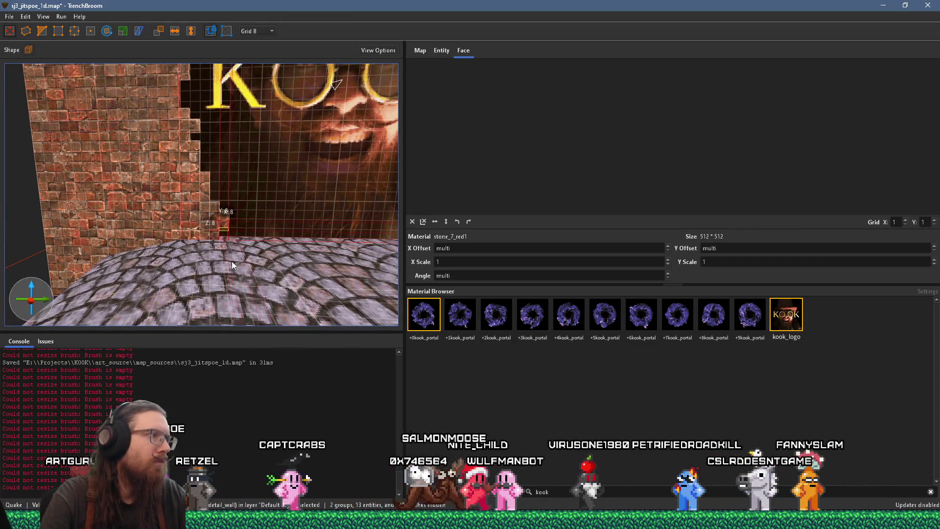
{"action": "mouse_move", "coordinate": [251, 240]}
{"action": "left_mouse_down"}
{"action": "mouse_move", "coordinate": [250, 231]}
{"action": "mouse_move", "coordinate": [267, 235]}
{"action": "left_mouse_up"}
{"action": "scroll", "coordinate": [246, 219], "scroll_direction": "up", "scroll_amount": 3}
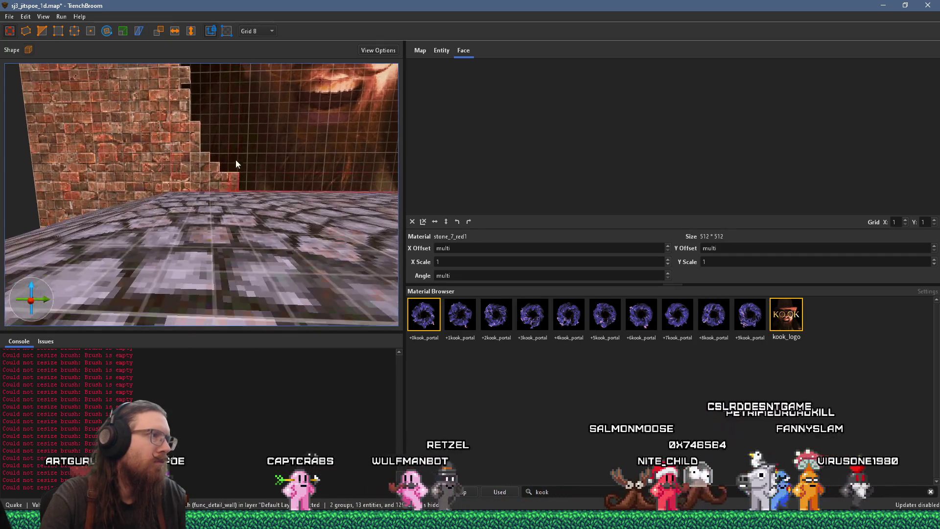
{"action": "scroll", "coordinate": [241, 164], "scroll_direction": "down", "scroll_amount": 5}
{"action": "key", "text": "Escape"}
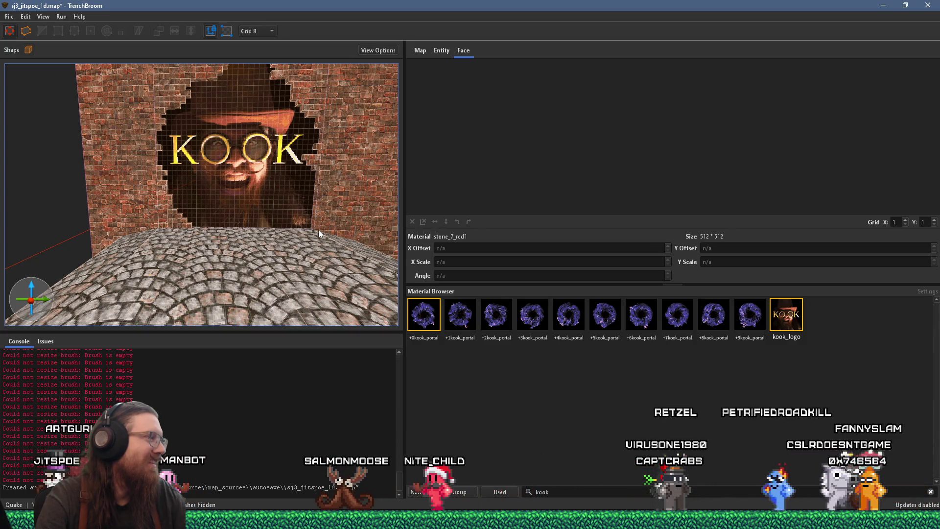
{"action": "scroll", "coordinate": [297, 165], "scroll_direction": "up", "scroll_amount": 10}
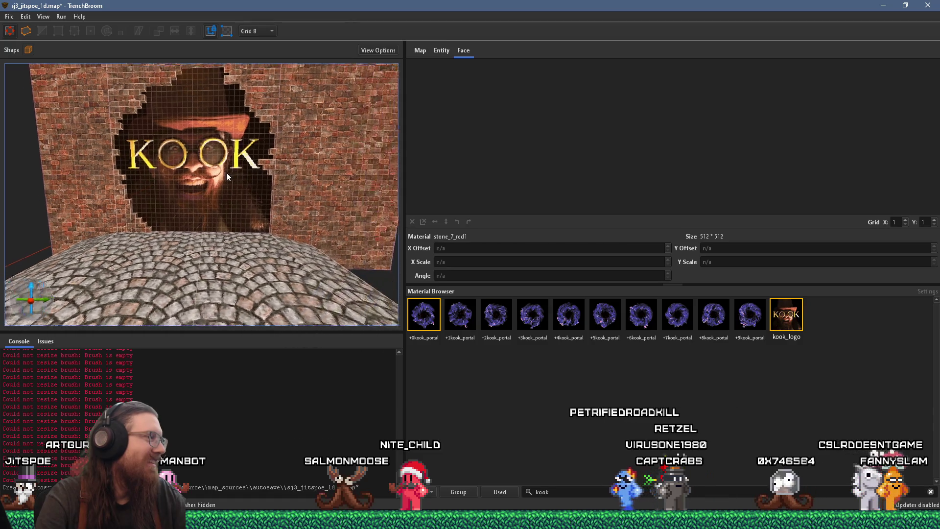
{"action": "scroll", "coordinate": [230, 183], "scroll_direction": "down", "scroll_amount": 5}
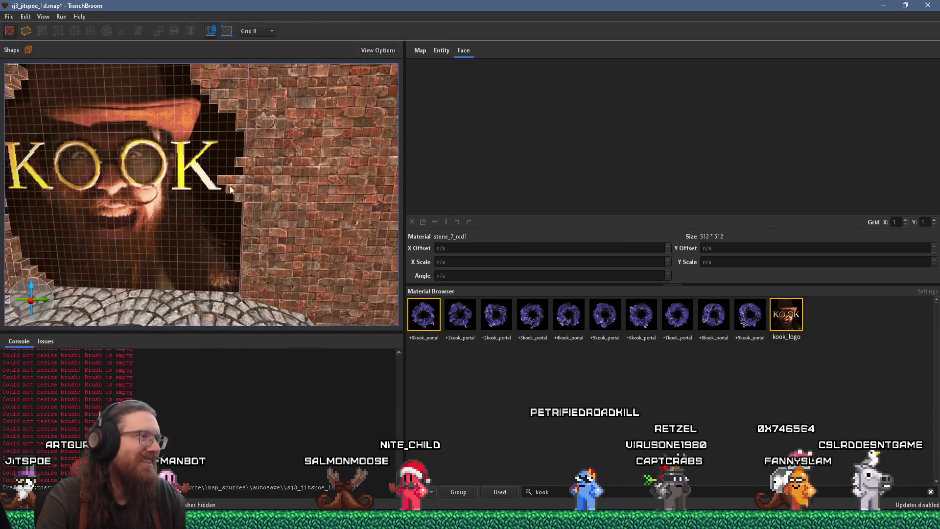
{"action": "scroll", "coordinate": [227, 162], "scroll_direction": "up", "scroll_amount": 8}
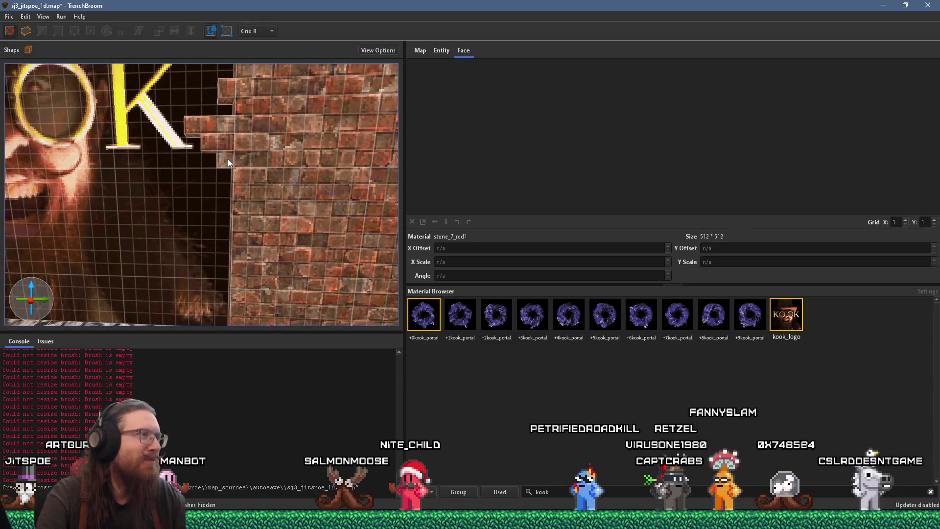
{"action": "scroll", "coordinate": [228, 162], "scroll_direction": "down", "scroll_amount": 4}
{"action": "left_click", "coordinate": [225, 172]}
{"action": "scroll", "coordinate": [229, 185], "scroll_direction": "up", "scroll_amount": 1}
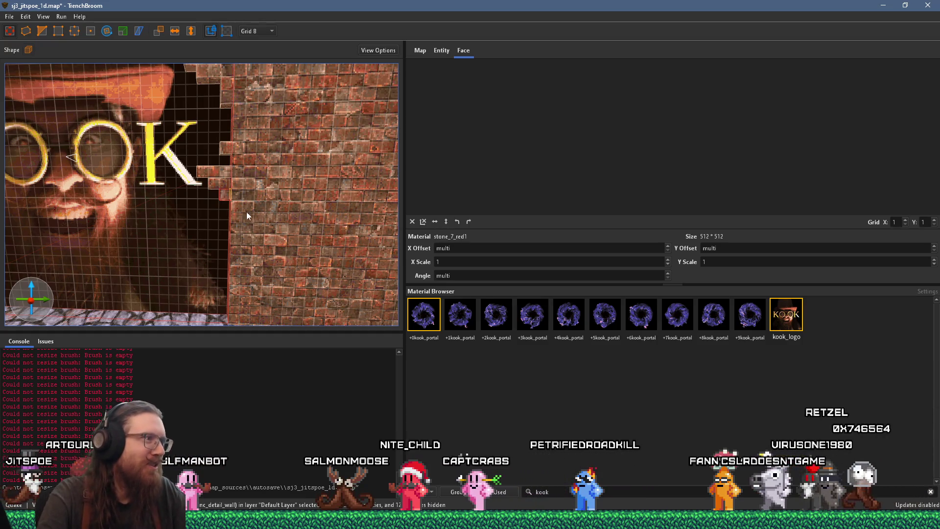
{"action": "scroll", "coordinate": [223, 194], "scroll_direction": "down", "scroll_amount": 2}
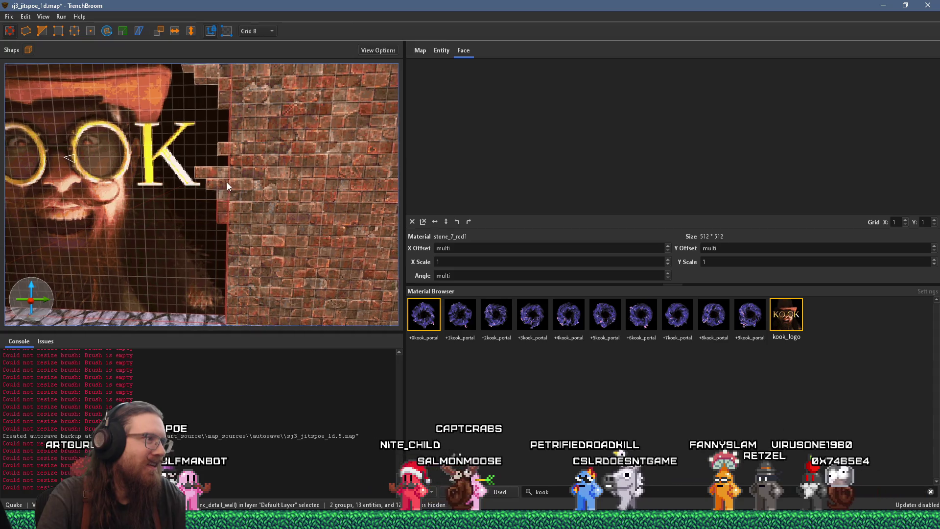
{"action": "scroll", "coordinate": [223, 162], "scroll_direction": "up", "scroll_amount": 3}
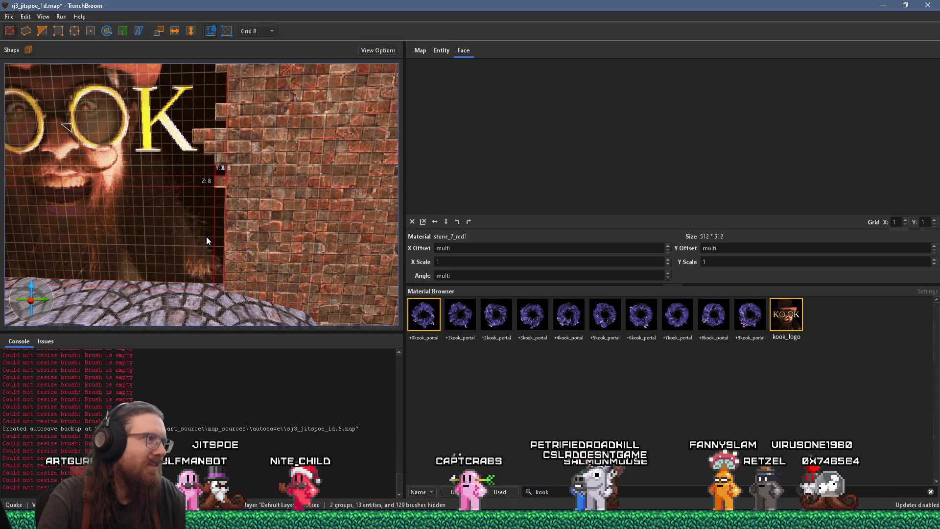
{"action": "scroll", "coordinate": [206, 244], "scroll_direction": "up", "scroll_amount": 2}
{"action": "scroll", "coordinate": [202, 274], "scroll_direction": "up", "scroll_amount": 2}
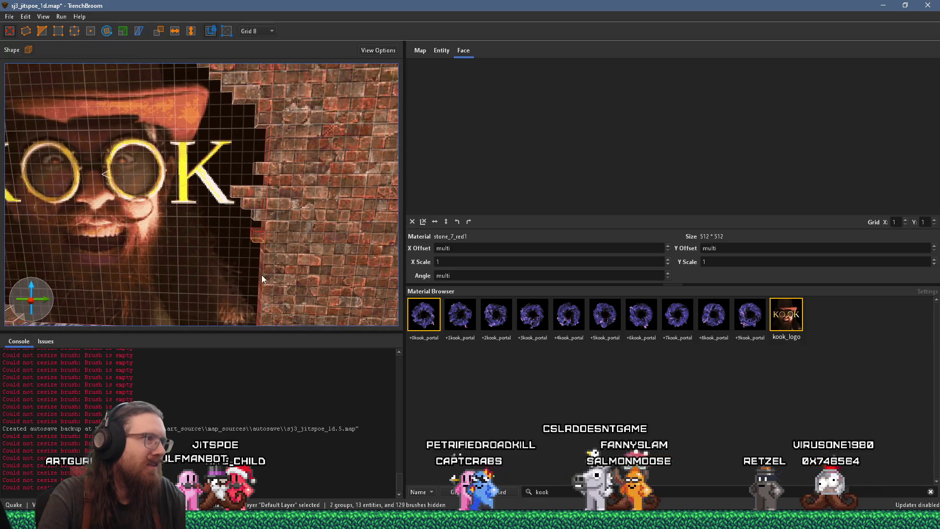
Move and resize small 8-unit brick blocks into a stepped column along the hole's lower right edge
{"action": "mouse_move", "coordinate": [245, 261]}
{"action": "left_mouse_down"}
{"action": "mouse_move", "coordinate": [252, 250]}
{"action": "mouse_move", "coordinate": [242, 256]}
{"action": "left_mouse_up"}
{"action": "scroll", "coordinate": [229, 225], "scroll_direction": "down", "scroll_amount": 3}
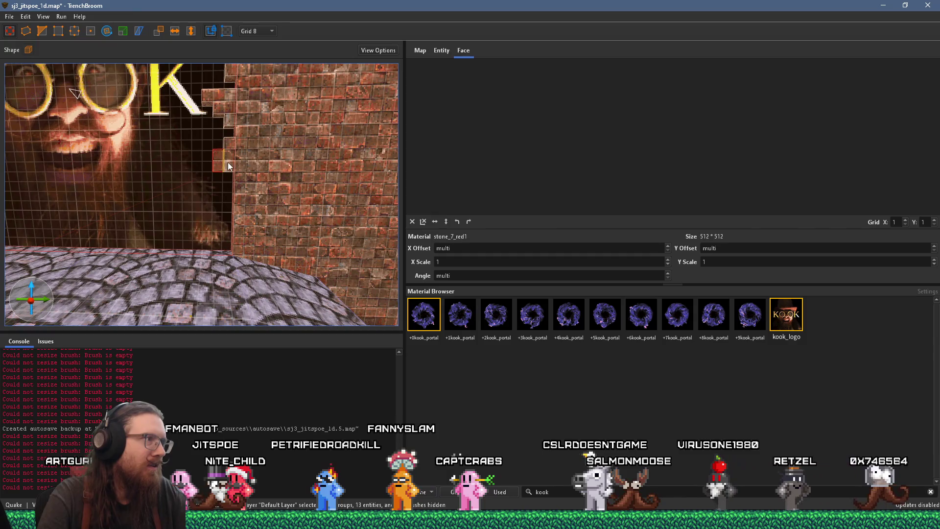
{"action": "scroll", "coordinate": [230, 211], "scroll_direction": "up", "scroll_amount": 1}
{"action": "left_click_drag", "start_coordinate": [237, 192], "coordinate": [226, 218]}
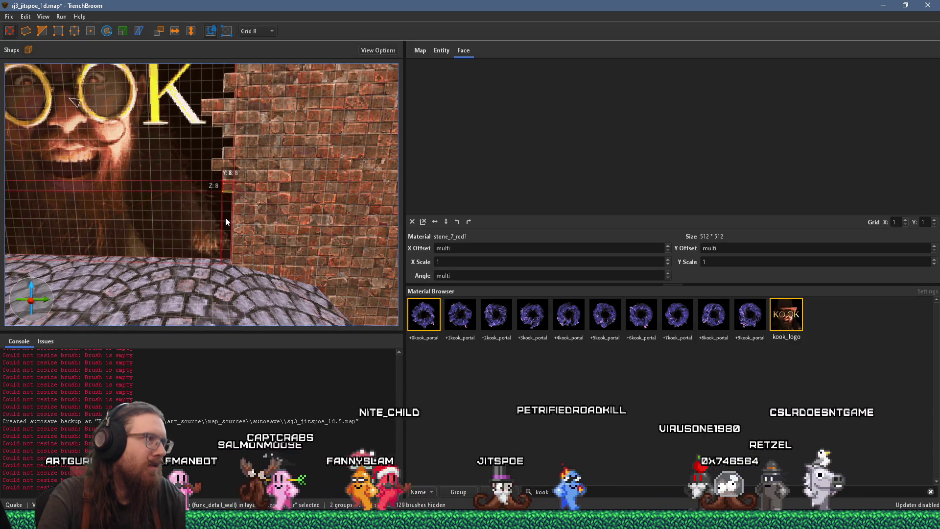
{"action": "mouse_move", "coordinate": [226, 217]}
{"action": "left_mouse_down"}
{"action": "mouse_move", "coordinate": [226, 190]}
{"action": "mouse_move", "coordinate": [223, 237]}
{"action": "left_mouse_up"}
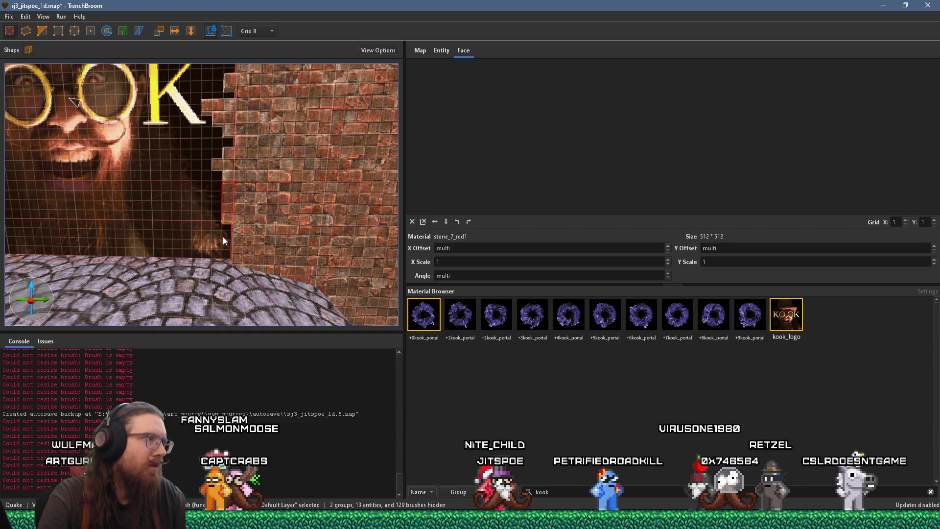
{"action": "mouse_move", "coordinate": [225, 197]}
{"action": "left_mouse_down"}
{"action": "mouse_move", "coordinate": [222, 178]}
{"action": "mouse_move", "coordinate": [217, 263]}
{"action": "left_mouse_up"}
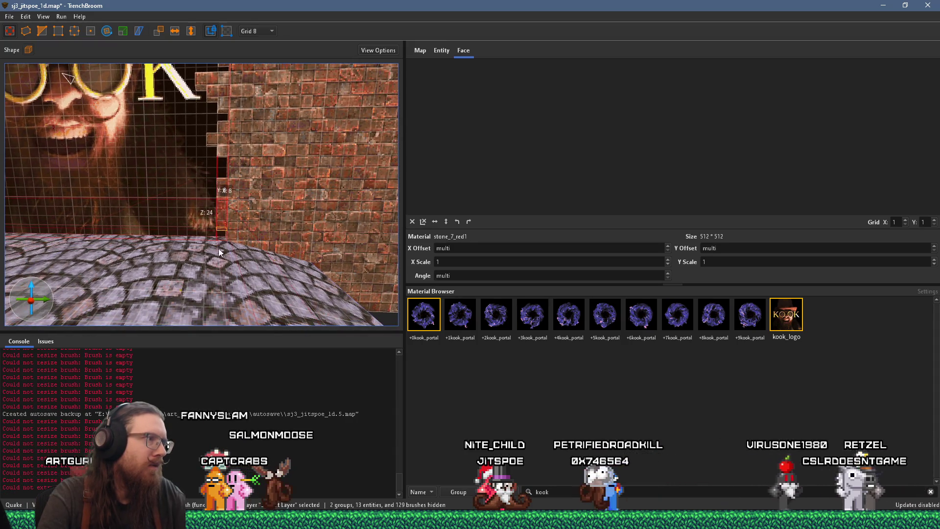
{"action": "scroll", "coordinate": [220, 186], "scroll_direction": "up", "scroll_amount": 2}
{"action": "mouse_move", "coordinate": [234, 183]}
{"action": "left_mouse_down"}
{"action": "mouse_move", "coordinate": [157, 204]}
{"action": "mouse_move", "coordinate": [313, 228]}
{"action": "mouse_move", "coordinate": [217, 178]}
{"action": "mouse_move", "coordinate": [299, 229]}
{"action": "left_mouse_up"}
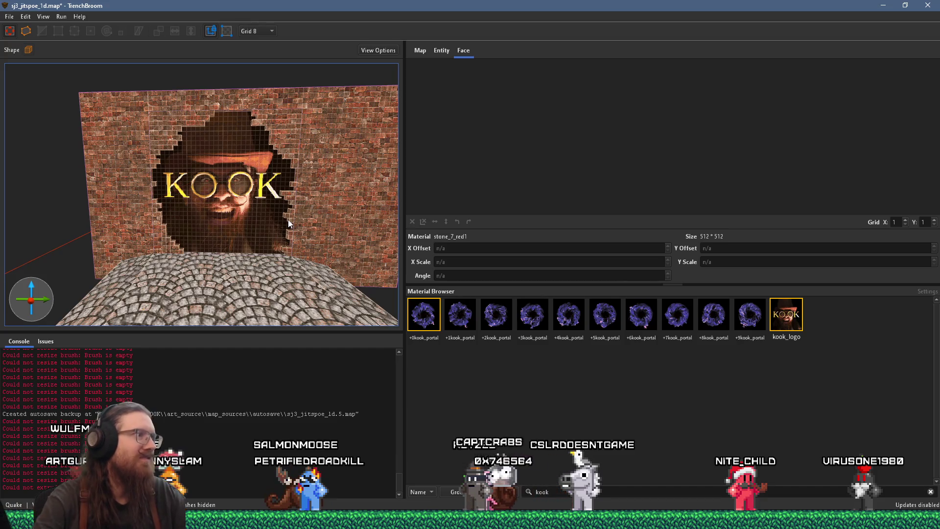
Move into the secret room and lengthen the low brick wall brush to 640 units
{"action": "mouse_move", "coordinate": [288, 220]}
{"action": "left_mouse_down"}
{"action": "mouse_move", "coordinate": [164, 256]}
{"action": "mouse_move", "coordinate": [106, 243]}
{"action": "mouse_move", "coordinate": [78, 250]}
{"action": "mouse_move", "coordinate": [263, 232]}
{"action": "mouse_move", "coordinate": [310, 213]}
{"action": "mouse_move", "coordinate": [110, 193]}
{"action": "mouse_move", "coordinate": [195, 232]}
{"action": "mouse_move", "coordinate": [212, 251]}
{"action": "mouse_move", "coordinate": [234, 241]}
{"action": "mouse_move", "coordinate": [194, 229]}
{"action": "mouse_move", "coordinate": [225, 235]}
{"action": "left_mouse_up"}
{"action": "left_click_drag", "start_coordinate": [300, 228], "coordinate": [317, 240]}
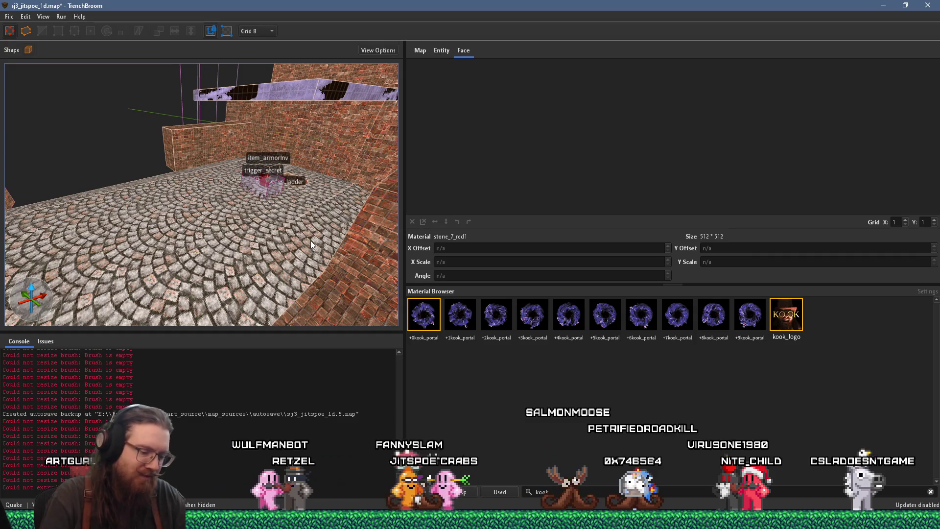
{"action": "left_click_drag", "start_coordinate": [311, 240], "coordinate": [214, 177]}
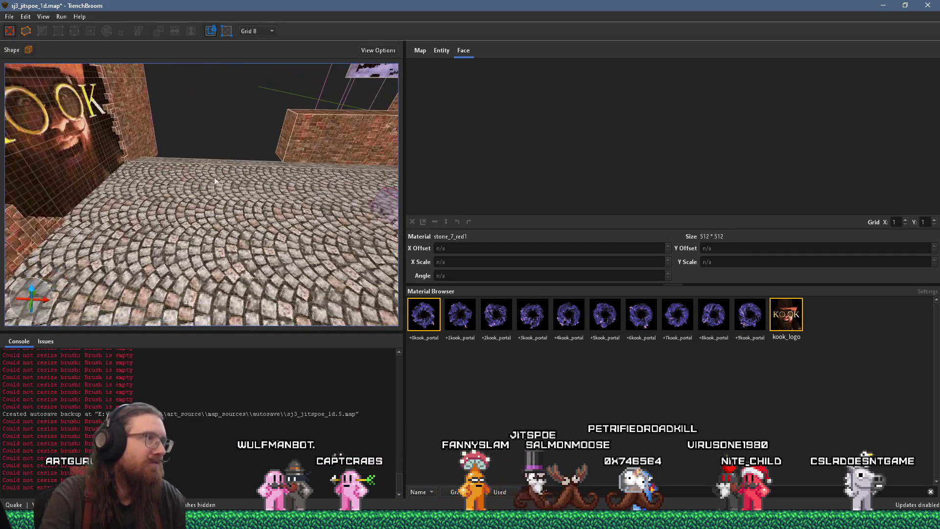
{"action": "key", "text": "ctrl+a"}
{"action": "mouse_move", "coordinate": [195, 132]}
{"action": "left_mouse_down"}
{"action": "mouse_move", "coordinate": [137, 132]}
{"action": "mouse_move", "coordinate": [240, 185]}
{"action": "mouse_move", "coordinate": [283, 161]}
{"action": "mouse_move", "coordinate": [175, 216]}
{"action": "mouse_move", "coordinate": [143, 269]}
{"action": "mouse_move", "coordinate": [187, 269]}
{"action": "mouse_move", "coordinate": [155, 214]}
{"action": "mouse_move", "coordinate": [233, 260]}
{"action": "mouse_move", "coordinate": [110, 184]}
{"action": "mouse_move", "coordinate": [56, 171]}
{"action": "mouse_move", "coordinate": [236, 156]}
{"action": "left_mouse_up"}
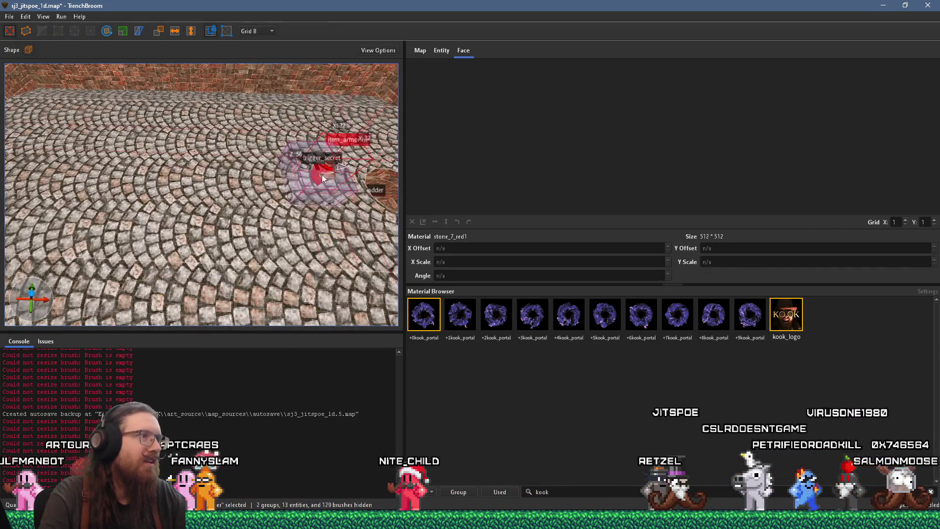
Undo the trigger brush's last adjustment and select the long low brick wall
{"action": "mouse_move", "coordinate": [336, 179]}
{"action": "left_mouse_down"}
{"action": "mouse_move", "coordinate": [181, 154]}
{"action": "mouse_move", "coordinate": [204, 165]}
{"action": "mouse_move", "coordinate": [124, 97]}
{"action": "left_mouse_up"}
{"action": "mouse_move", "coordinate": [194, 159]}
{"action": "left_mouse_down"}
{"action": "mouse_move", "coordinate": [200, 165]}
{"action": "mouse_move", "coordinate": [167, 181]}
{"action": "mouse_move", "coordinate": [221, 235]}
{"action": "mouse_move", "coordinate": [225, 100]}
{"action": "mouse_move", "coordinate": [207, 205]}
{"action": "mouse_move", "coordinate": [213, 163]}
{"action": "mouse_move", "coordinate": [189, 165]}
{"action": "mouse_move", "coordinate": [195, 234]}
{"action": "left_mouse_up"}
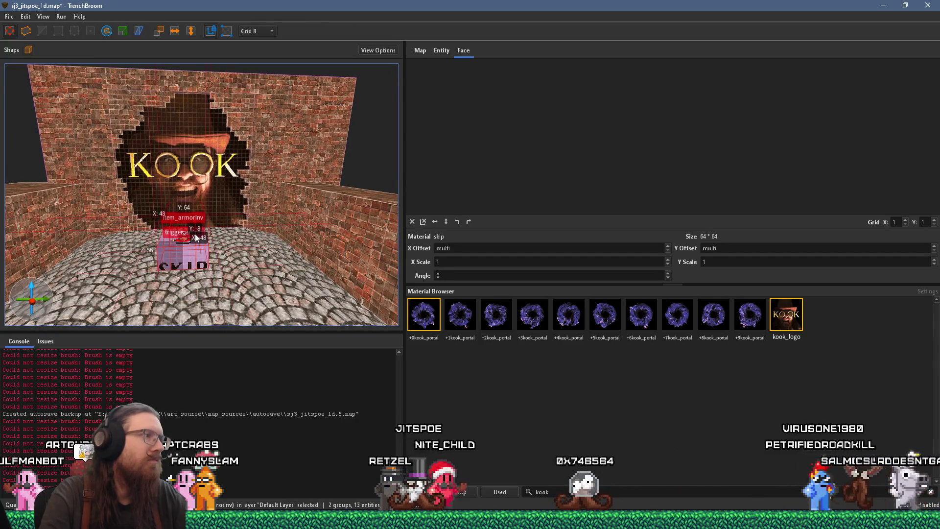
{"action": "key", "text": "ctrl+z"}
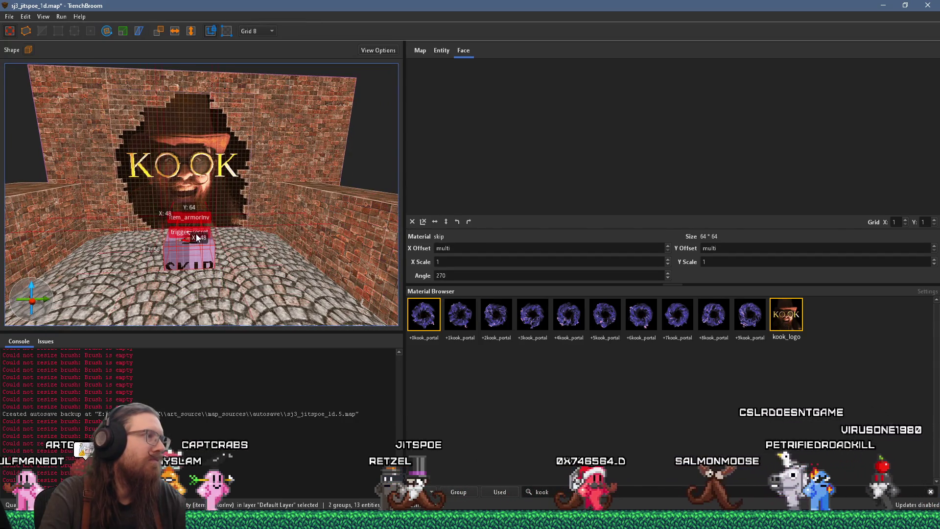
{"action": "mouse_move", "coordinate": [233, 239]}
{"action": "left_mouse_down"}
{"action": "mouse_move", "coordinate": [106, 237]}
{"action": "mouse_move", "coordinate": [267, 224]}
{"action": "left_mouse_up"}
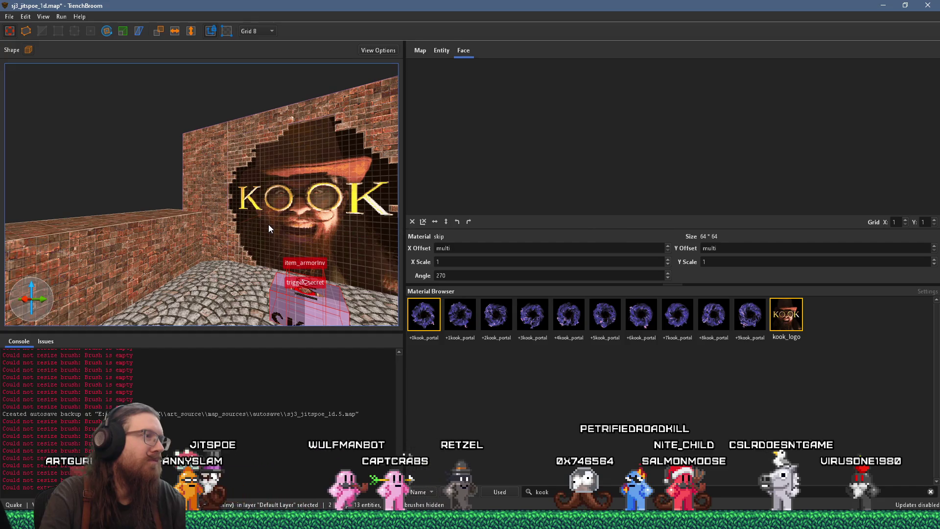
{"action": "left_click_drag", "start_coordinate": [211, 219], "coordinate": [228, 233]}
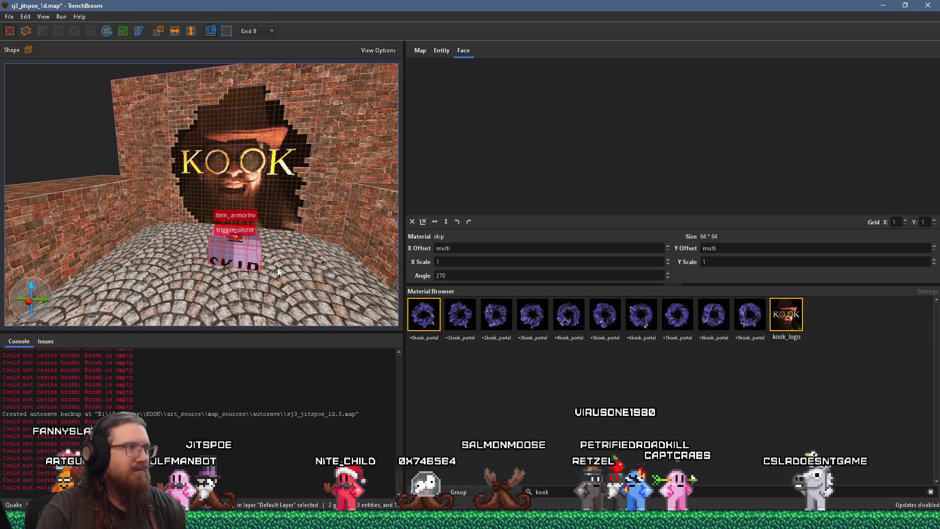
{"action": "scroll", "coordinate": [158, 257], "scroll_direction": "up", "scroll_amount": 2}
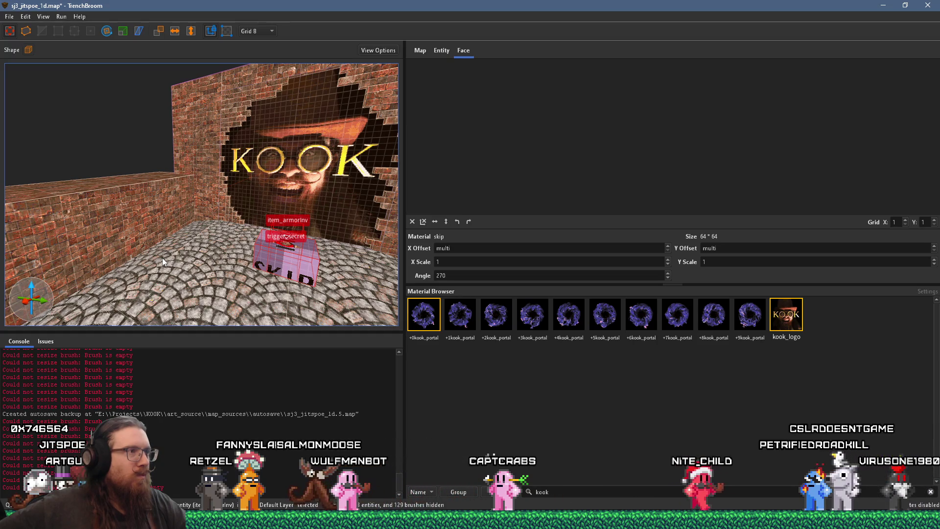
{"action": "mouse_move", "coordinate": [204, 200]}
{"action": "left_mouse_down"}
{"action": "mouse_move", "coordinate": [236, 227]}
{"action": "mouse_move", "coordinate": [220, 216]}
{"action": "mouse_move", "coordinate": [296, 165]}
{"action": "mouse_move", "coordinate": [207, 177]}
{"action": "mouse_move", "coordinate": [154, 264]}
{"action": "mouse_move", "coordinate": [163, 227]}
{"action": "left_mouse_up"}
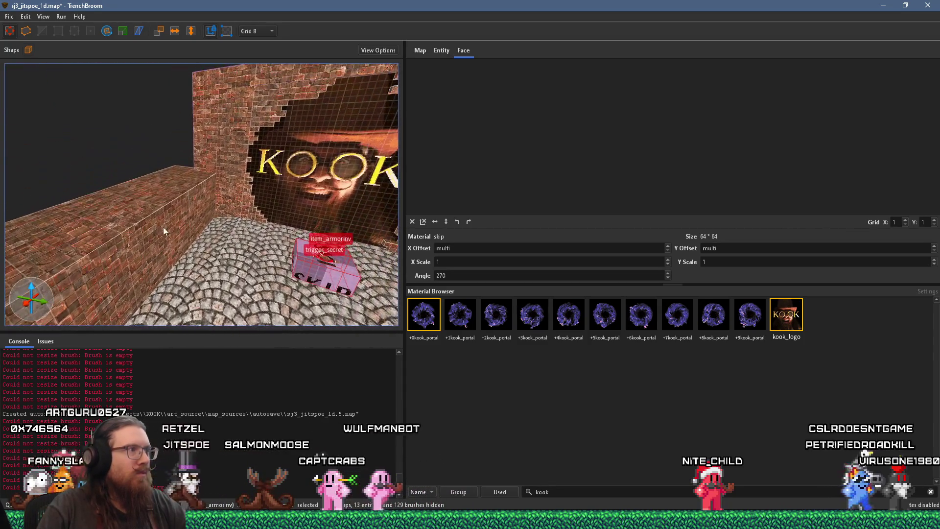
{"action": "left_click", "coordinate": [169, 194]}
Undo twice to return the long brick wall to its full height
{"action": "mouse_move", "coordinate": [168, 192]}
{"action": "left_mouse_down"}
{"action": "mouse_move", "coordinate": [180, 190]}
{"action": "mouse_move", "coordinate": [187, 58]}
{"action": "mouse_move", "coordinate": [240, 100]}
{"action": "mouse_move", "coordinate": [242, 187]}
{"action": "mouse_move", "coordinate": [237, 83]}
{"action": "mouse_move", "coordinate": [234, 91]}
{"action": "left_mouse_up"}
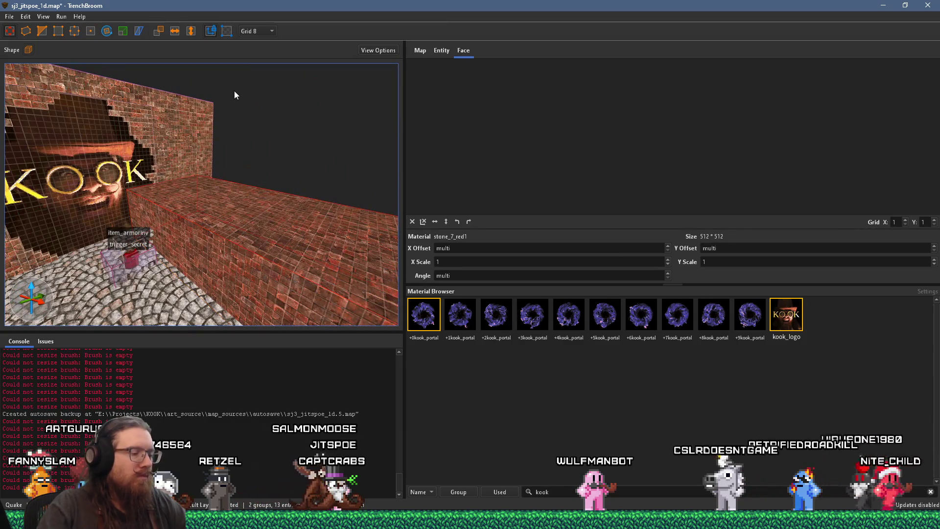
{"action": "key", "text": "ctrl+z"}
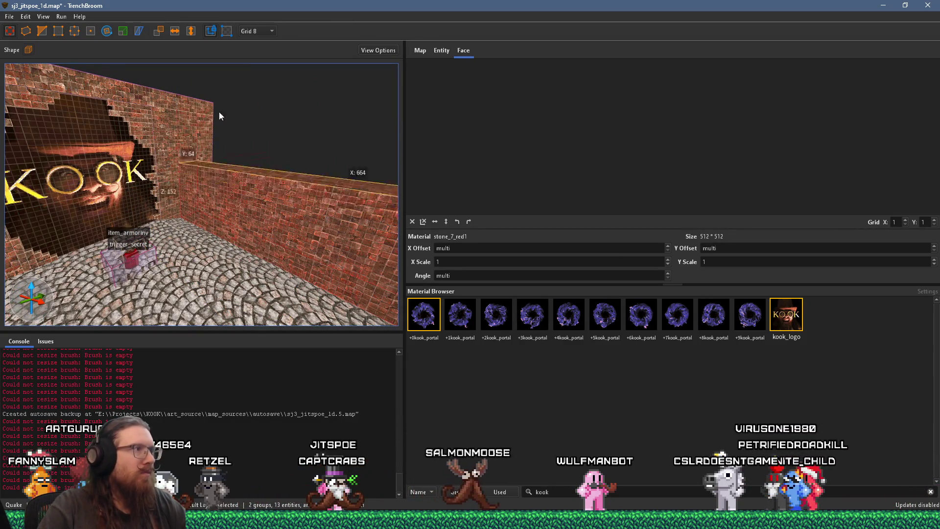
{"action": "key", "text": "ctrl+z"}
{"action": "mouse_move", "coordinate": [220, 85]}
{"action": "left_mouse_down"}
{"action": "mouse_move", "coordinate": [146, 106]}
{"action": "mouse_move", "coordinate": [128, 226]}
{"action": "mouse_move", "coordinate": [67, 182]}
{"action": "mouse_move", "coordinate": [152, 108]}
{"action": "mouse_move", "coordinate": [203, 211]}
{"action": "mouse_move", "coordinate": [238, 217]}
{"action": "mouse_move", "coordinate": [202, 167]}
{"action": "left_mouse_up"}
Inspect the concrete ceiling face and a brick wall brush around the room
{"action": "left_click", "coordinate": [116, 125], "text": "shift"}
{"action": "mouse_move", "coordinate": [115, 125]}
{"action": "left_mouse_down"}
{"action": "mouse_move", "coordinate": [72, 169]}
{"action": "mouse_move", "coordinate": [168, 193]}
{"action": "mouse_move", "coordinate": [107, 201]}
{"action": "mouse_move", "coordinate": [157, 242]}
{"action": "mouse_move", "coordinate": [97, 263]}
{"action": "mouse_move", "coordinate": [197, 154]}
{"action": "mouse_move", "coordinate": [235, 178]}
{"action": "mouse_move", "coordinate": [262, 121]}
{"action": "left_mouse_up"}
{"action": "key", "text": "Escape"}
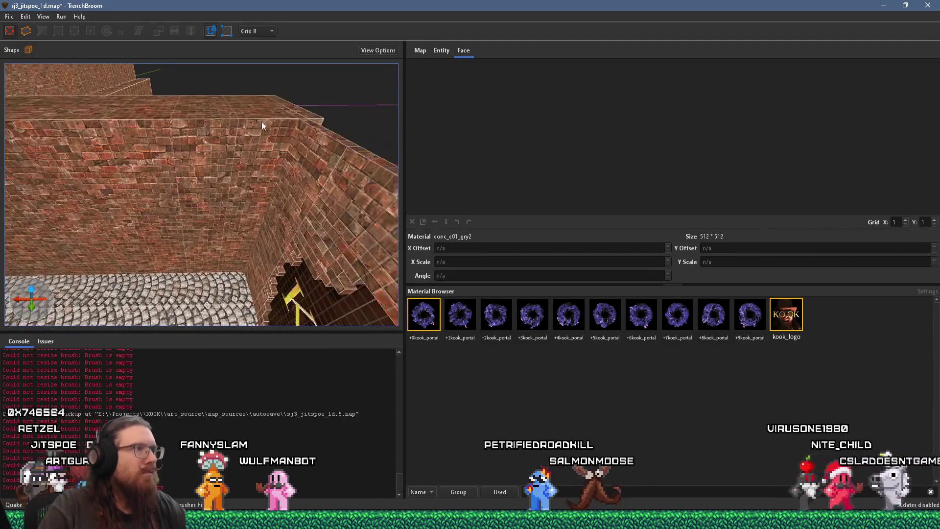
{"action": "left_click", "coordinate": [272, 111]}
{"action": "mouse_move", "coordinate": [246, 214]}
{"action": "left_mouse_down"}
{"action": "mouse_move", "coordinate": [103, 299]}
{"action": "mouse_move", "coordinate": [73, 210]}
{"action": "mouse_move", "coordinate": [183, 165]}
{"action": "mouse_move", "coordinate": [192, 170]}
{"action": "mouse_move", "coordinate": [213, 118]}
{"action": "mouse_move", "coordinate": [201, 227]}
{"action": "mouse_move", "coordinate": [57, 174]}
{"action": "mouse_move", "coordinate": [71, 55]}
{"action": "mouse_move", "coordinate": [183, 155]}
{"action": "mouse_move", "coordinate": [198, 130]}
{"action": "mouse_move", "coordinate": [249, 142]}
{"action": "mouse_move", "coordinate": [357, 117]}
{"action": "mouse_move", "coordinate": [309, 191]}
{"action": "mouse_move", "coordinate": [318, 190]}
{"action": "mouse_move", "coordinate": [265, 230]}
{"action": "mouse_move", "coordinate": [220, 170]}
{"action": "mouse_move", "coordinate": [246, 168]}
{"action": "left_mouse_up"}
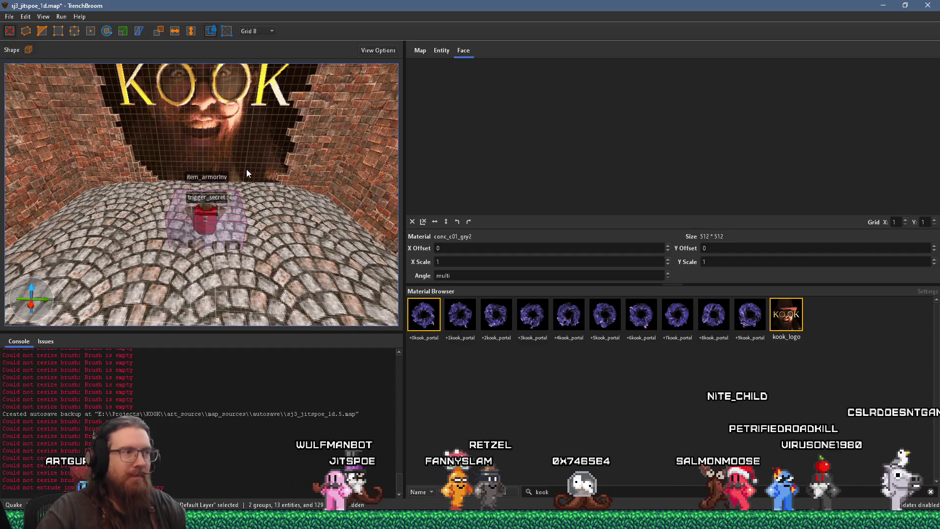
Select the sky ceiling brush and survey the brick corners above the walls
{"action": "right_click", "coordinate": [235, 182]}
{"action": "mouse_move", "coordinate": [227, 182]}
{"action": "left_mouse_down"}
{"action": "mouse_move", "coordinate": [215, 151]}
{"action": "mouse_move", "coordinate": [266, 166]}
{"action": "mouse_move", "coordinate": [286, 163]}
{"action": "mouse_move", "coordinate": [285, 151]}
{"action": "left_mouse_up"}
{"action": "left_click", "coordinate": [283, 160]}
{"action": "left_click_drag", "start_coordinate": [296, 70], "coordinate": [244, 94]}
{"action": "left_click", "coordinate": [137, 107]}
{"action": "left_click_drag", "start_coordinate": [136, 105], "coordinate": [244, 88]}
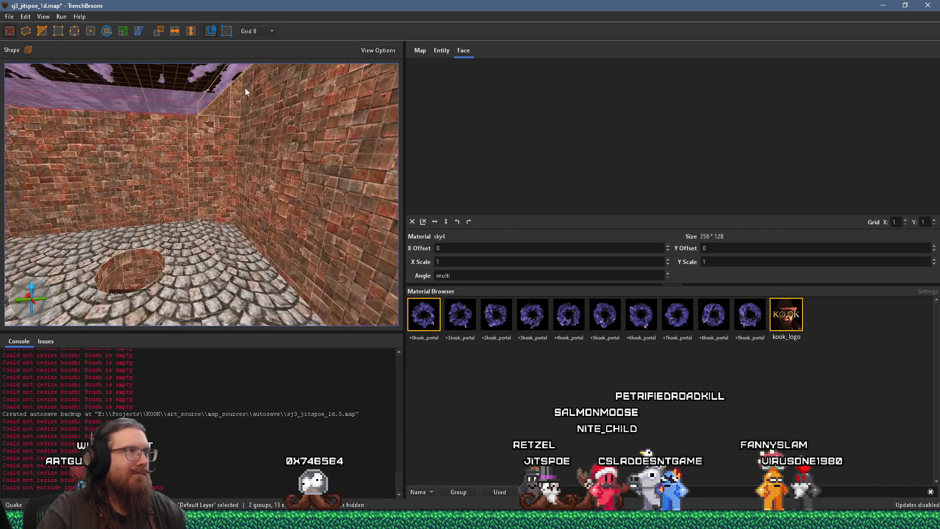
{"action": "mouse_move", "coordinate": [340, 98]}
{"action": "left_mouse_down"}
{"action": "mouse_move", "coordinate": [234, 98]}
{"action": "mouse_move", "coordinate": [304, 79]}
{"action": "mouse_move", "coordinate": [189, 97]}
{"action": "mouse_move", "coordinate": [100, 95]}
{"action": "mouse_move", "coordinate": [95, 184]}
{"action": "mouse_move", "coordinate": [109, 207]}
{"action": "mouse_move", "coordinate": [73, 225]}
{"action": "mouse_move", "coordinate": [82, 84]}
{"action": "left_mouse_up"}
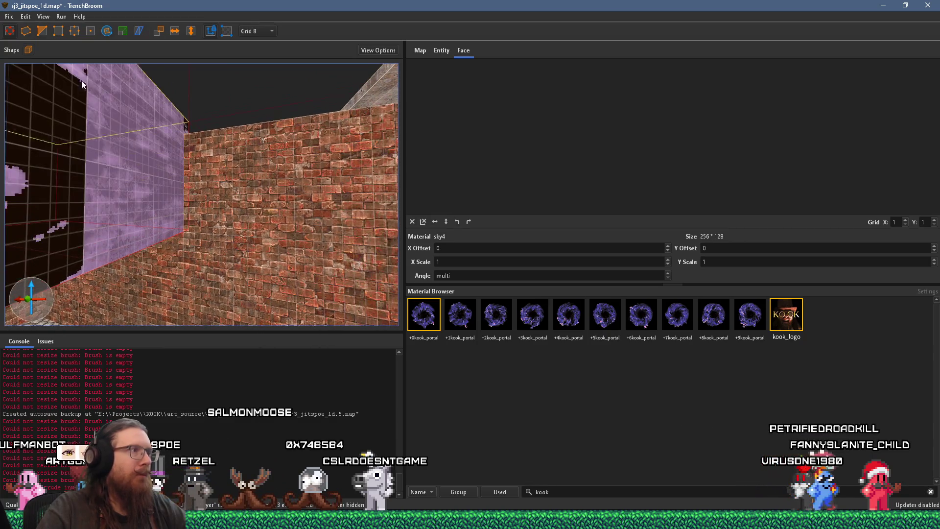
{"action": "left_click_drag", "start_coordinate": [110, 264], "coordinate": [114, 75]}
{"action": "mouse_move", "coordinate": [130, 151]}
{"action": "left_mouse_down"}
{"action": "mouse_move", "coordinate": [117, 169]}
{"action": "mouse_move", "coordinate": [227, 154]}
{"action": "mouse_move", "coordinate": [214, 155]}
{"action": "mouse_move", "coordinate": [234, 161]}
{"action": "mouse_move", "coordinate": [230, 280]}
{"action": "left_mouse_up"}
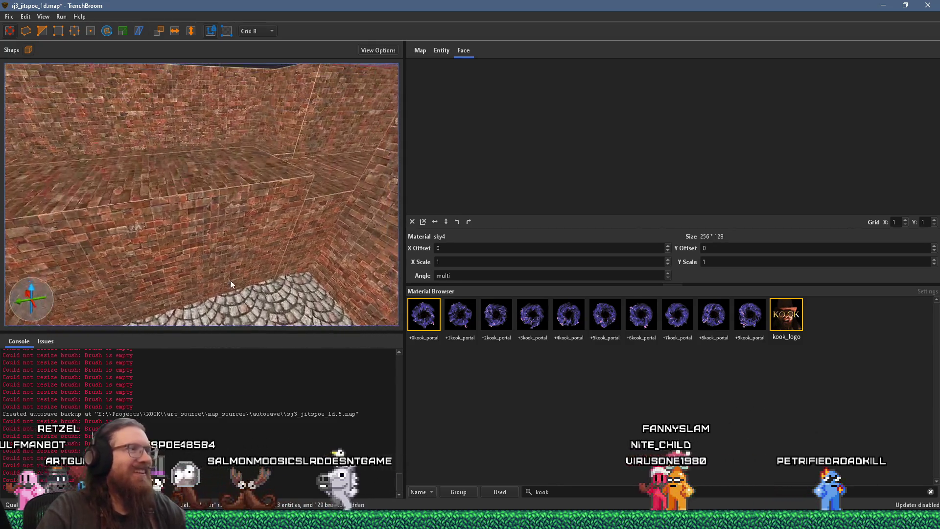
{"action": "mouse_move", "coordinate": [271, 243]}
{"action": "left_mouse_down"}
{"action": "mouse_move", "coordinate": [250, 233]}
{"action": "mouse_move", "coordinate": [250, 219]}
{"action": "mouse_move", "coordinate": [294, 148]}
{"action": "mouse_move", "coordinate": [270, 98]}
{"action": "mouse_move", "coordinate": [238, 74]}
{"action": "left_mouse_up"}
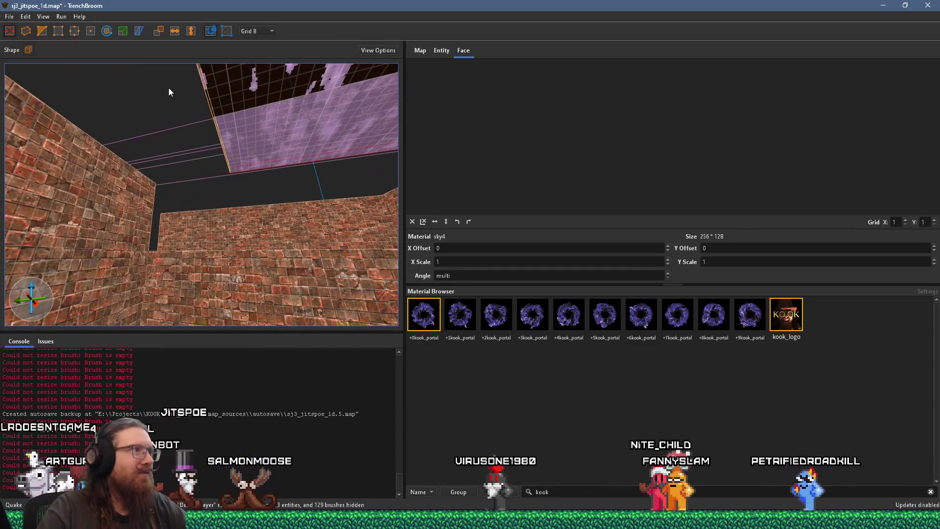
Stretch the sky brush to the corner at X:288, Y:400 and check the gap is closed
{"action": "left_click_drag", "start_coordinate": [169, 92], "coordinate": [35, 132]}
{"action": "left_click", "coordinate": [199, 257]}
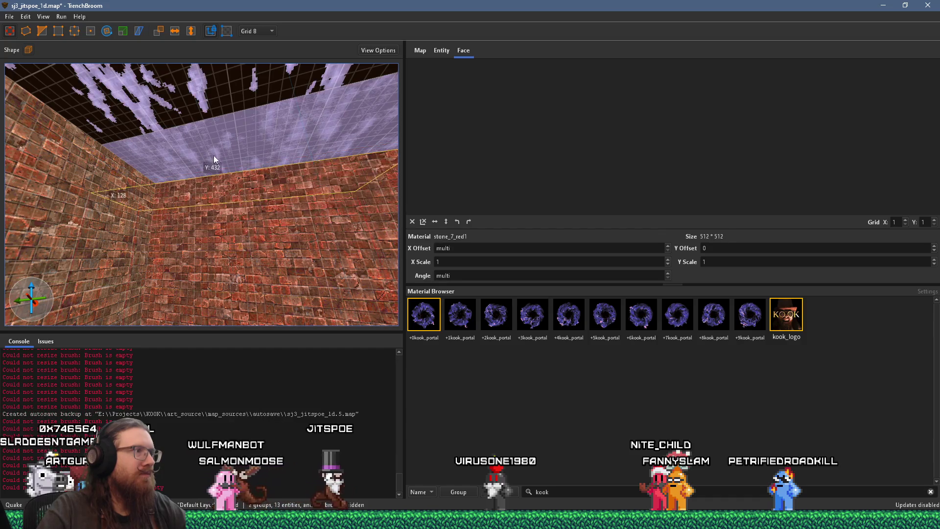
{"action": "mouse_move", "coordinate": [240, 176]}
{"action": "left_mouse_down"}
{"action": "mouse_move", "coordinate": [281, 225]}
{"action": "mouse_move", "coordinate": [263, 183]}
{"action": "left_mouse_up"}
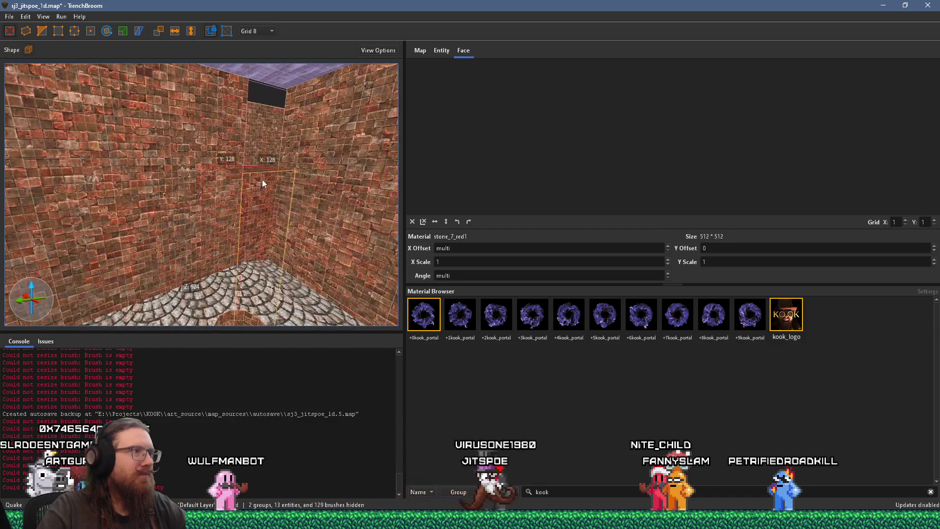
{"action": "left_click_drag", "start_coordinate": [246, 109], "coordinate": [271, 137]}
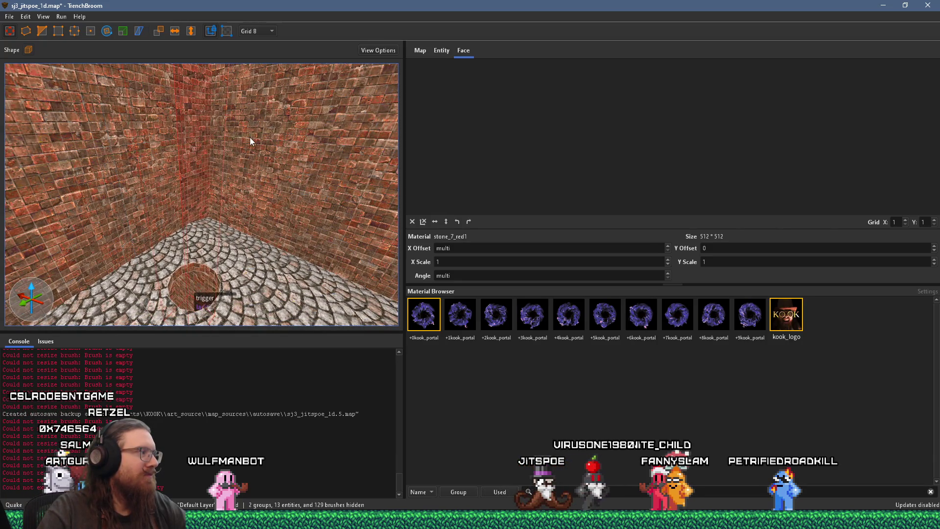
{"action": "left_click_drag", "start_coordinate": [191, 160], "coordinate": [268, 156]}
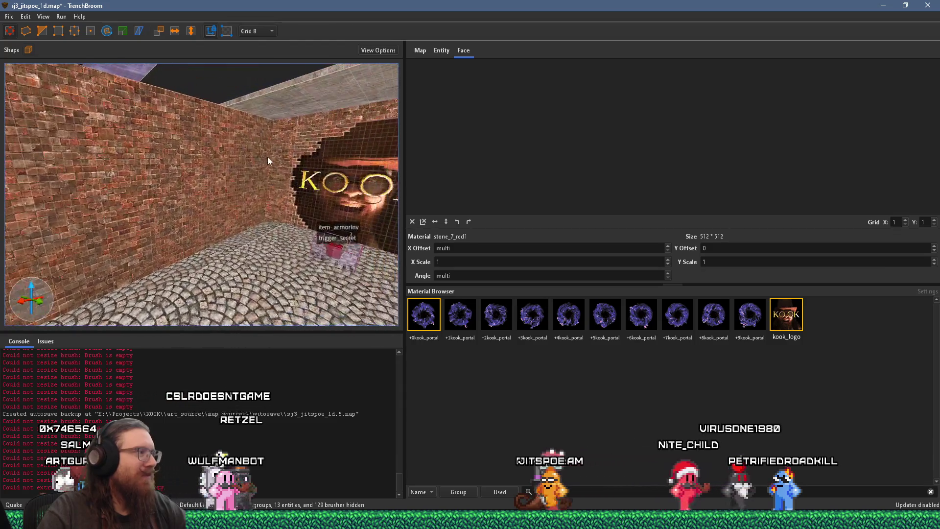
Orbit around the KOOK logo hole to inspect its stepped edges and brick faces
{"action": "mouse_move", "coordinate": [187, 189]}
{"action": "left_mouse_down"}
{"action": "mouse_move", "coordinate": [226, 184]}
{"action": "mouse_move", "coordinate": [219, 207]}
{"action": "mouse_move", "coordinate": [244, 243]}
{"action": "left_mouse_up"}
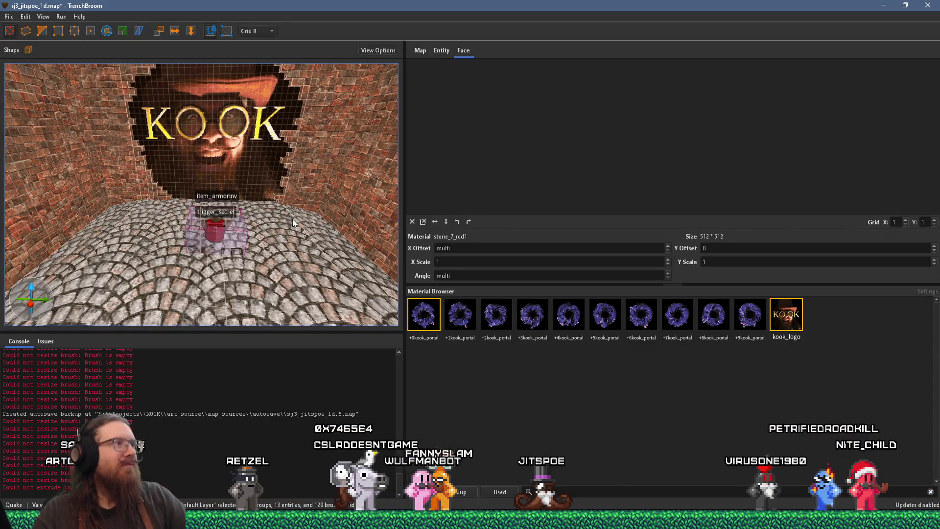
{"action": "mouse_move", "coordinate": [288, 173]}
{"action": "left_mouse_down"}
{"action": "mouse_move", "coordinate": [281, 149]}
{"action": "mouse_move", "coordinate": [312, 114]}
{"action": "mouse_move", "coordinate": [308, 145]}
{"action": "mouse_move", "coordinate": [269, 199]}
{"action": "left_mouse_up"}
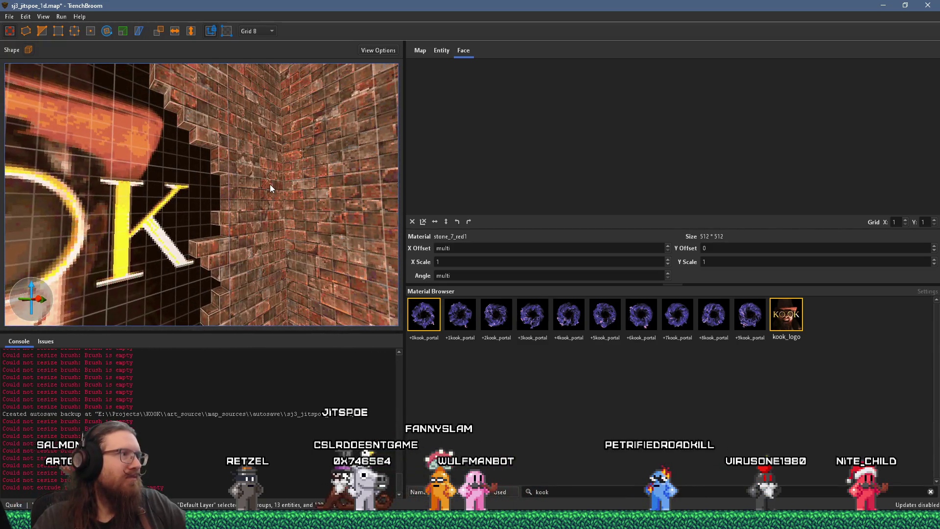
{"action": "mouse_move", "coordinate": [231, 230]}
{"action": "left_mouse_down"}
{"action": "mouse_move", "coordinate": [231, 243]}
{"action": "mouse_move", "coordinate": [176, 248]}
{"action": "left_mouse_up"}
{"action": "scroll", "coordinate": [177, 249], "scroll_direction": "down", "scroll_amount": 10}
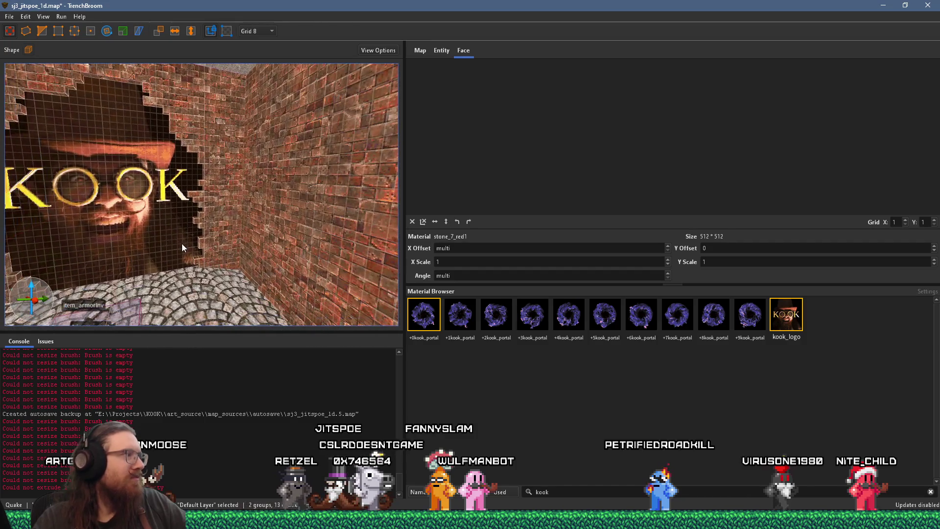
{"action": "scroll", "coordinate": [187, 240], "scroll_direction": "down", "scroll_amount": 6}
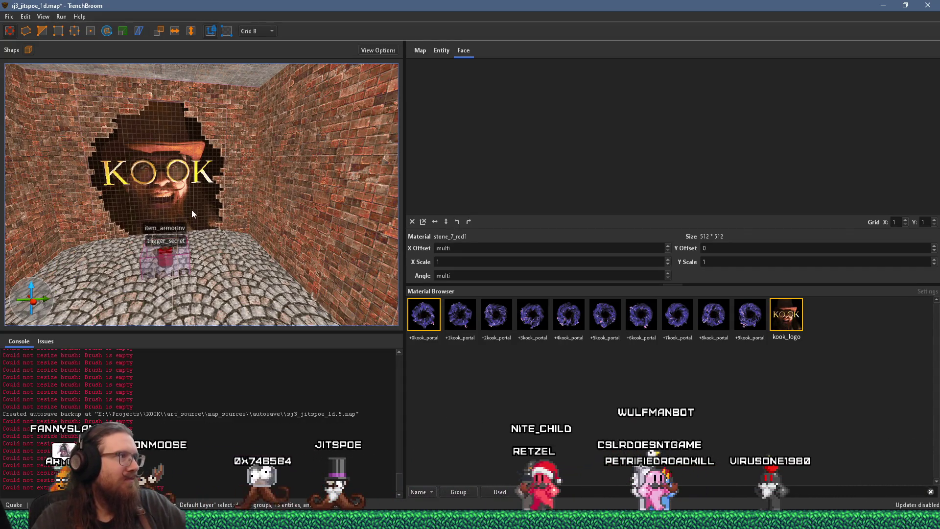
{"action": "mouse_move", "coordinate": [200, 241]}
{"action": "left_mouse_down"}
{"action": "mouse_move", "coordinate": [183, 250]}
{"action": "mouse_move", "coordinate": [162, 231]}
{"action": "left_mouse_up"}
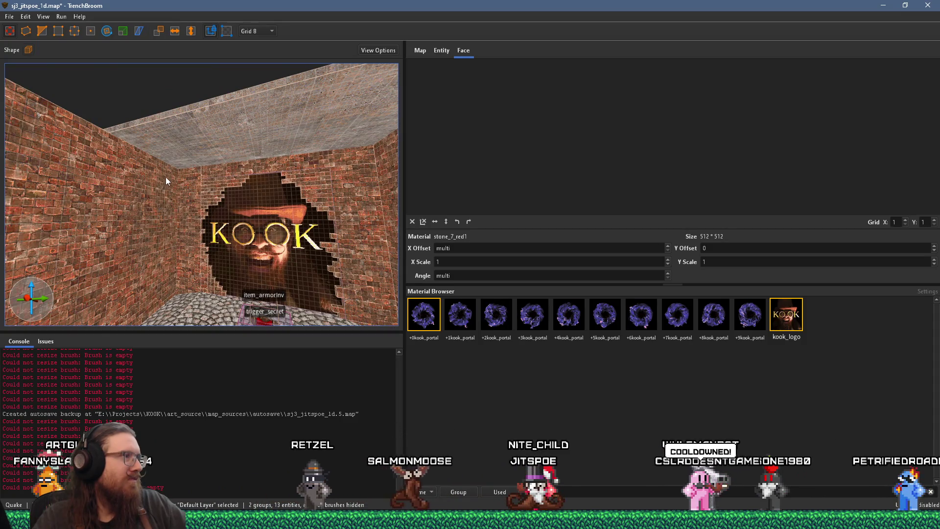
{"action": "mouse_move", "coordinate": [168, 163]}
{"action": "left_mouse_down"}
{"action": "mouse_move", "coordinate": [150, 233]}
{"action": "mouse_move", "coordinate": [136, 214]}
{"action": "left_mouse_up"}
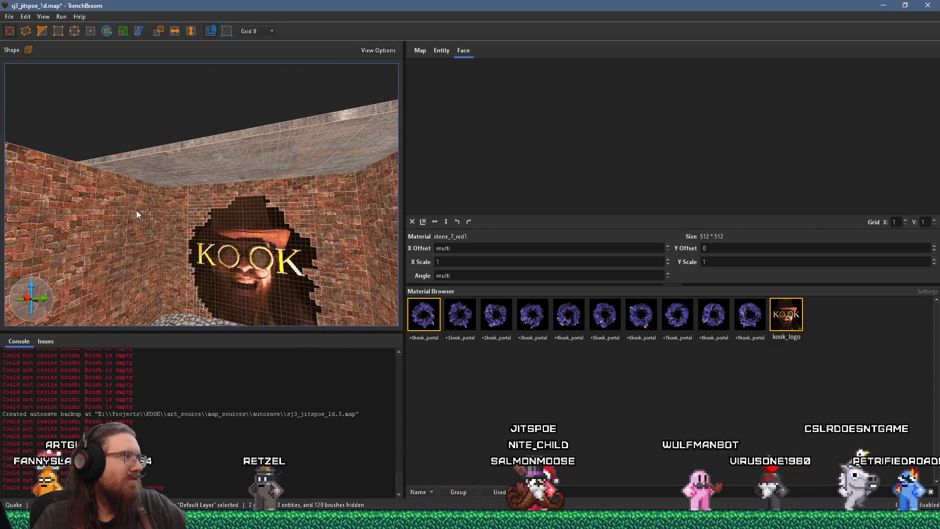
{"action": "mouse_move", "coordinate": [149, 181]}
{"action": "left_mouse_down"}
{"action": "mouse_move", "coordinate": [152, 228]}
{"action": "mouse_move", "coordinate": [162, 208]}
{"action": "mouse_move", "coordinate": [204, 178]}
{"action": "mouse_move", "coordinate": [191, 233]}
{"action": "mouse_move", "coordinate": [174, 221]}
{"action": "left_mouse_up"}
{"action": "scroll", "coordinate": [151, 228], "scroll_direction": "up", "scroll_amount": 5}
{"action": "scroll", "coordinate": [205, 179], "scroll_direction": "down", "scroll_amount": 5}
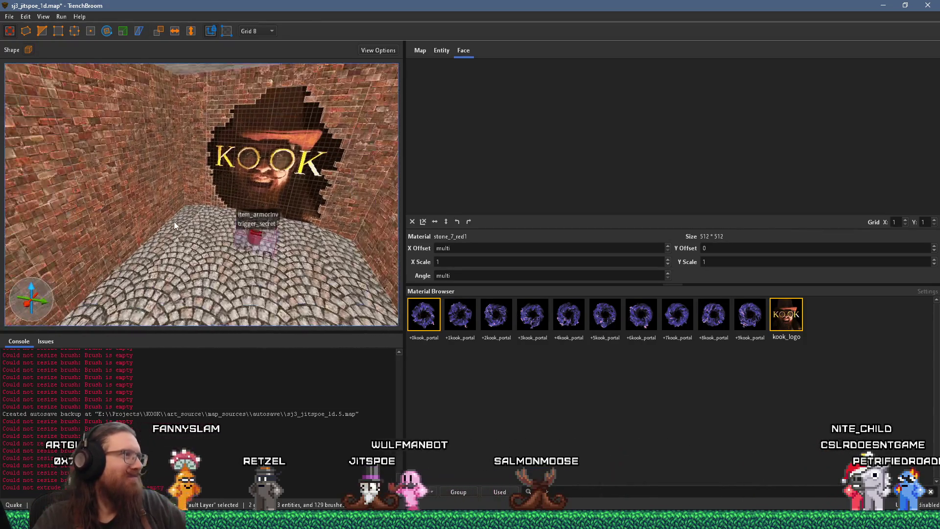
{"action": "left_click", "coordinate": [195, 189], "text": "shift"}
{"action": "key", "text": "Escape"}
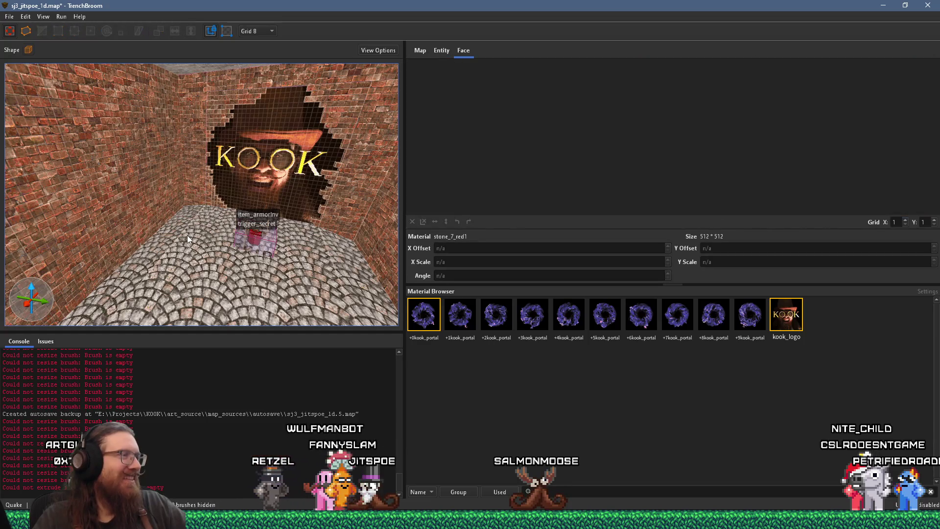
Stretch the concrete ceiling brush left until it meets the brick wall
{"action": "mouse_move", "coordinate": [187, 235]}
{"action": "left_mouse_down"}
{"action": "mouse_move", "coordinate": [199, 262]}
{"action": "mouse_move", "coordinate": [174, 263]}
{"action": "mouse_move", "coordinate": [252, 241]}
{"action": "mouse_move", "coordinate": [260, 264]}
{"action": "mouse_move", "coordinate": [237, 261]}
{"action": "mouse_move", "coordinate": [249, 218]}
{"action": "mouse_move", "coordinate": [301, 189]}
{"action": "mouse_move", "coordinate": [213, 199]}
{"action": "mouse_move", "coordinate": [30, 141]}
{"action": "mouse_move", "coordinate": [113, 77]}
{"action": "mouse_move", "coordinate": [195, 183]}
{"action": "left_mouse_up"}
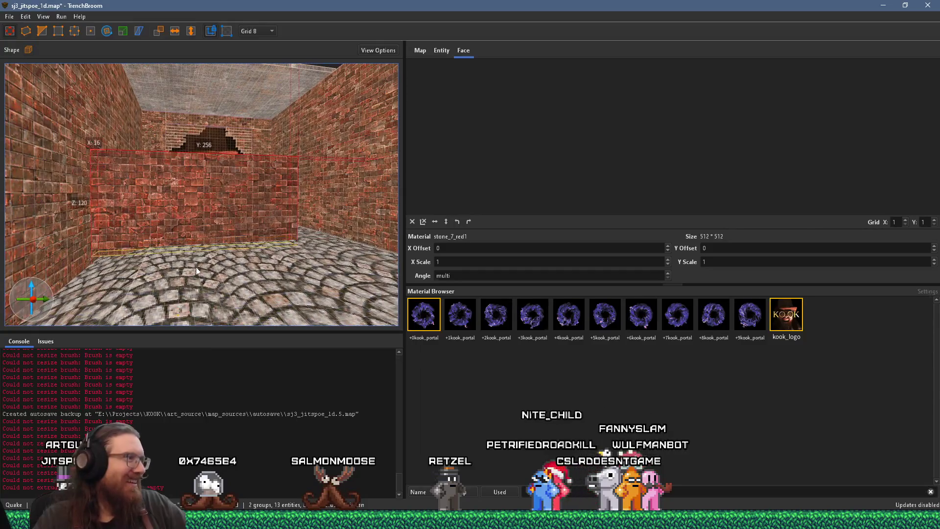
{"action": "scroll", "coordinate": [187, 282], "scroll_direction": "up", "scroll_amount": 10}
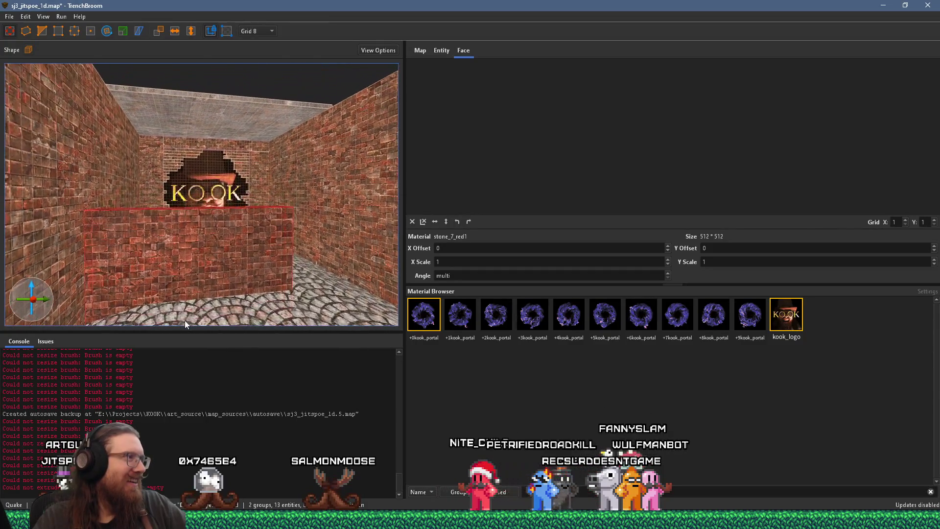
{"action": "mouse_move", "coordinate": [154, 309]}
{"action": "left_mouse_down"}
{"action": "mouse_move", "coordinate": [124, 286]}
{"action": "mouse_move", "coordinate": [137, 268]}
{"action": "mouse_move", "coordinate": [163, 296]}
{"action": "mouse_move", "coordinate": [183, 245]}
{"action": "mouse_move", "coordinate": [181, 134]}
{"action": "left_mouse_up"}
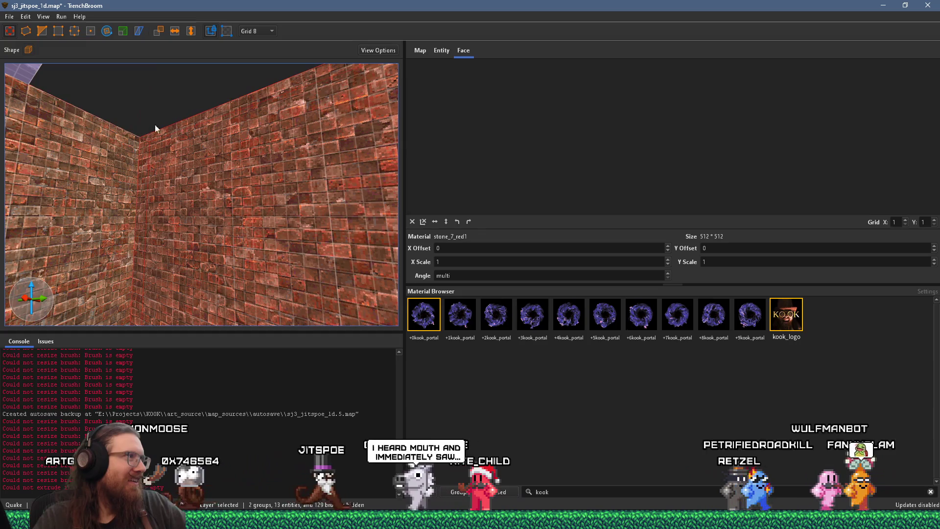
{"action": "mouse_move", "coordinate": [63, 111]}
{"action": "left_mouse_down"}
{"action": "mouse_move", "coordinate": [244, 202]}
{"action": "mouse_move", "coordinate": [89, 192]}
{"action": "mouse_move", "coordinate": [123, 200]}
{"action": "mouse_move", "coordinate": [169, 196]}
{"action": "mouse_move", "coordinate": [202, 173]}
{"action": "left_mouse_up"}
{"action": "left_click", "coordinate": [71, 114]}
{"action": "left_click", "coordinate": [203, 174]}
{"action": "mouse_move", "coordinate": [91, 161]}
{"action": "left_mouse_down"}
{"action": "mouse_move", "coordinate": [57, 163]}
{"action": "mouse_move", "coordinate": [42, 139]}
{"action": "mouse_move", "coordinate": [79, 176]}
{"action": "mouse_move", "coordinate": [129, 189]}
{"action": "mouse_move", "coordinate": [124, 244]}
{"action": "mouse_move", "coordinate": [182, 272]}
{"action": "mouse_move", "coordinate": [176, 280]}
{"action": "left_mouse_up"}
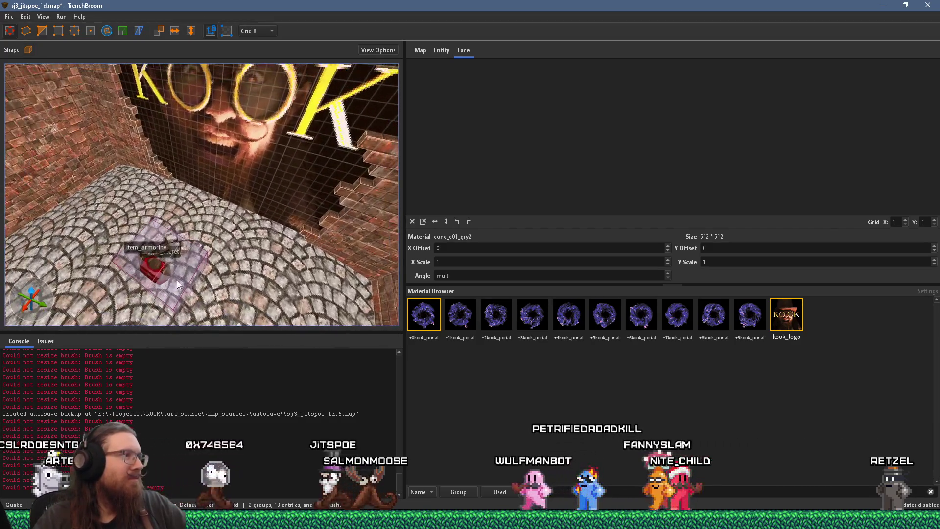
{"action": "left_click", "coordinate": [178, 276]}
Enter kook_laugh as the trigger_secret's target value in the Entity properties
{"action": "left_click", "coordinate": [431, 51]}
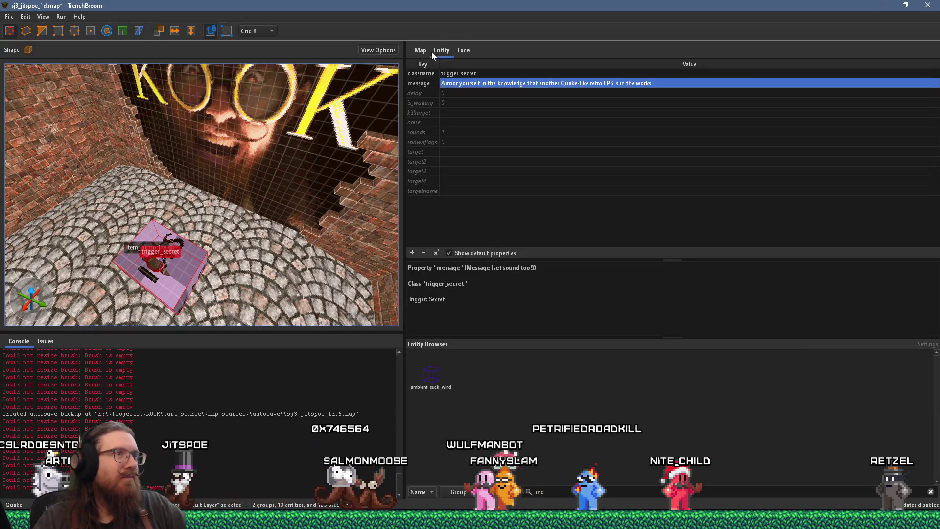
{"action": "double_click", "coordinate": [445, 154]}
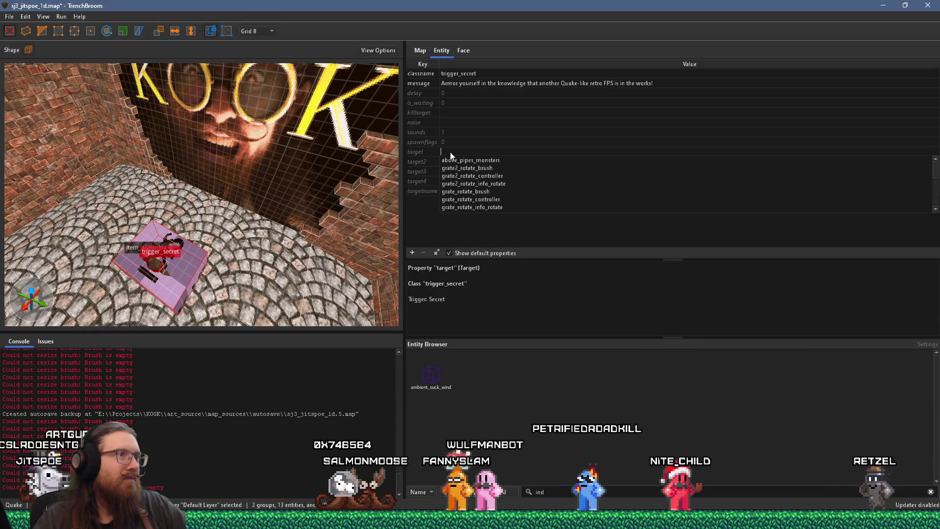
{"action": "type", "text": "kook_laugh"}
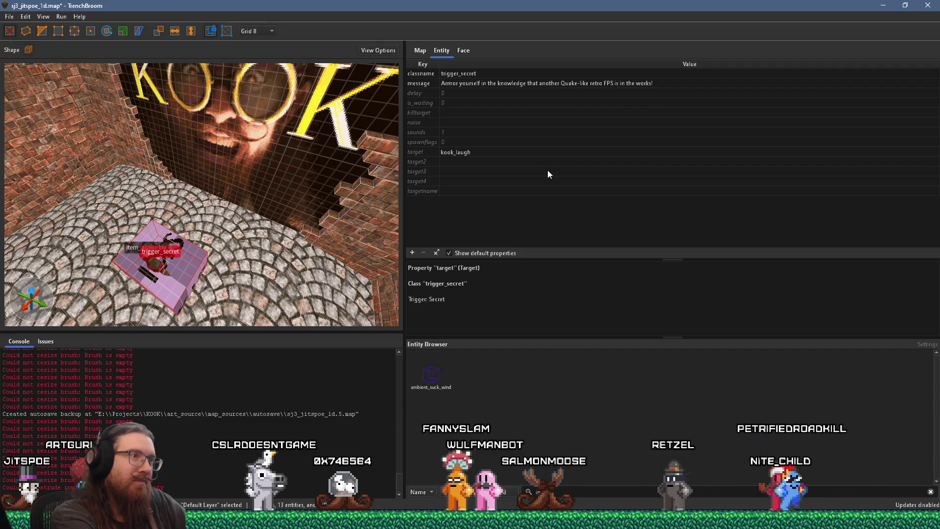
{"action": "key", "text": "Return"}
Deselect the trigger and bring up the floor context menu for creating a new entity
{"action": "left_click", "coordinate": [303, 191]}
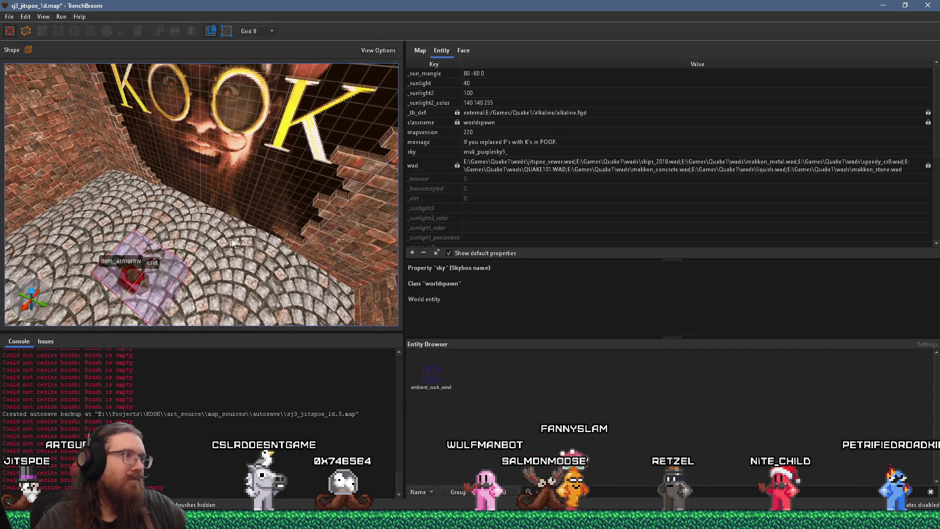
{"action": "right_click", "coordinate": [201, 217]}
{"action": "left_click", "coordinate": [166, 197]}
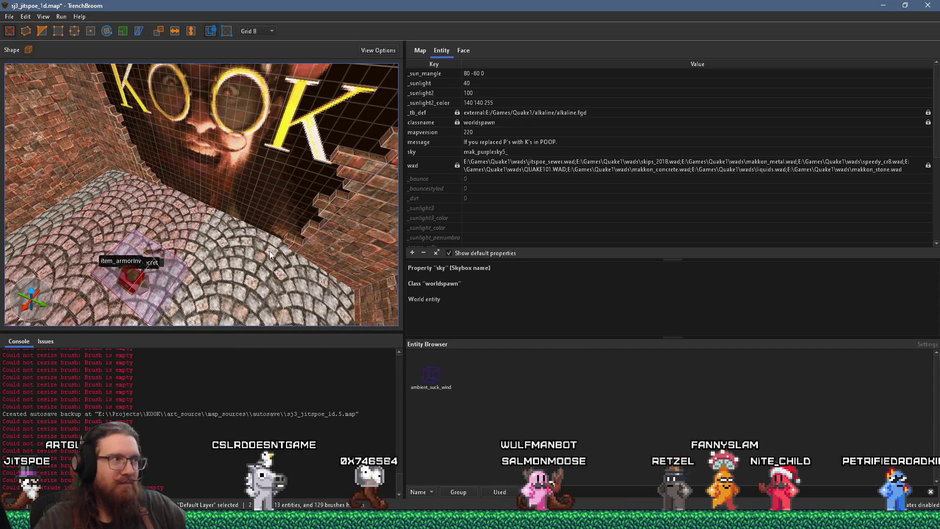
{"action": "key", "text": "Escape"}
{"action": "right_click", "coordinate": [193, 225]}
{"action": "mouse_move", "coordinate": [276, 389]}
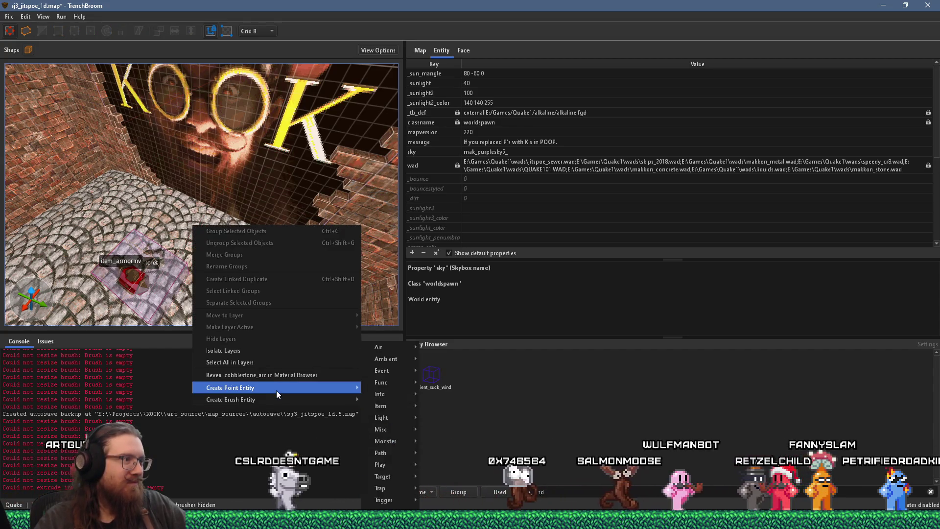